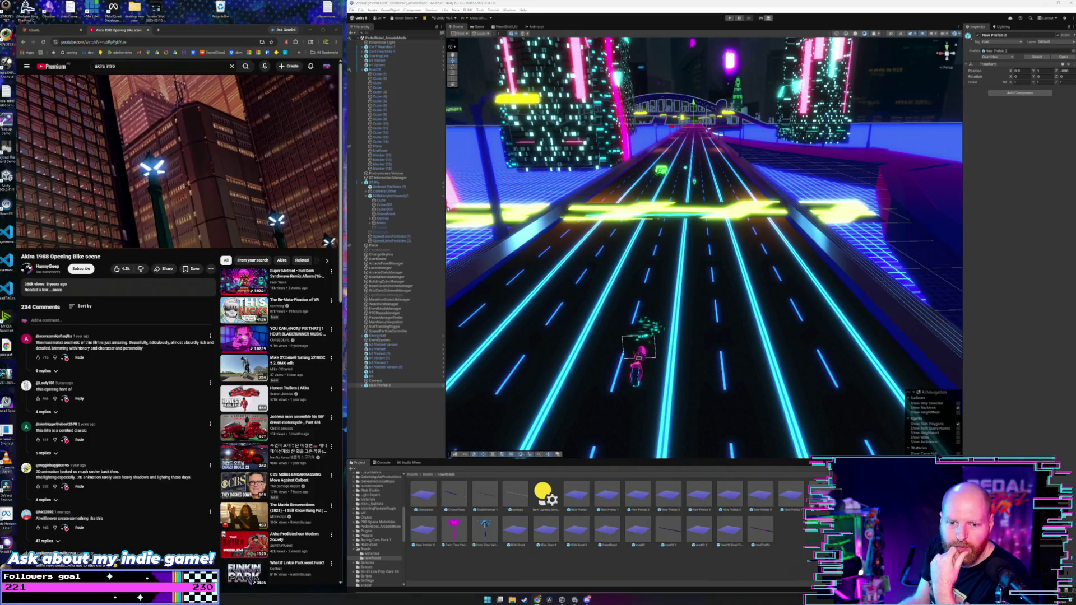
- Orbit the Scene view behind the pink bike on the neon highway, then resume the Akira video
mouse_move(633, 215)
left_mouse_down()
mouse_move(645, 215)
mouse_move(636, 210)
left_mouse_up()
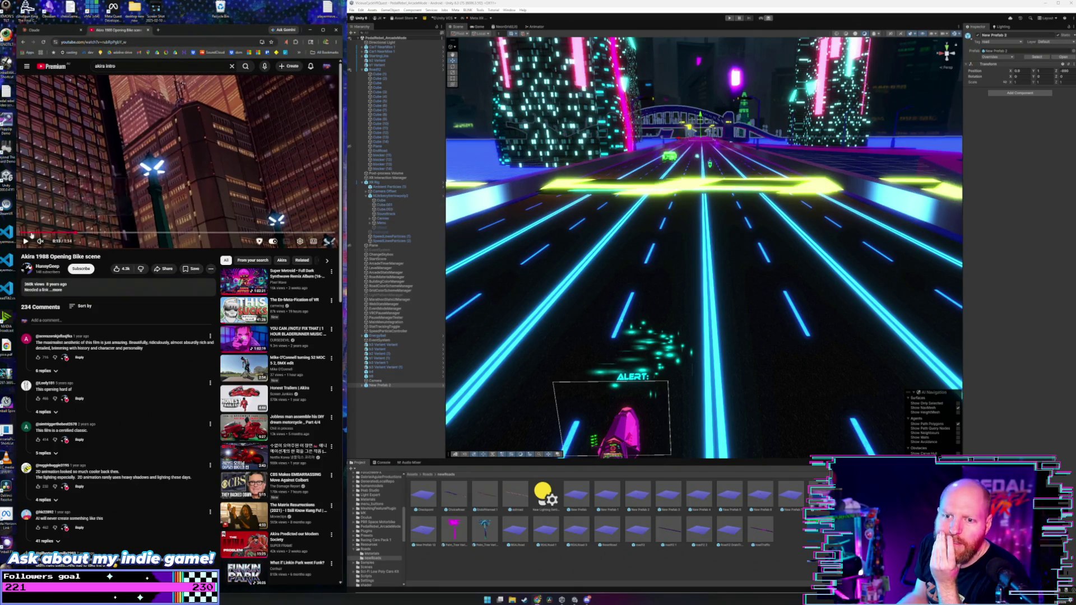
left_click(25, 241)
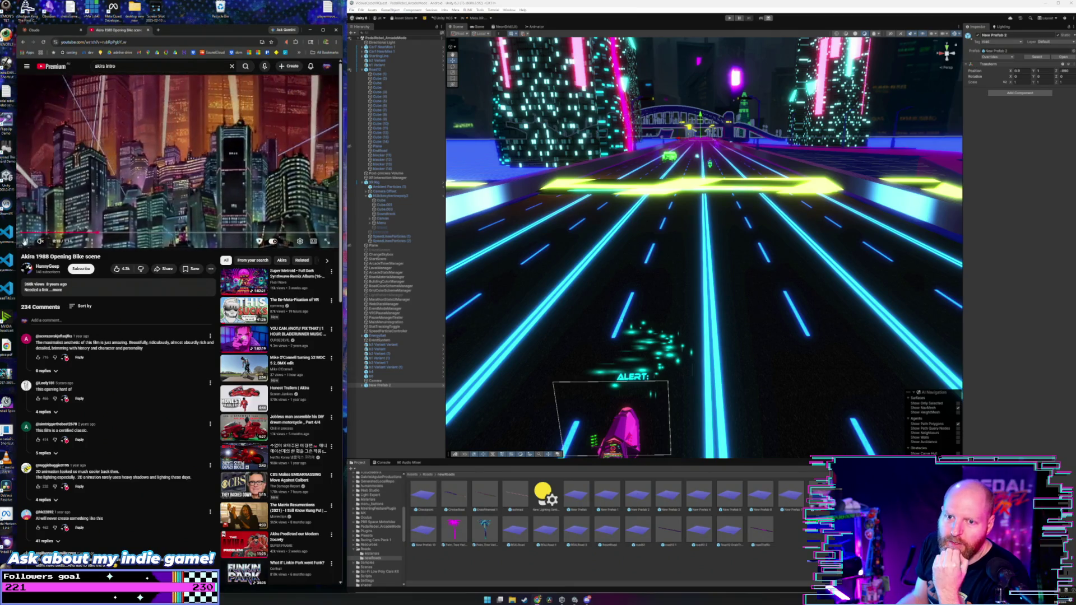
- Scrub the Akira opening between the bike and neon bar scenes around 0:19, then widen the browser
left_click(89, 233)
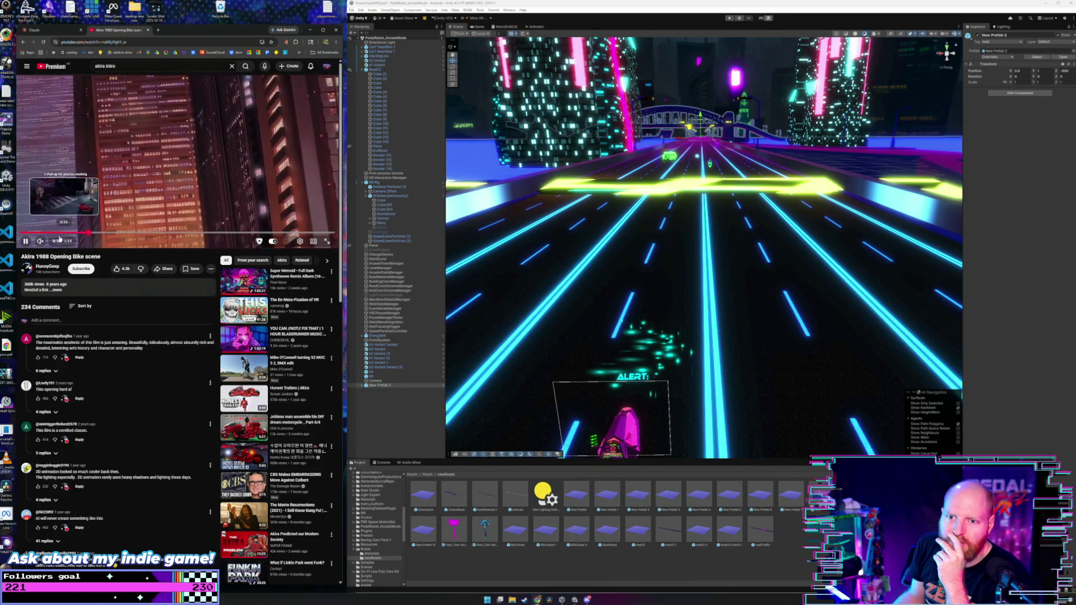
left_click_drag(94, 236, 105, 234)
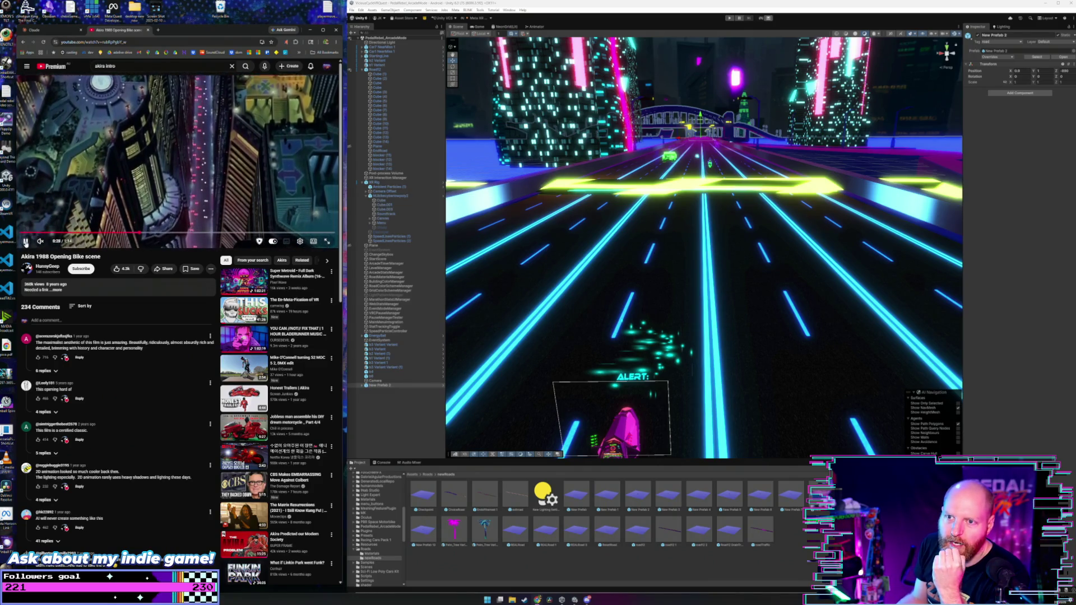
left_click(26, 241)
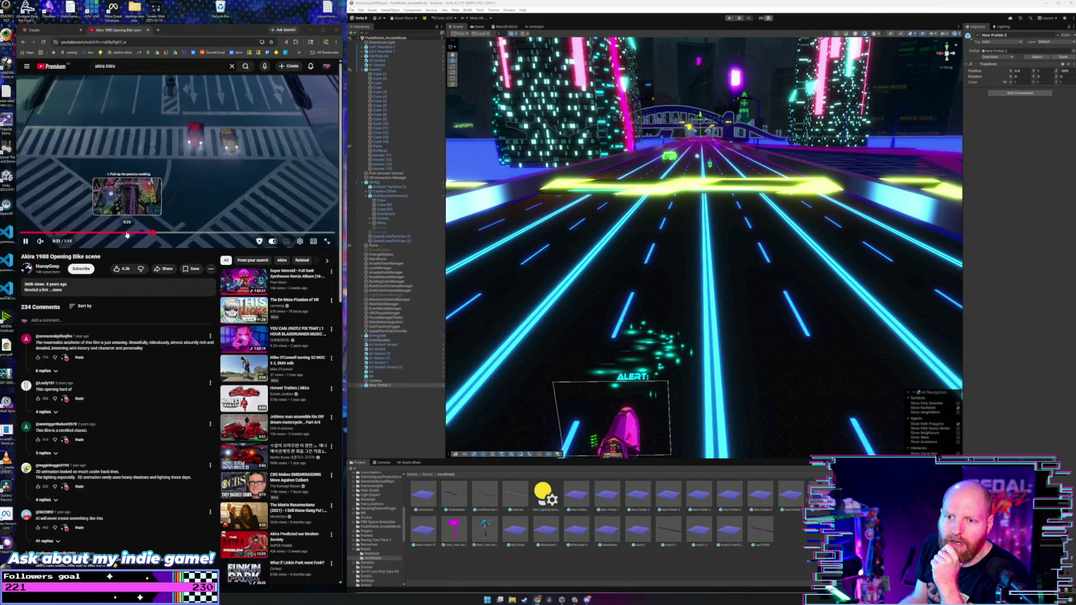
left_click(114, 233)
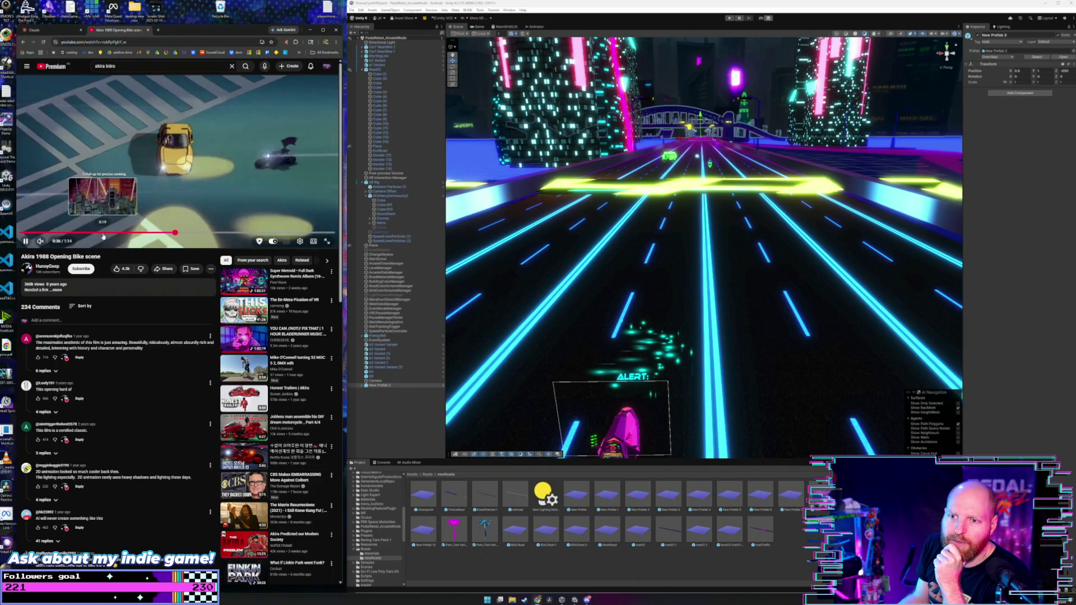
left_click(103, 232)
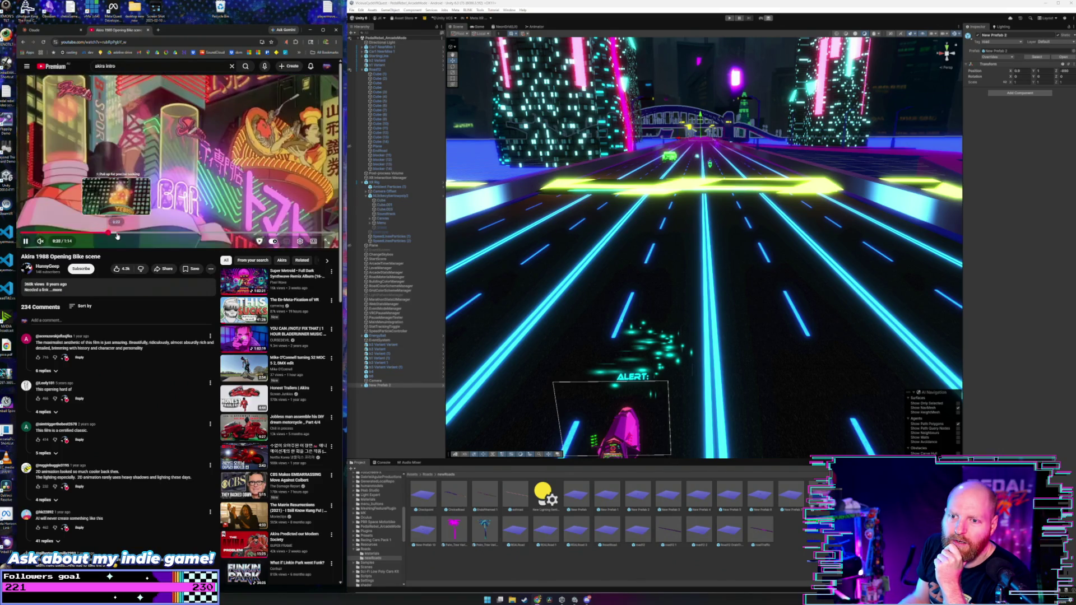
left_click(116, 234)
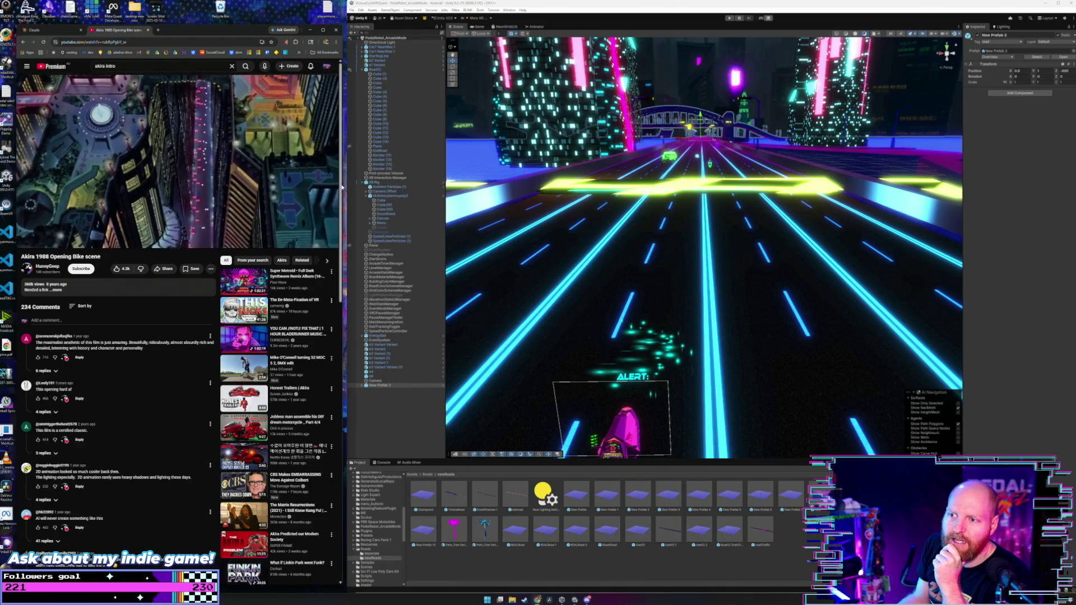
left_click_drag(343, 183, 627, 184)
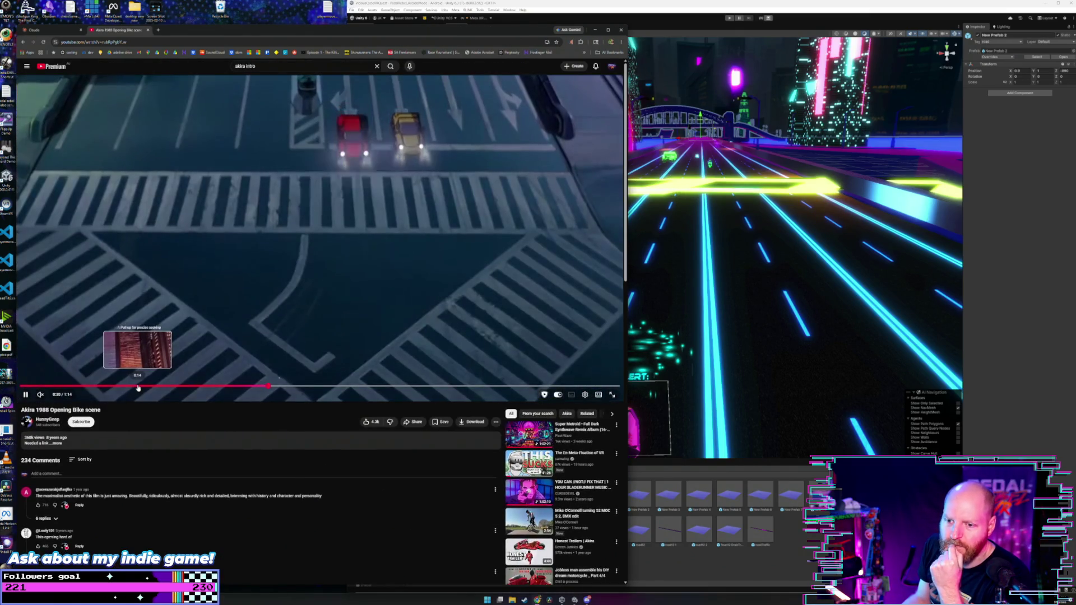
- Jump back to about 0:14, reopen the accidentally closed YouTube tab, and pause the video
left_click(138, 387)
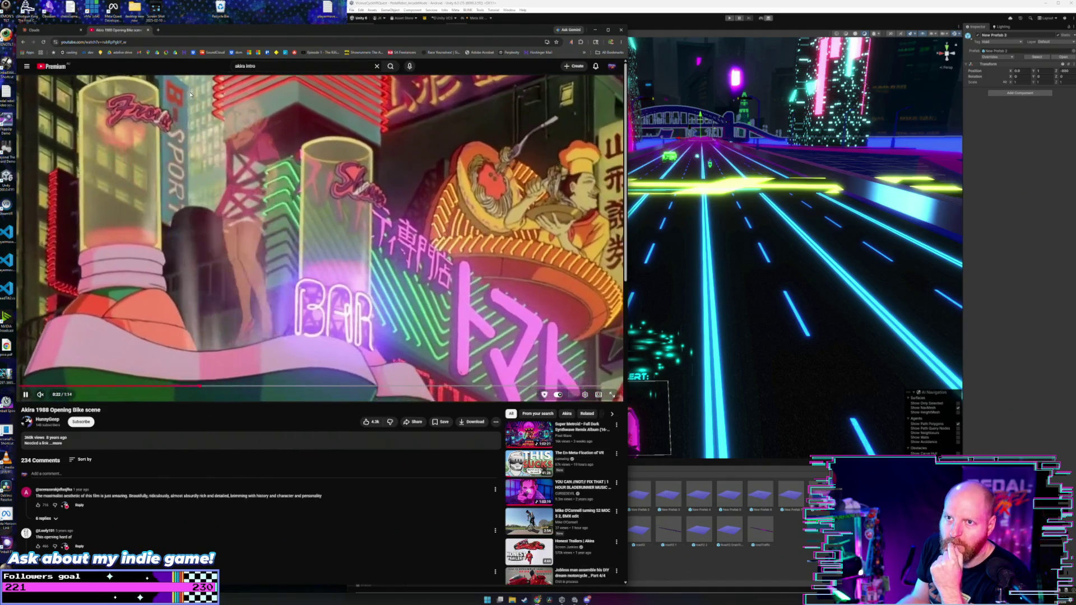
left_click(148, 30)
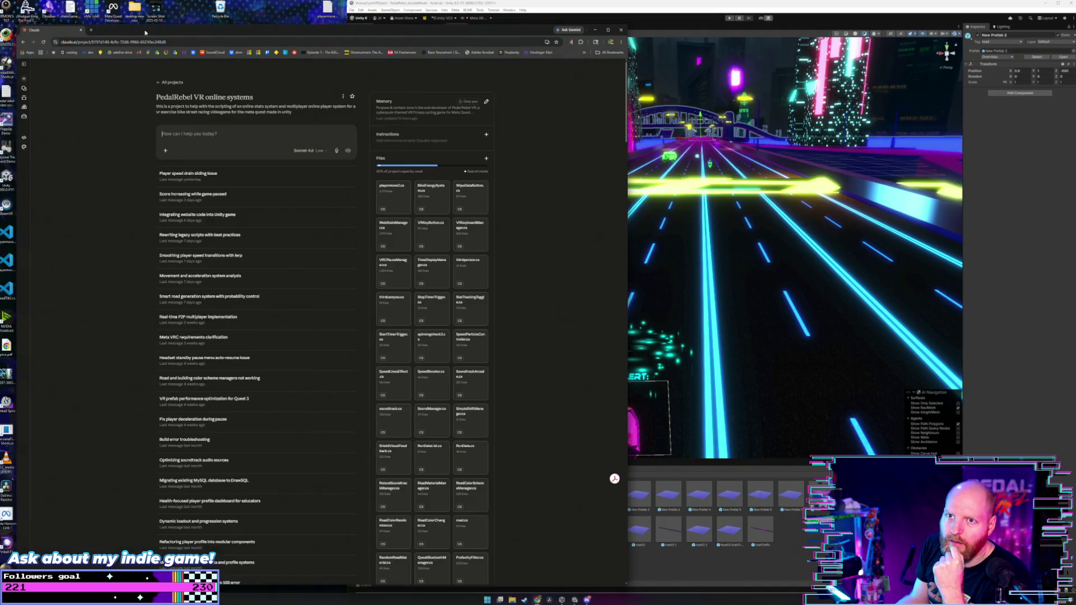
right_click(116, 32)
left_click(130, 72)
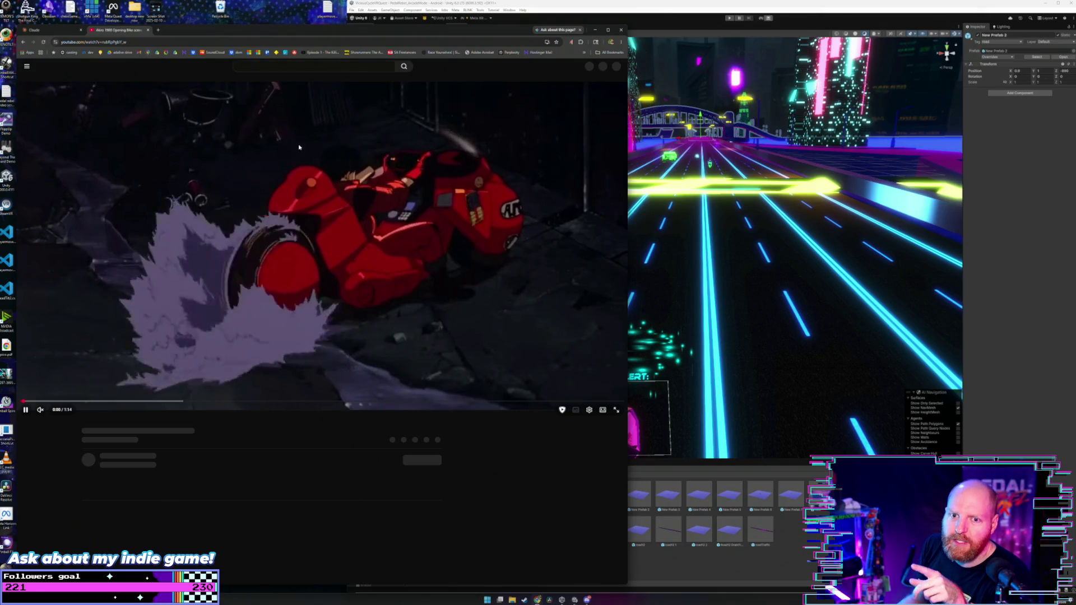
left_click(111, 366)
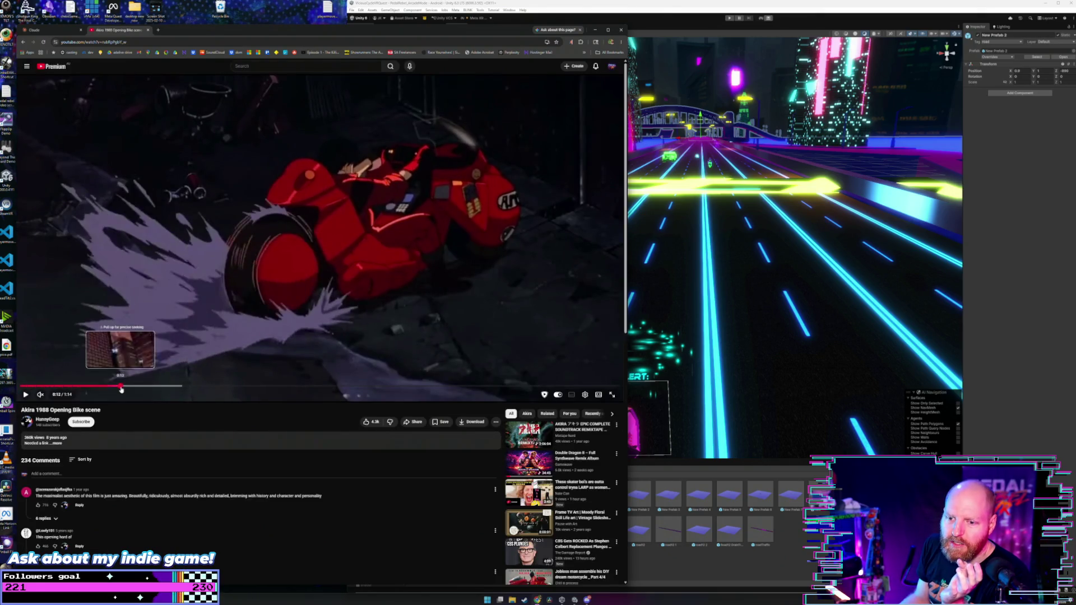
- Skip through the buildings, skyline, Yebisu sign, traffic-light, yellow car and driver shots, then minimize the browser
left_click(120, 386)
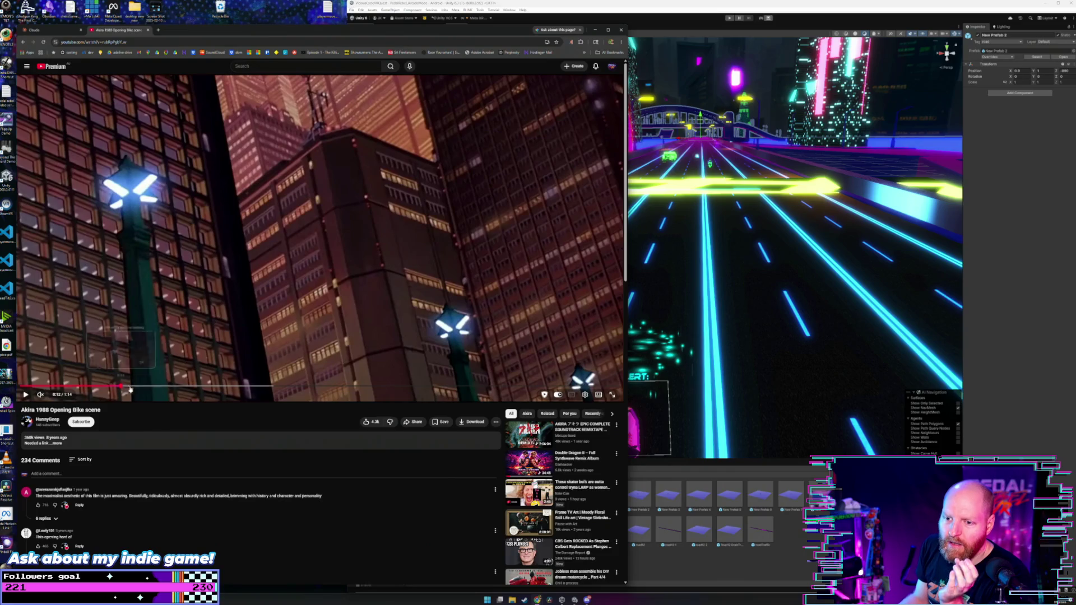
left_click(168, 386)
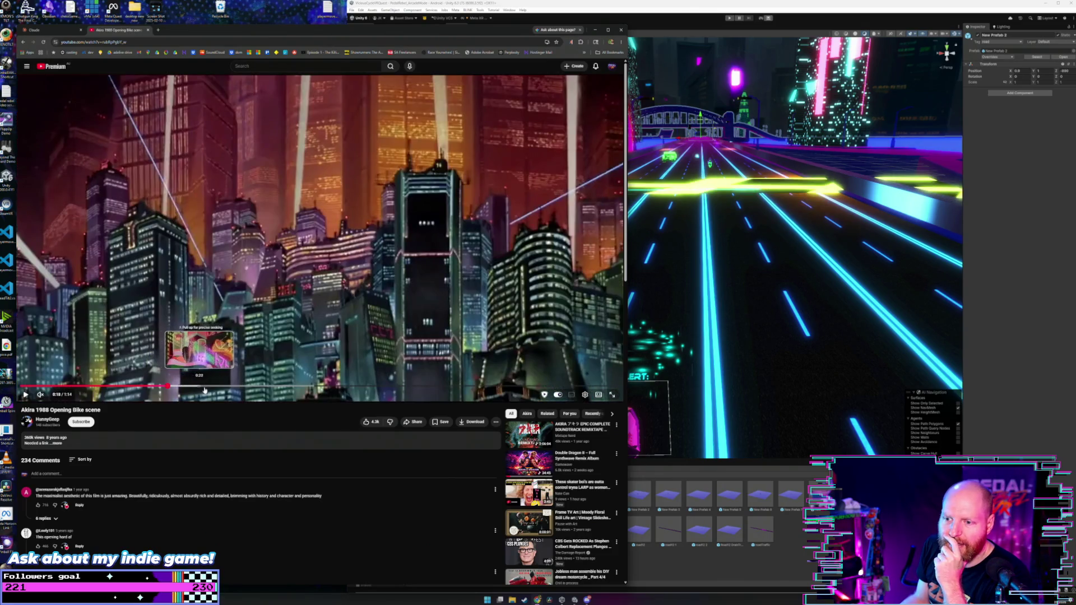
left_click(220, 386)
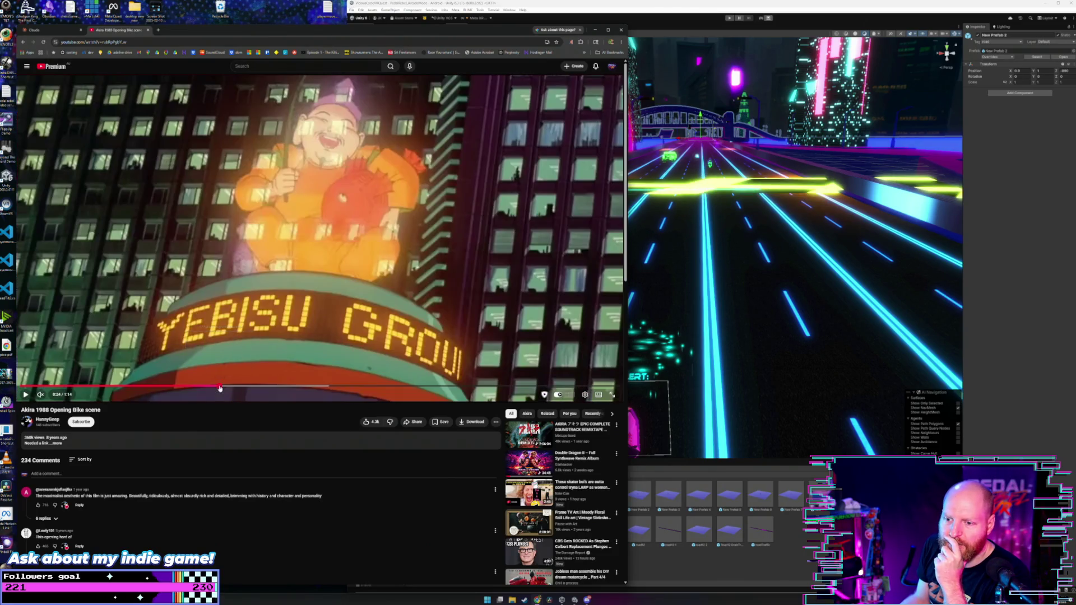
left_click(260, 386)
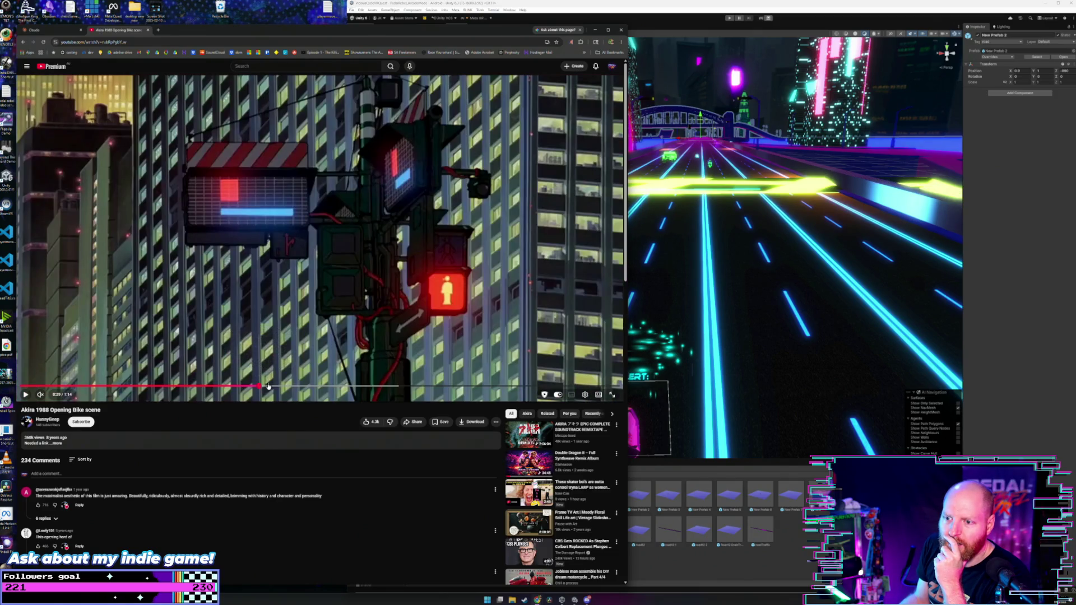
left_click(301, 386)
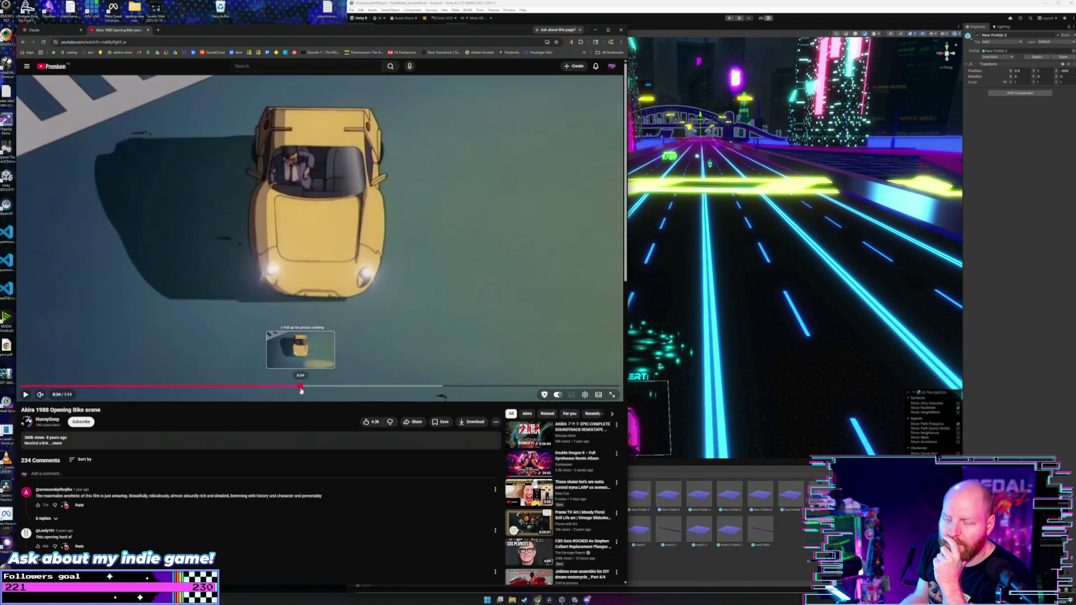
left_click(353, 386)
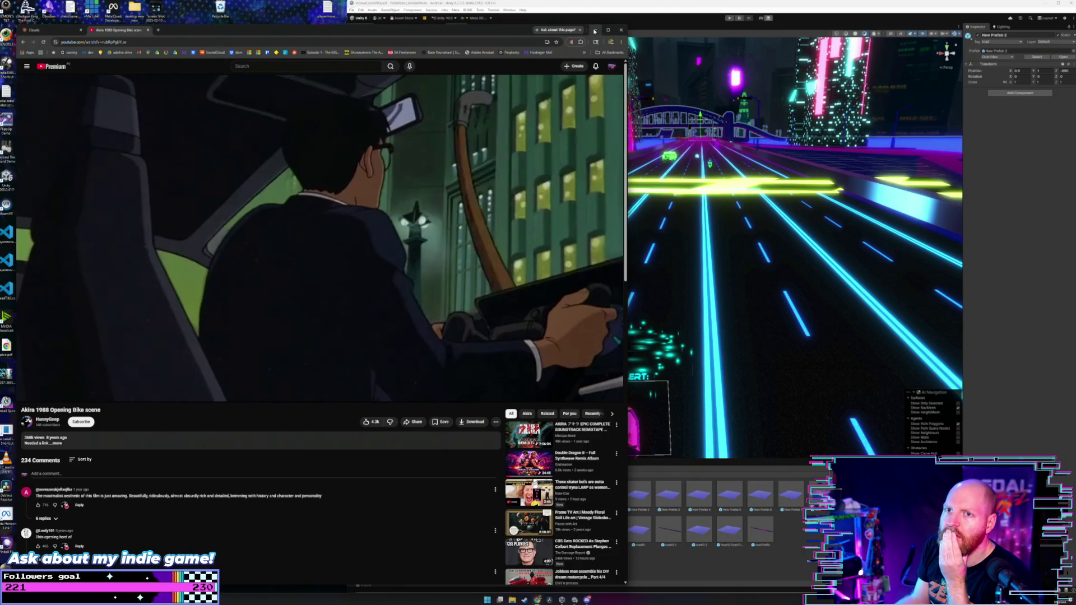
left_click(595, 31)
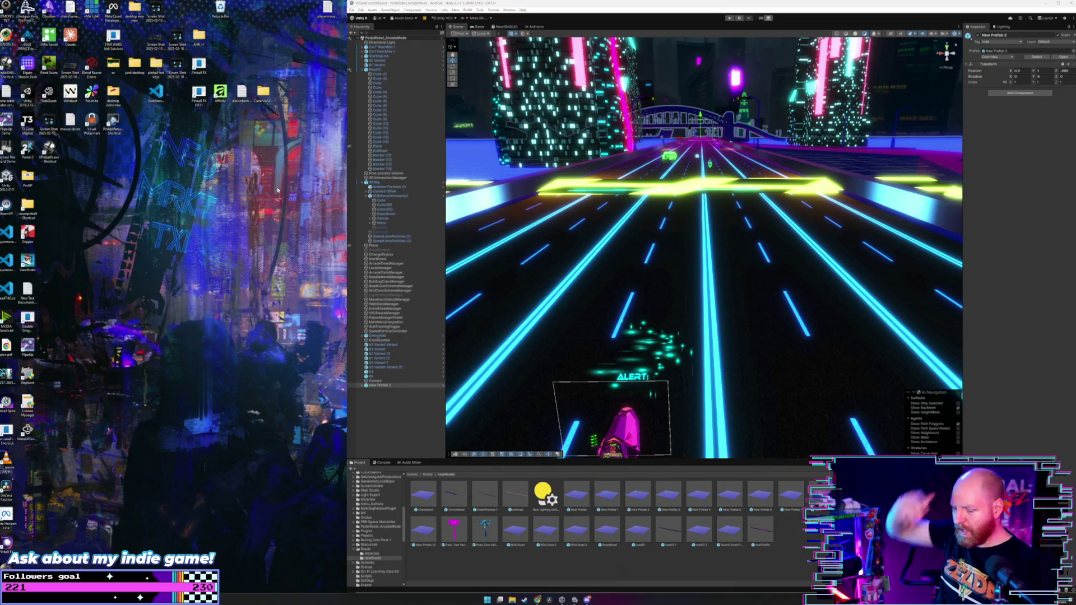
- Select the XR Rig, expand its Camera Offset, and select Main Camera to inspect its settings
mouse_move(729, 224)
left_mouse_down()
mouse_move(785, 213)
mouse_move(811, 219)
mouse_move(805, 230)
left_mouse_up()
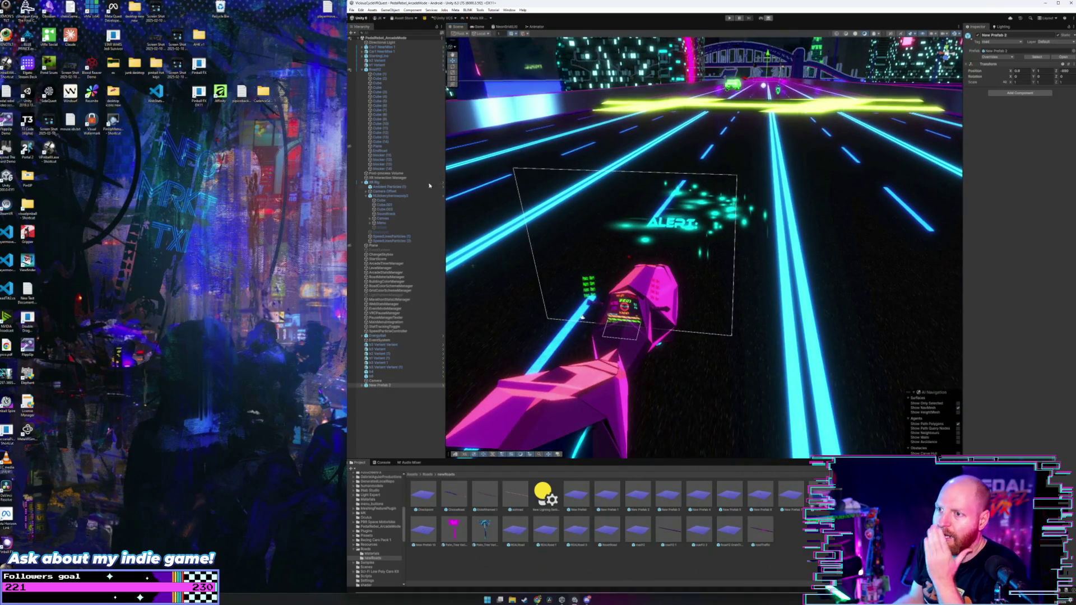
left_click(386, 182)
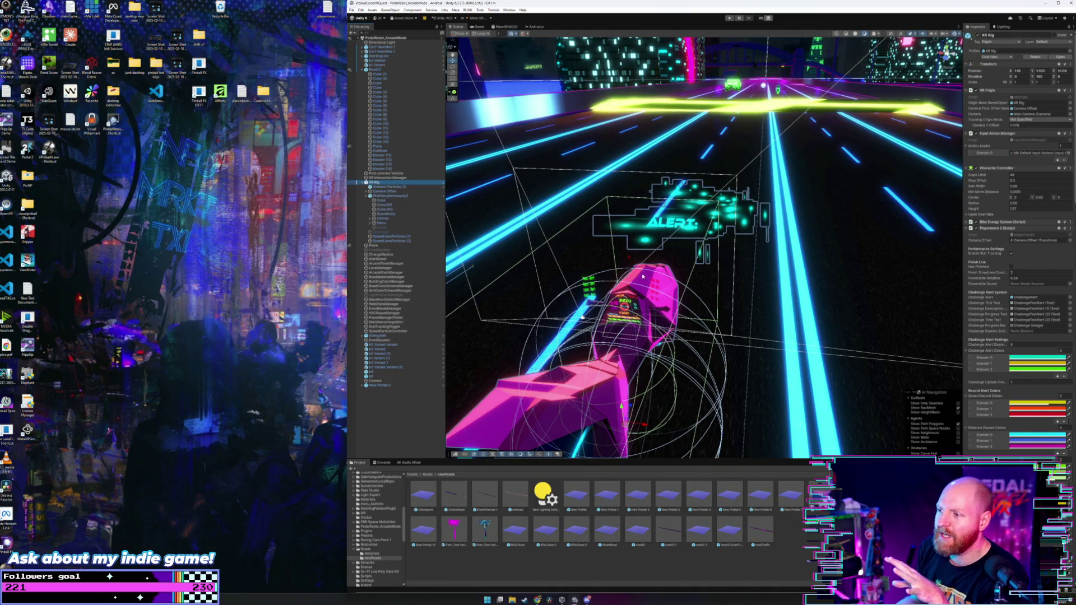
mouse_move(639, 289)
left_mouse_down()
mouse_move(644, 270)
mouse_move(664, 267)
left_mouse_up()
scroll(641, 278, "down", 8)
left_click(380, 192)
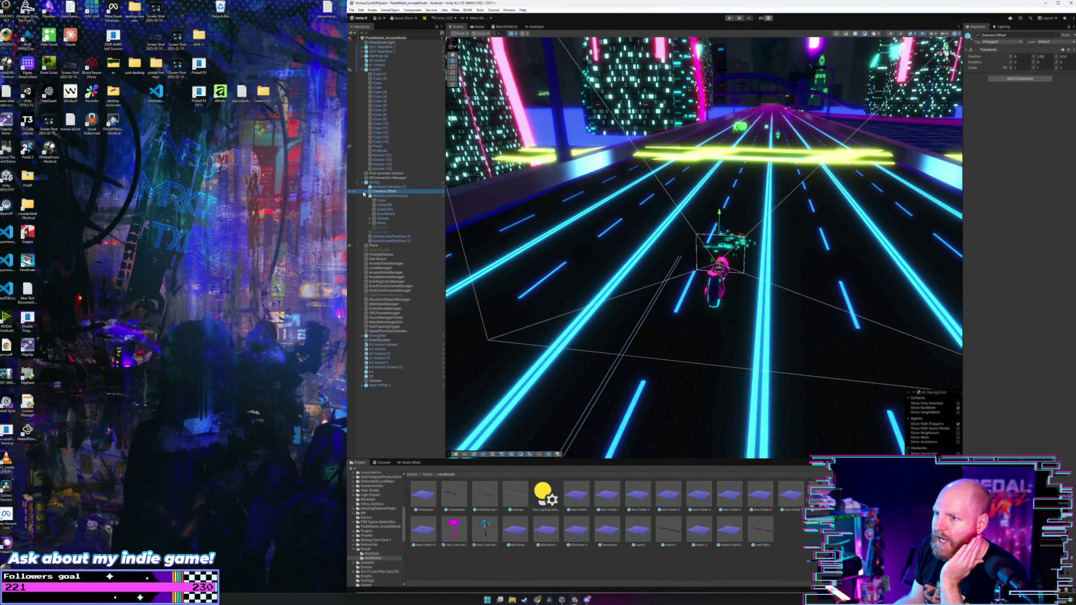
left_click(367, 192)
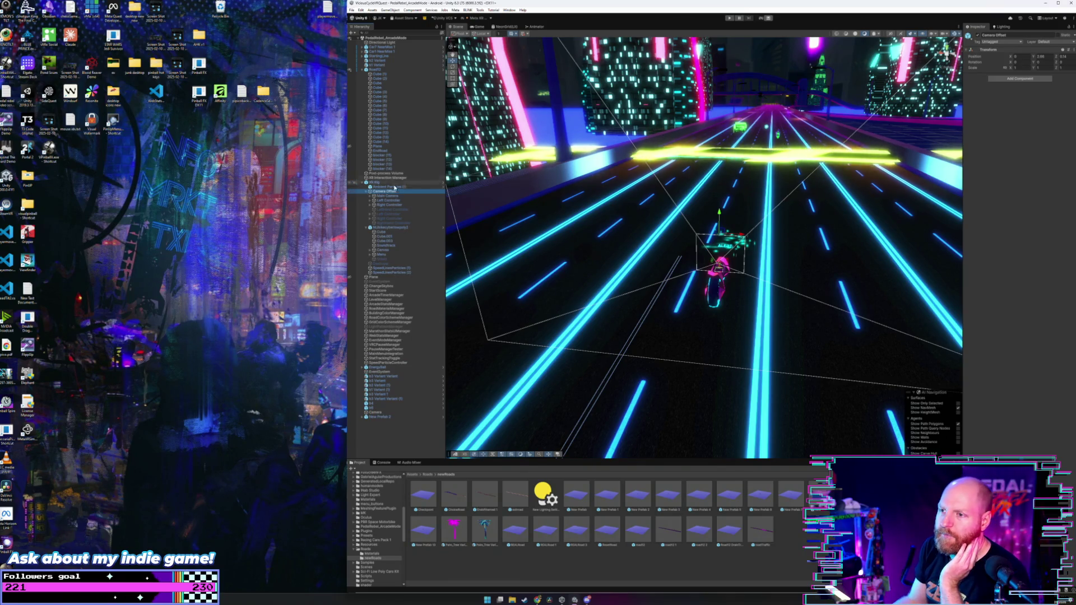
left_click(387, 196)
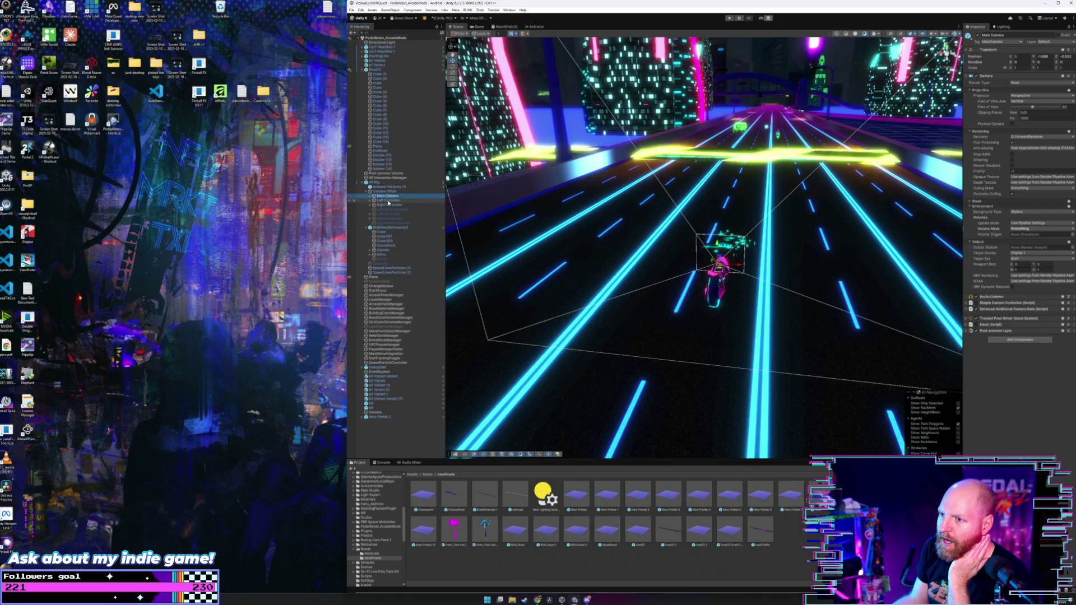
- Raise the Main Camera above the bike, run the scene to test its view, then bring back the YouTube video
mouse_move(689, 264)
left_mouse_down()
mouse_move(675, 275)
mouse_move(554, 257)
left_mouse_up()
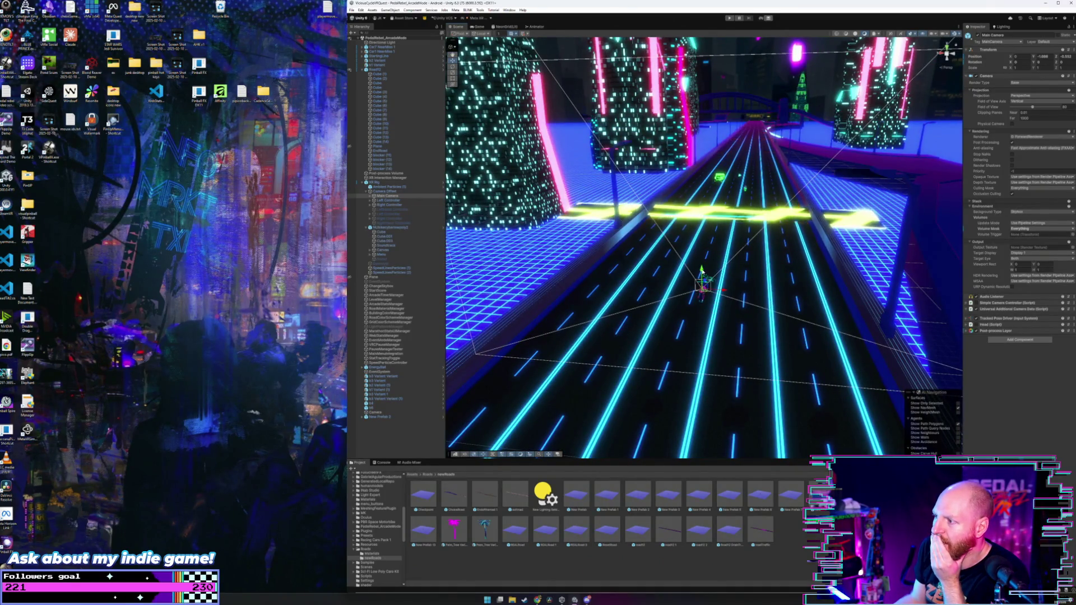
left_click_drag(701, 270, 685, 90)
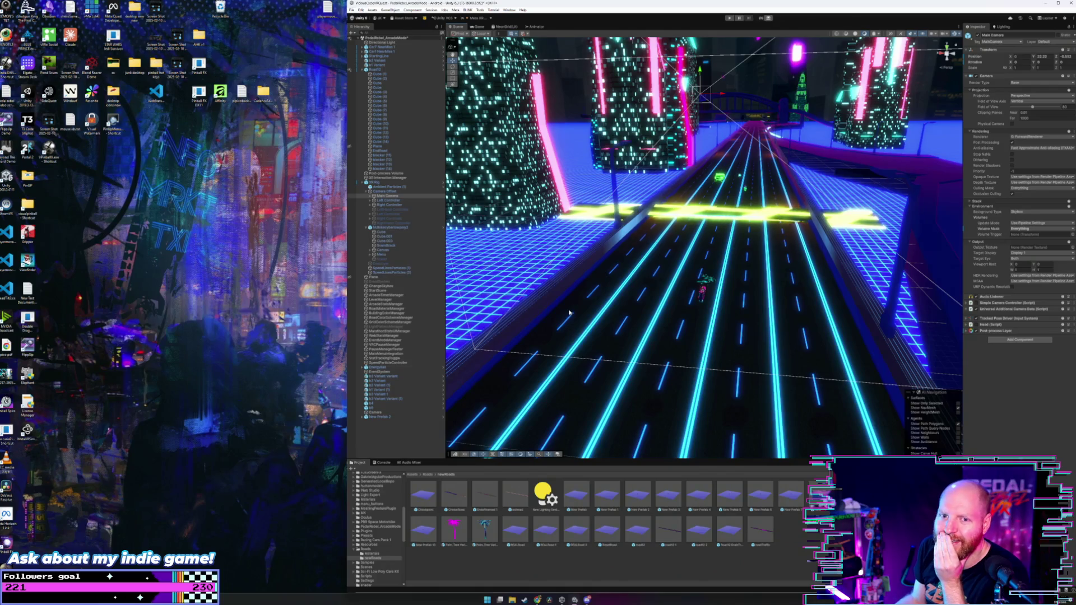
left_click(728, 18)
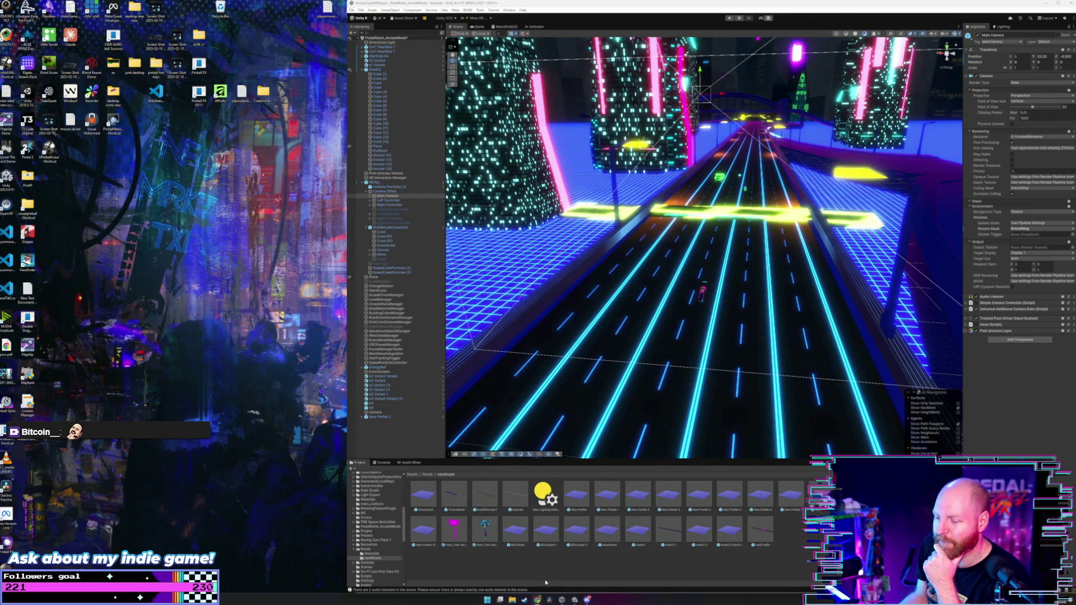
mouse_move(536, 599)
left_click(592, 557)
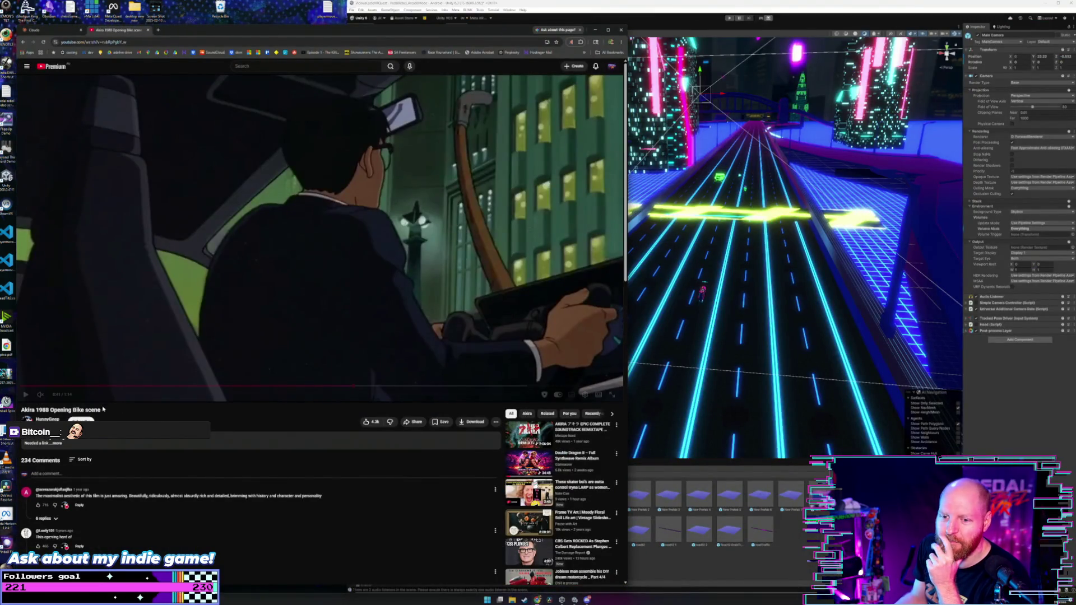
- Jump the Akira video from about 0:10 ahead to the city skyline shot, then narrow the browser to reveal Unity
left_click(104, 385)
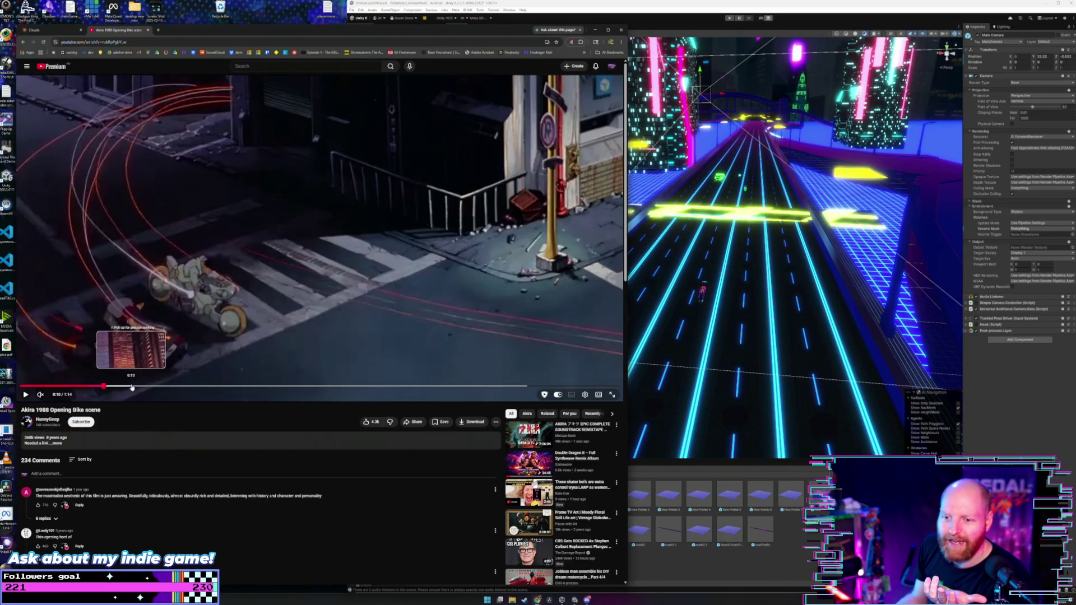
left_click(132, 386)
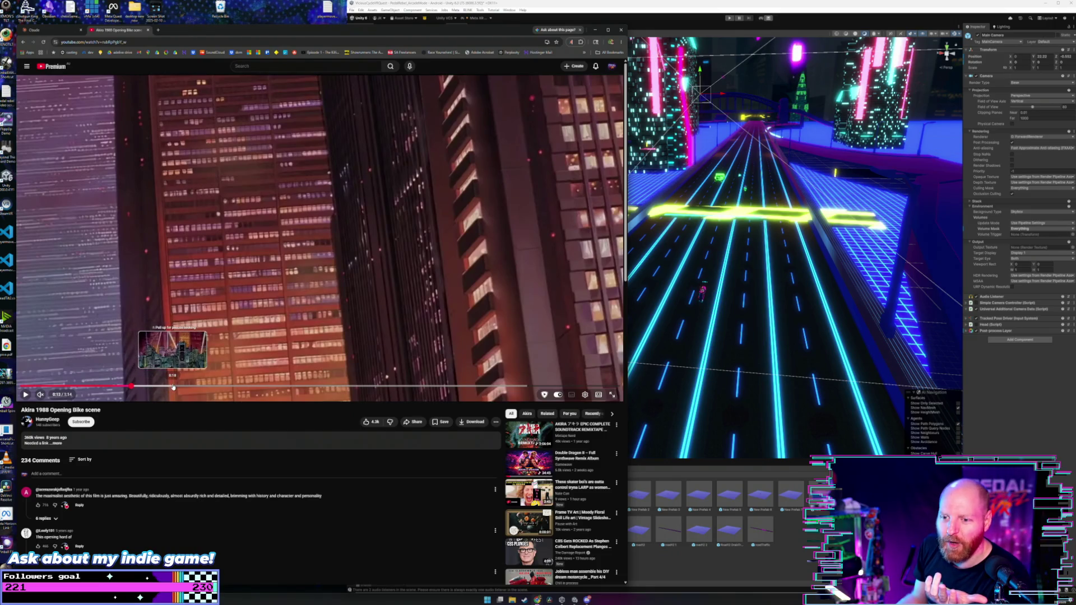
left_click(173, 386)
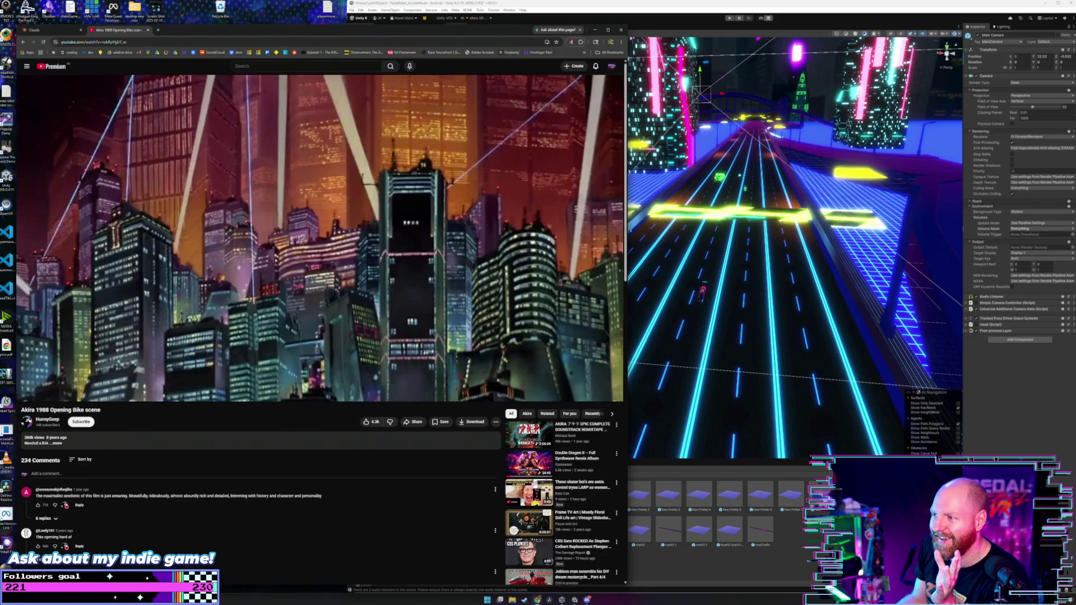
left_click_drag(626, 247, 339, 205)
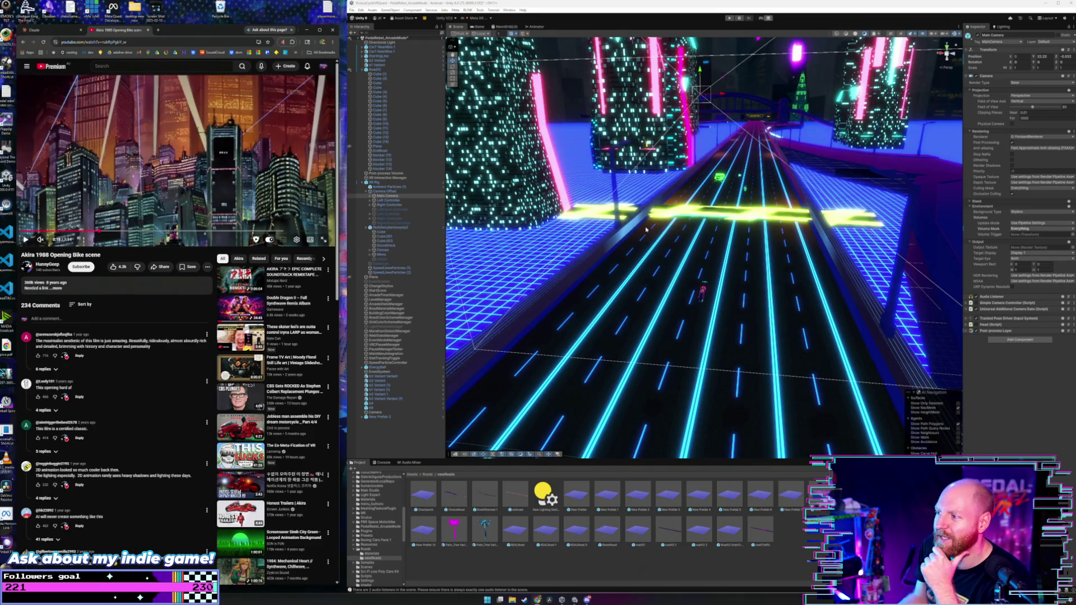
- Enter Play mode in the Unity editor, then return to the Scene view
left_click(729, 19)
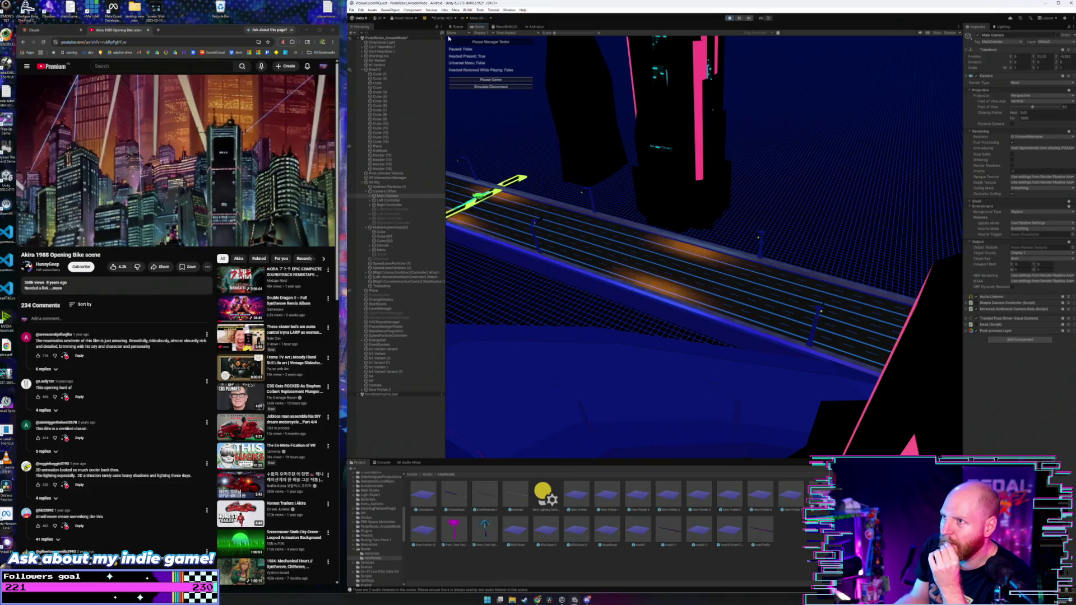
left_click(455, 26)
- Resume, pause and stop the play session, then select and frame the Camera object in the Scene view
left_click(479, 27)
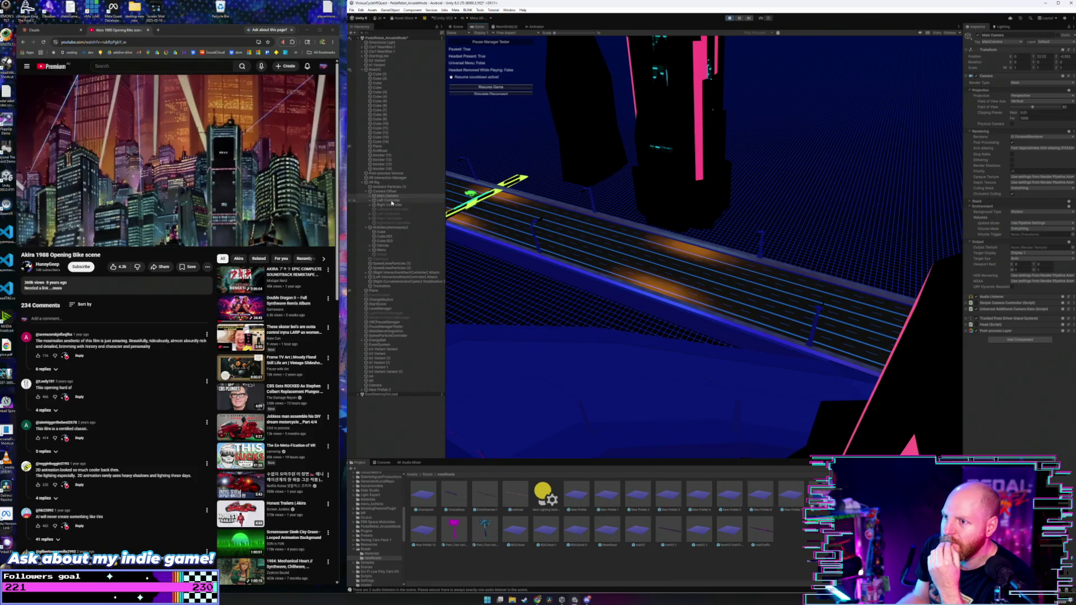
left_click(663, 261)
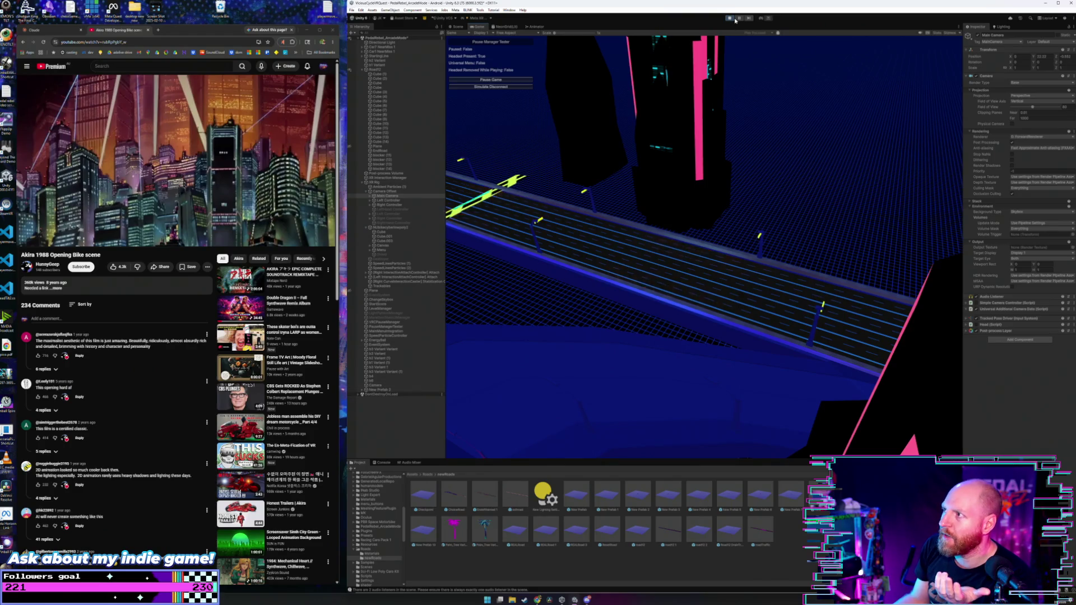
key("Escape")
key("ctrl+p")
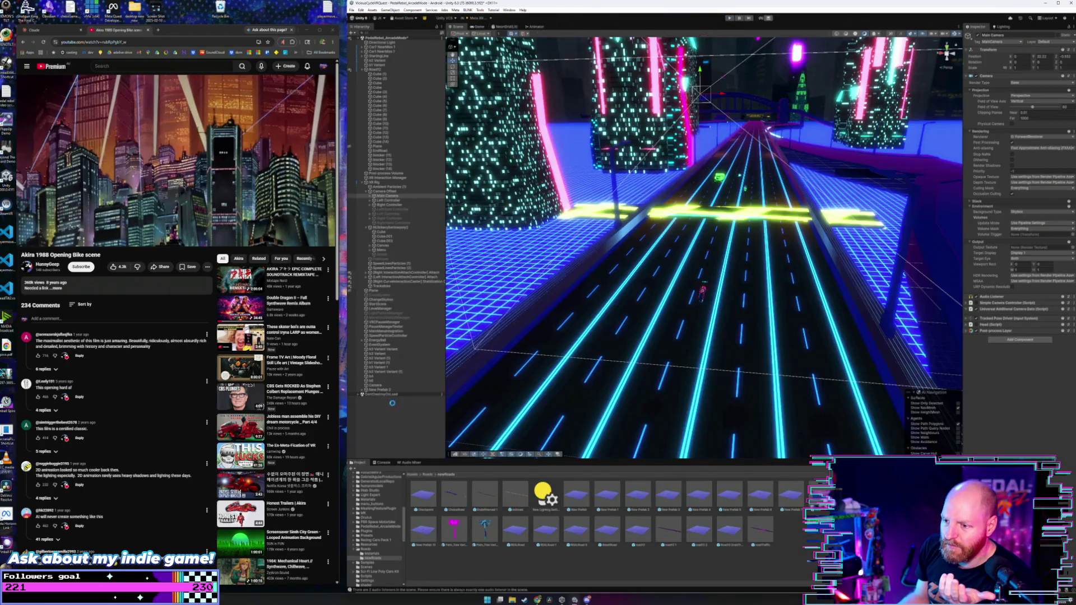
left_click(384, 413)
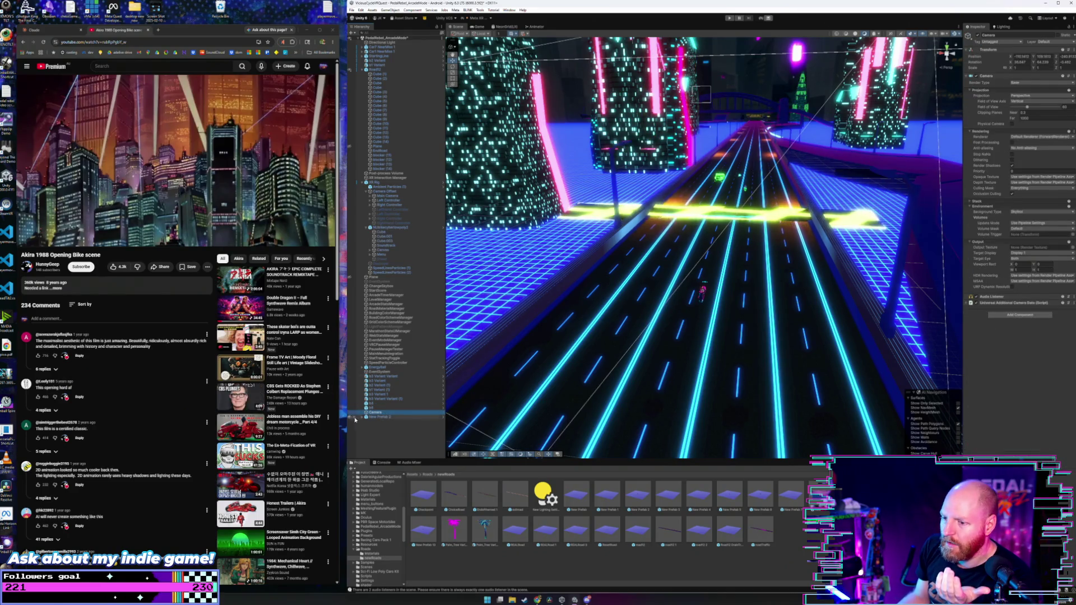
double_click(375, 413)
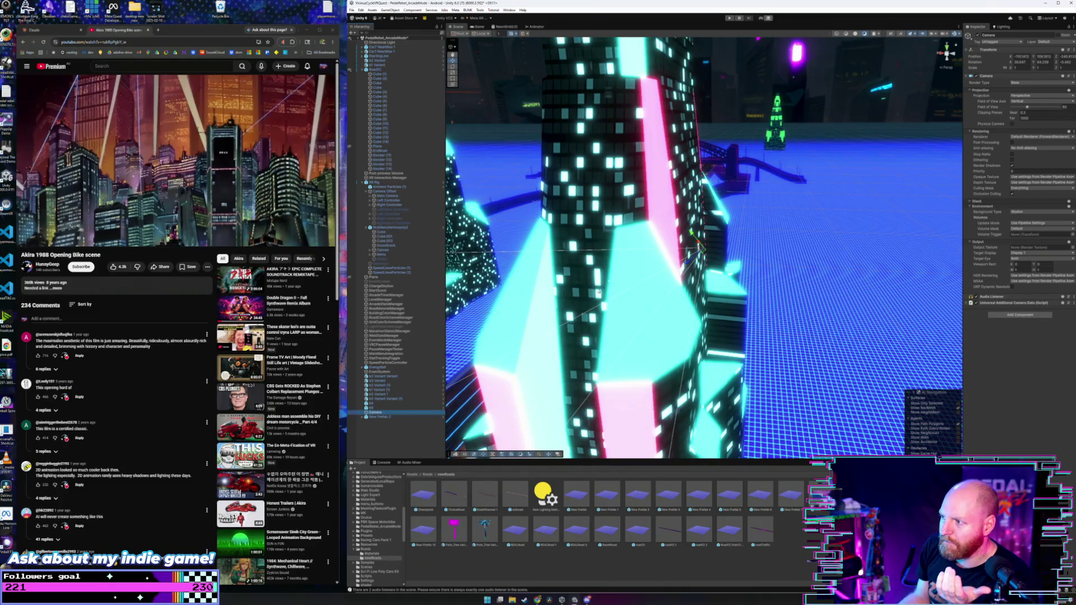
- Lower the standalone Camera's Field of View in the Inspector, orbiting the view around the neon towers
mouse_move(598, 292)
left_mouse_down()
mouse_move(565, 275)
mouse_move(450, 280)
left_mouse_up()
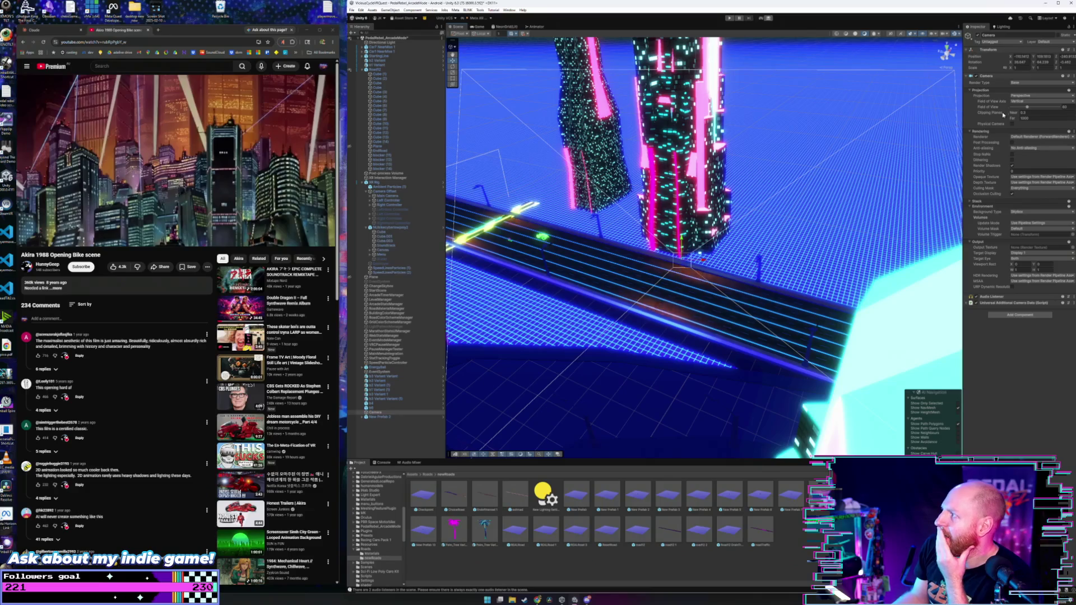
left_click_drag(1028, 108, 1017, 109)
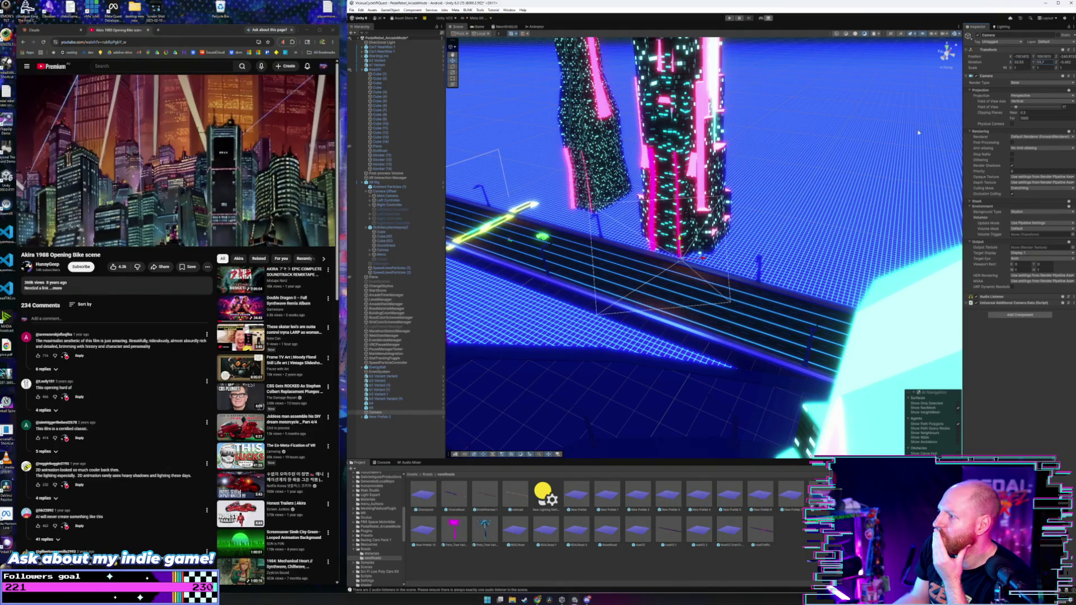
left_click_drag(808, 214, 738, 209)
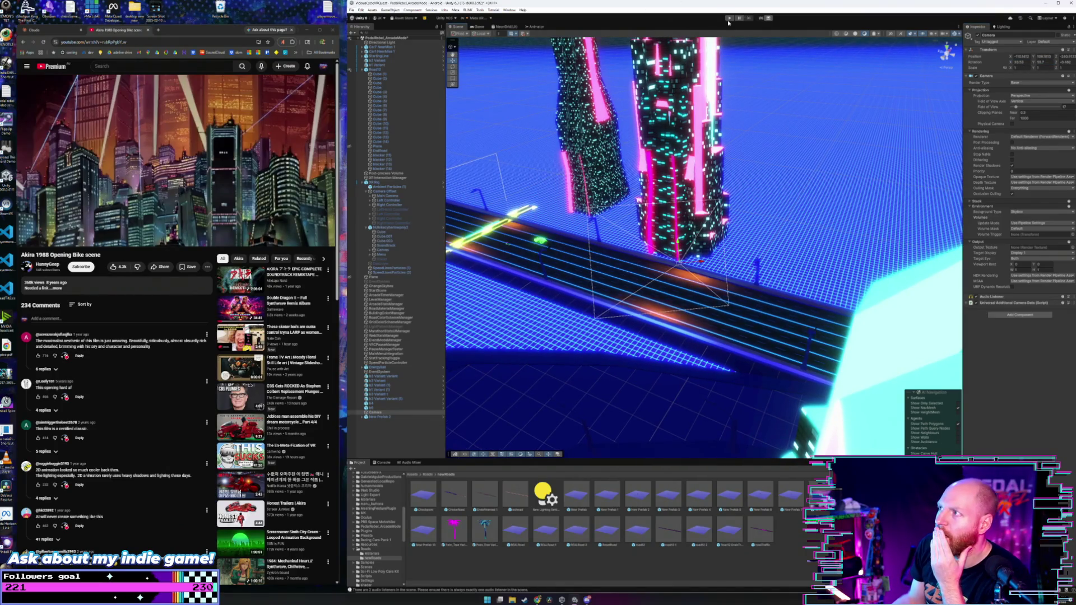
left_click(729, 18)
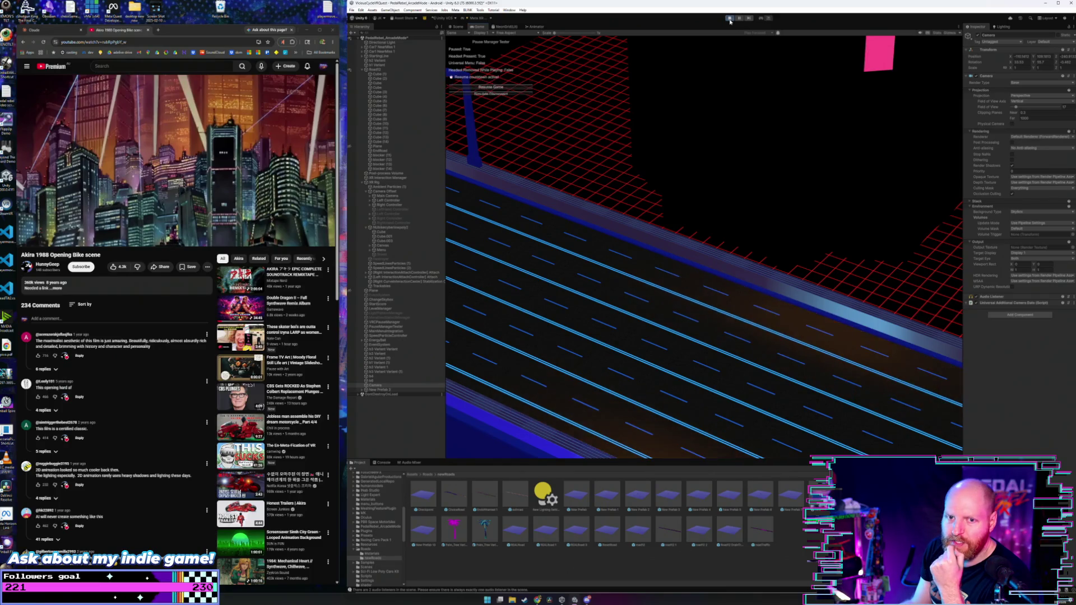
left_click(729, 19)
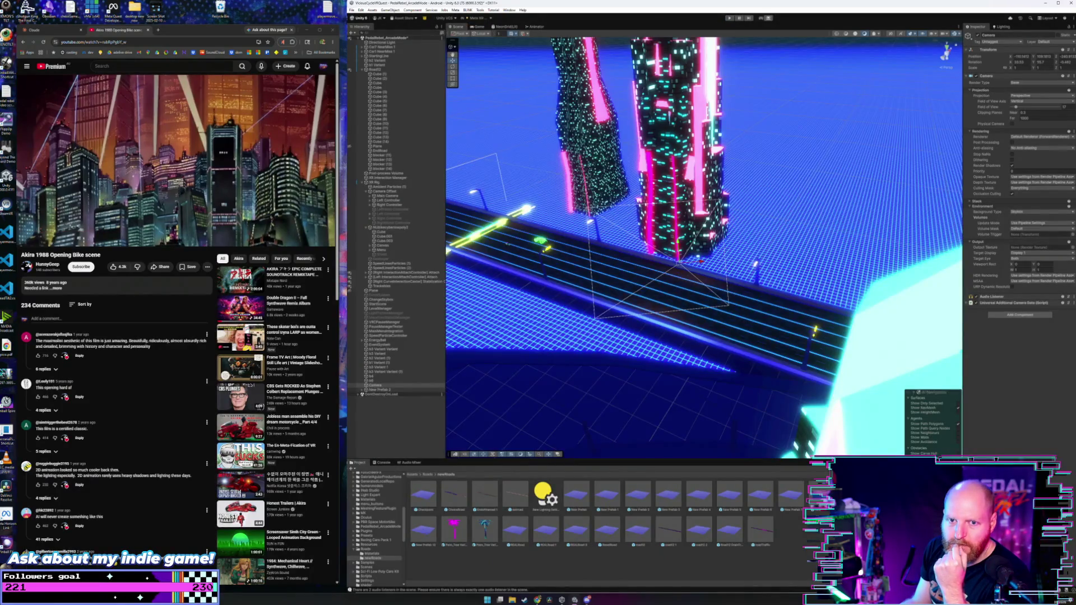
left_click(377, 408)
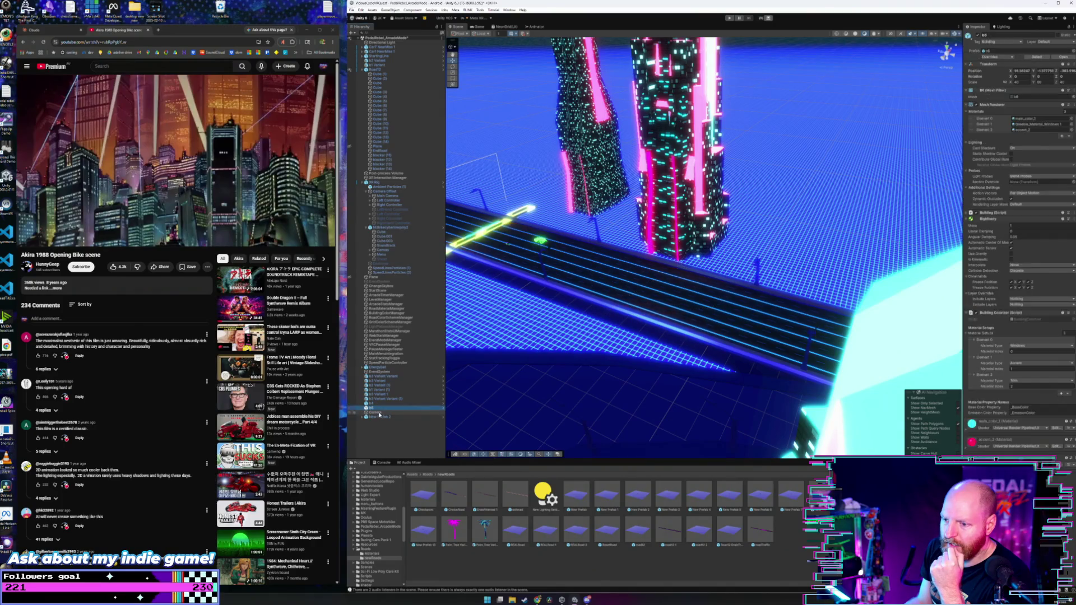
- Select New Prefab 2 in the Hierarchy and enter Play mode with Ctrl+P
left_click(391, 413)
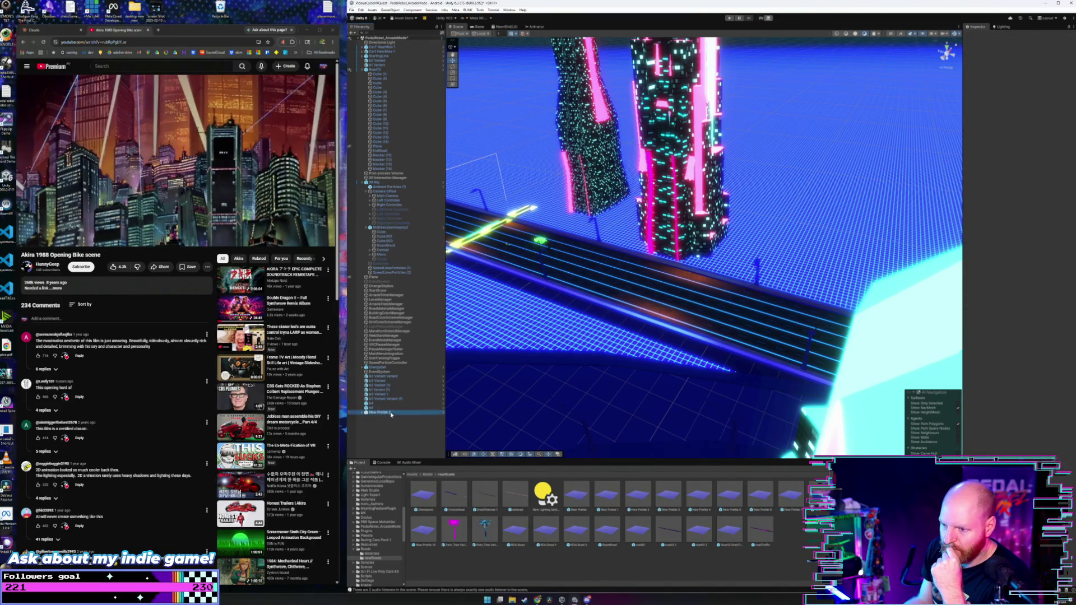
key("ctrl+p")
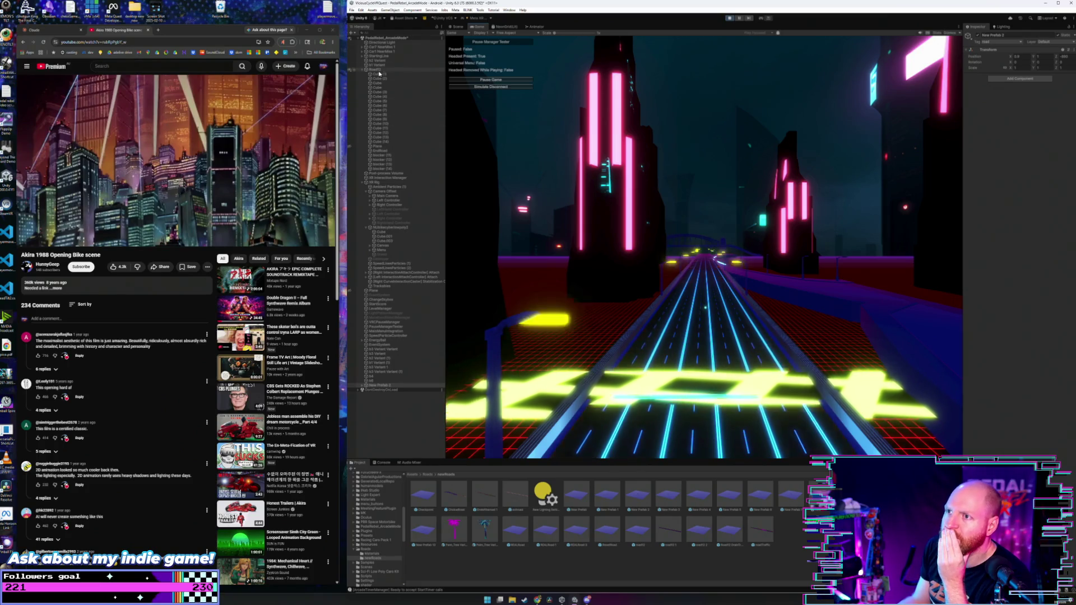
- Inspect the XR Rig's components, collapse Playermove 2, and stop the play session
left_click(382, 183)
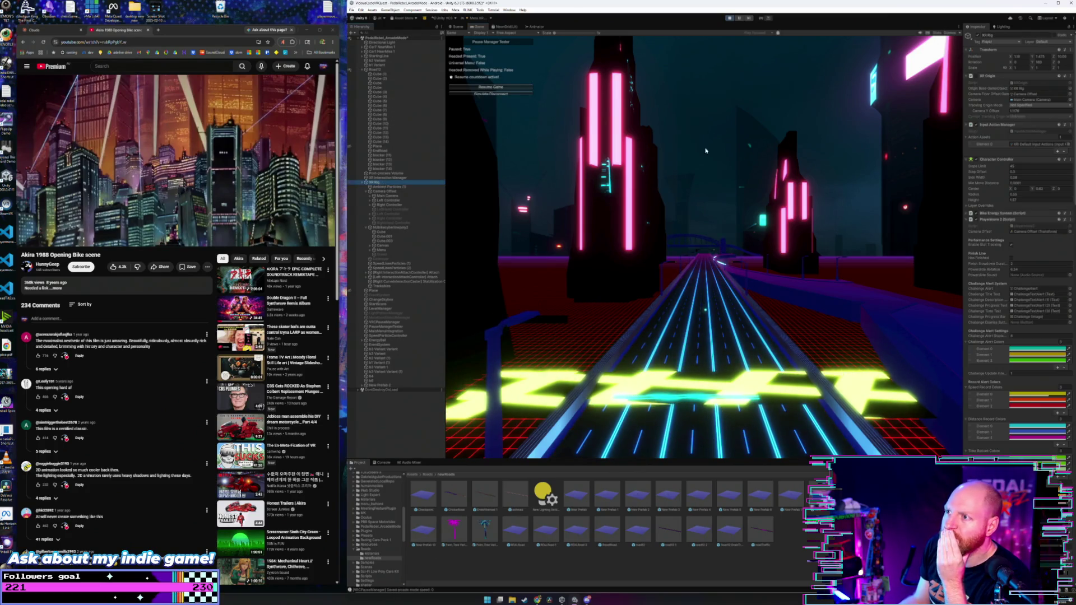
left_click(967, 220)
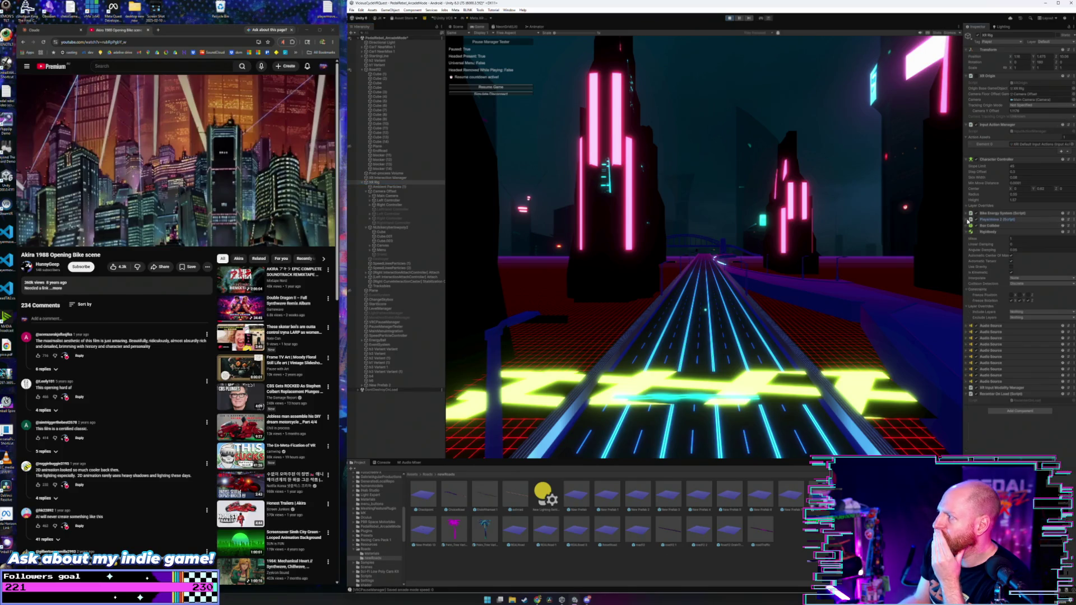
left_click(730, 18)
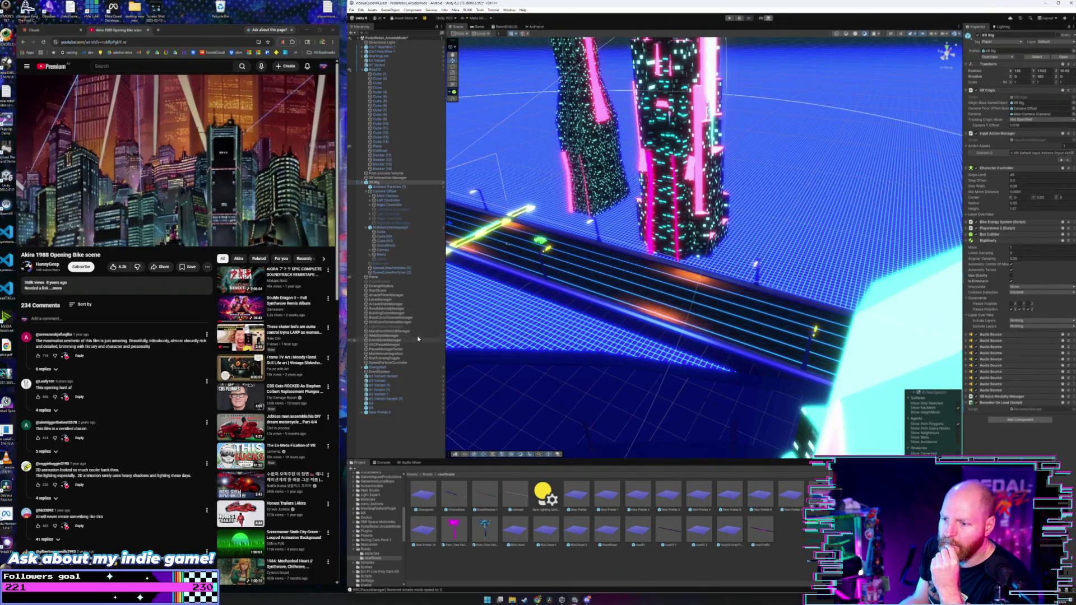
- Frame the XR Rig and Main Camera in the Scene view, looking down the road
left_click(357, 19)
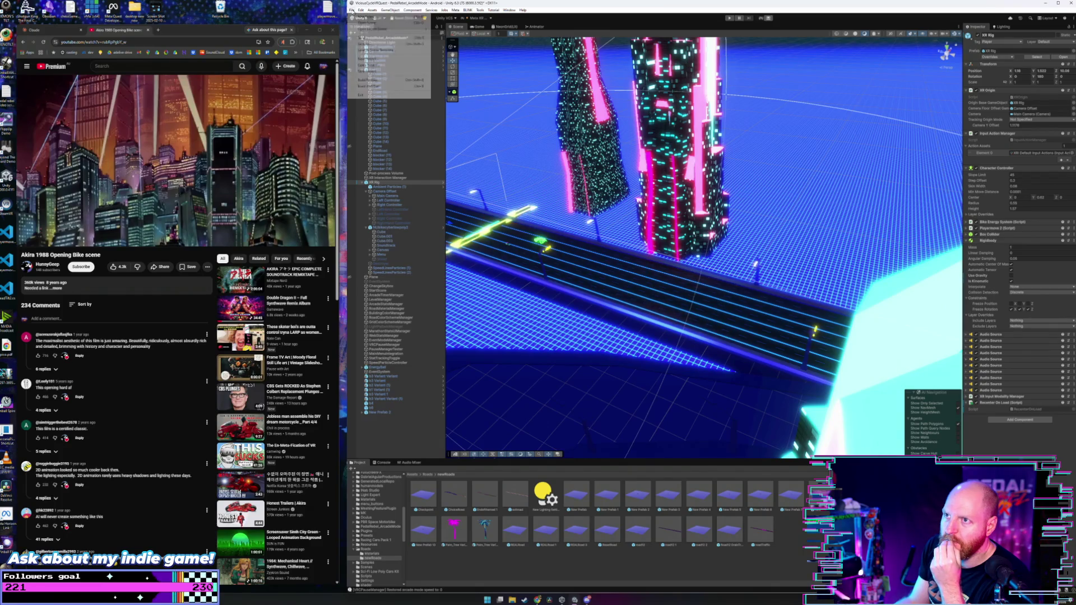
left_click(352, 19)
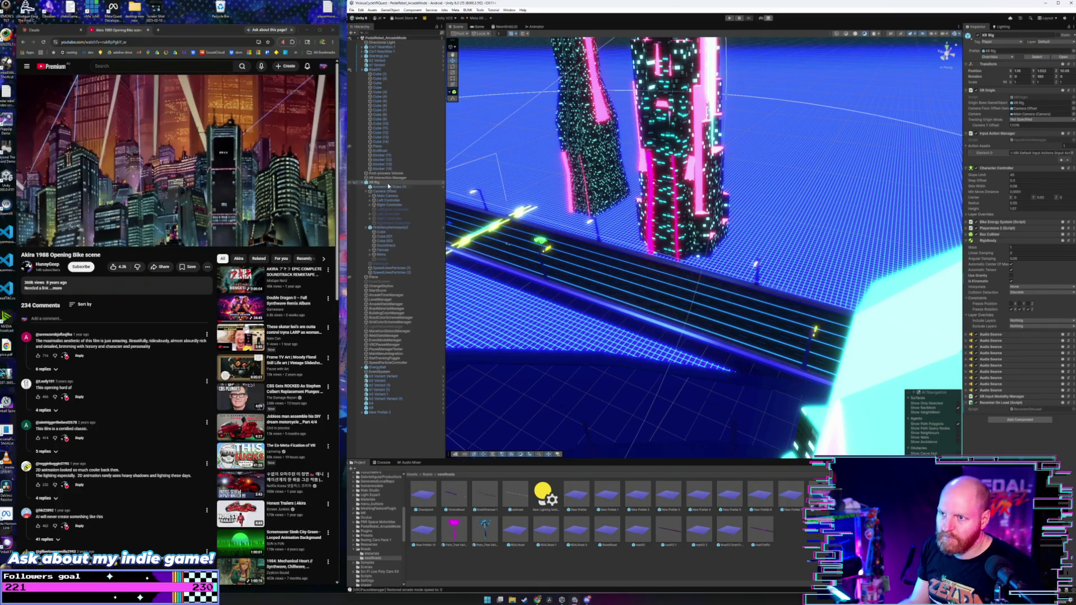
double_click(388, 183)
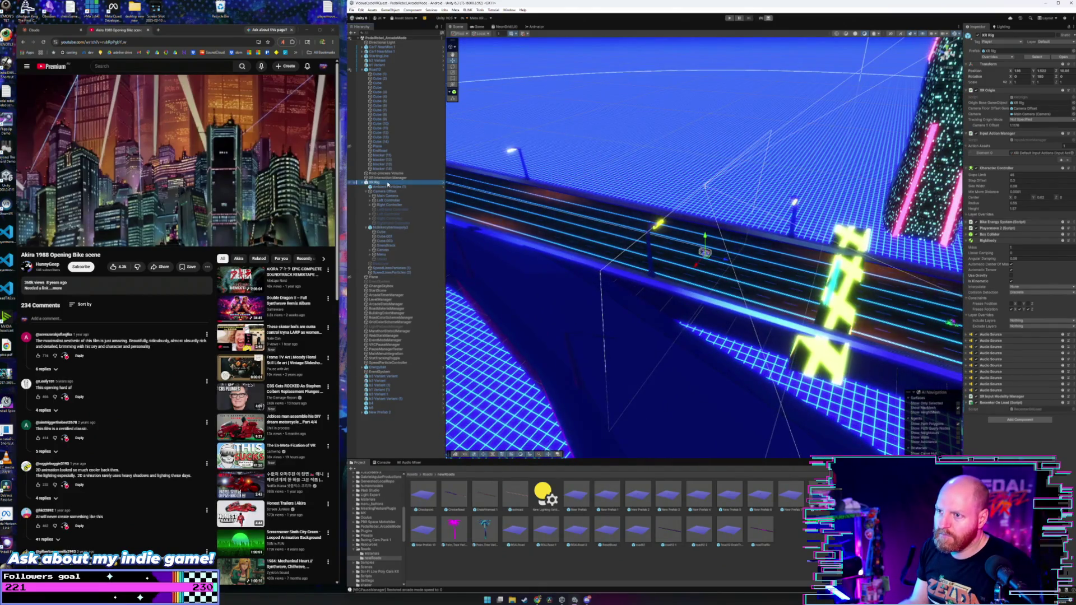
double_click(387, 195)
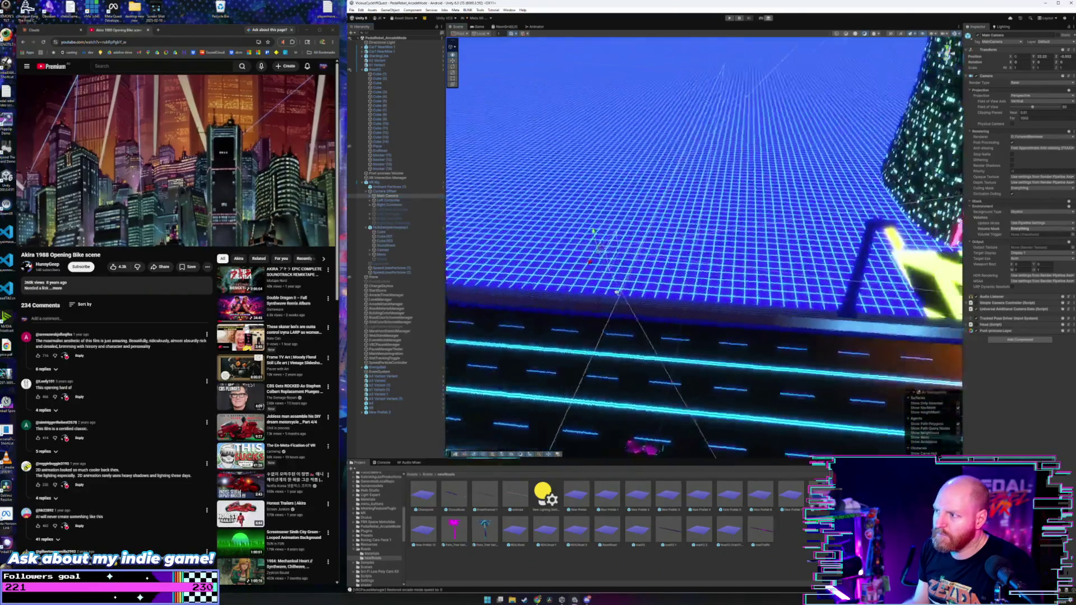
left_click_drag(700, 283, 751, 283)
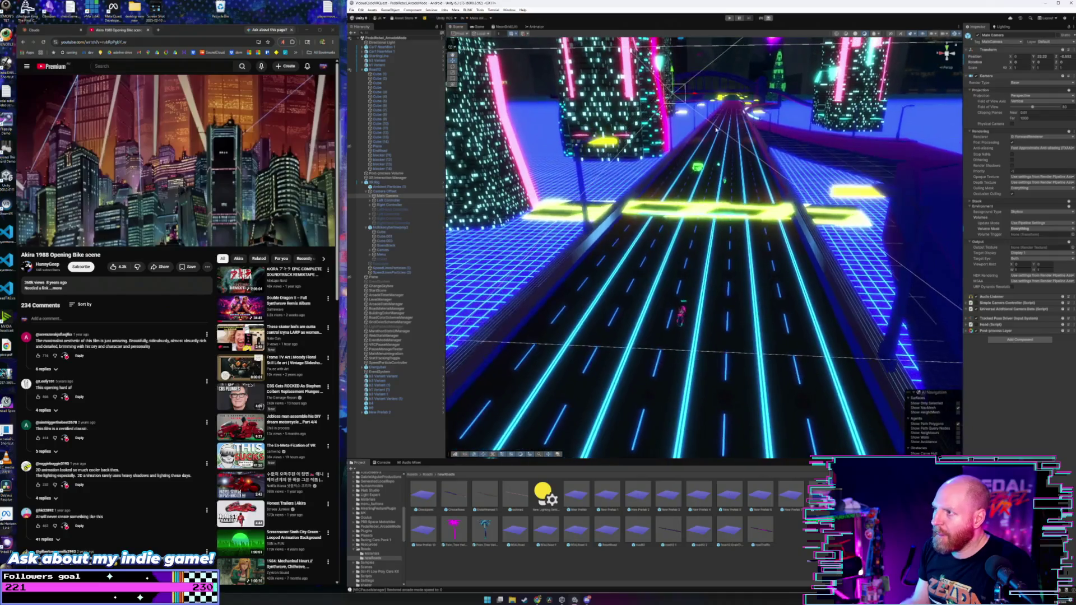
- Drag the Main Camera down onto the road beside the bike and save the scene
mouse_move(665, 72)
left_mouse_down()
mouse_move(677, 263)
mouse_move(736, 292)
mouse_move(633, 287)
mouse_move(669, 311)
mouse_move(671, 293)
left_mouse_up()
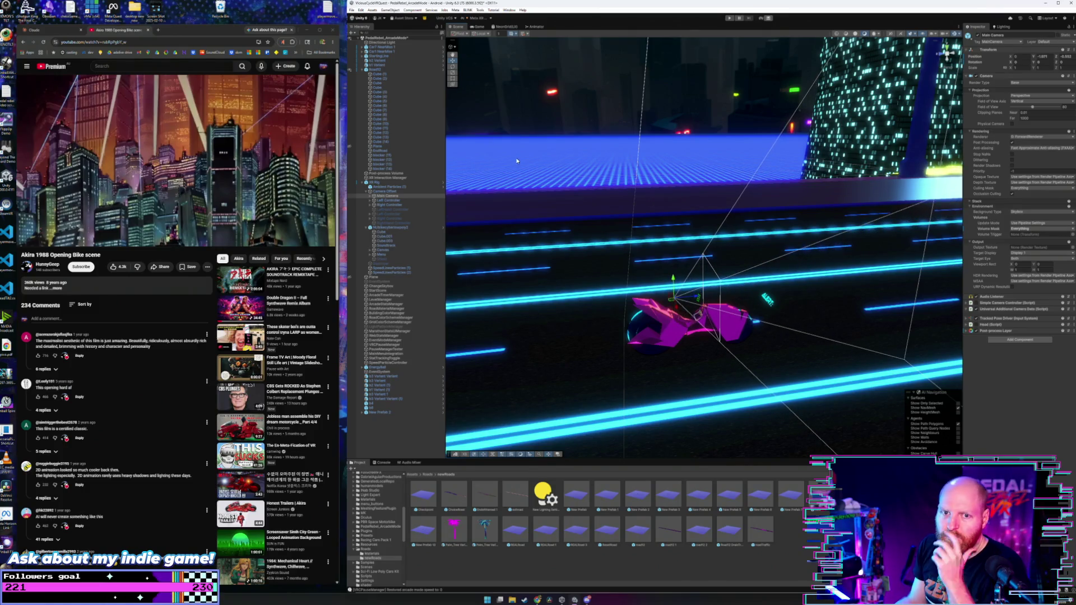
left_click(352, 10)
left_click(367, 41)
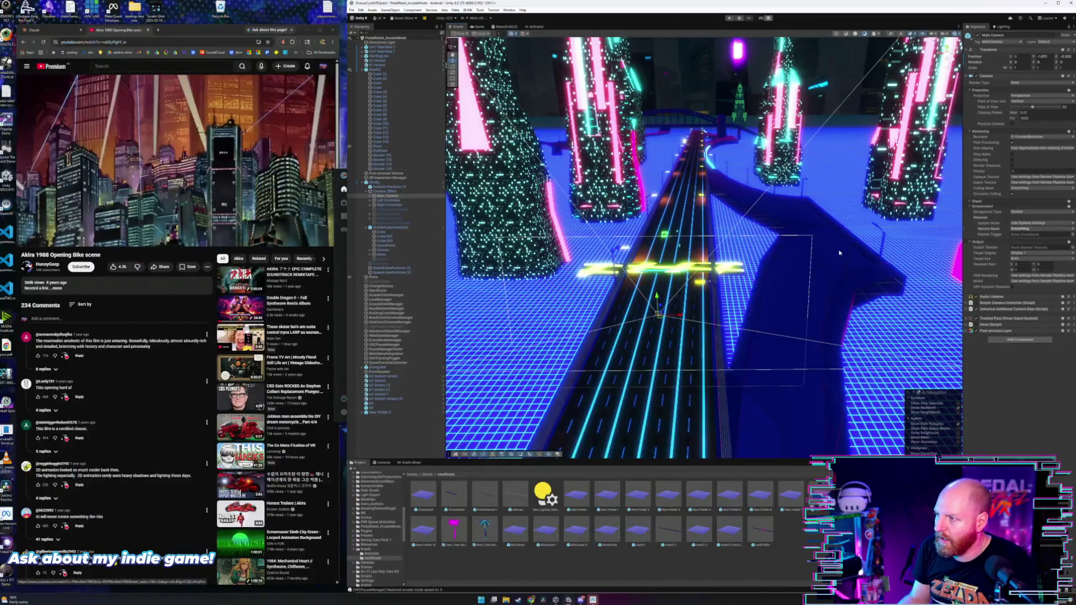
mouse_move(839, 253)
left_mouse_down()
mouse_move(835, 227)
mouse_move(704, 317)
left_mouse_up()
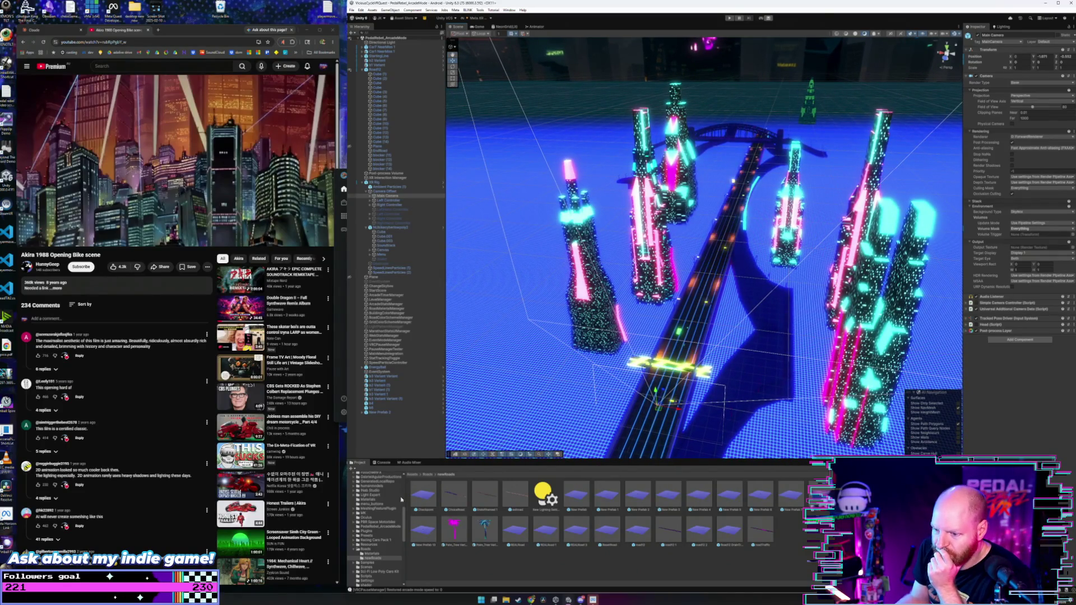
- Open the Buildings folder, fly in among the neon towers along the road, and pick the XR Rig
scroll(390, 528, "up", 5)
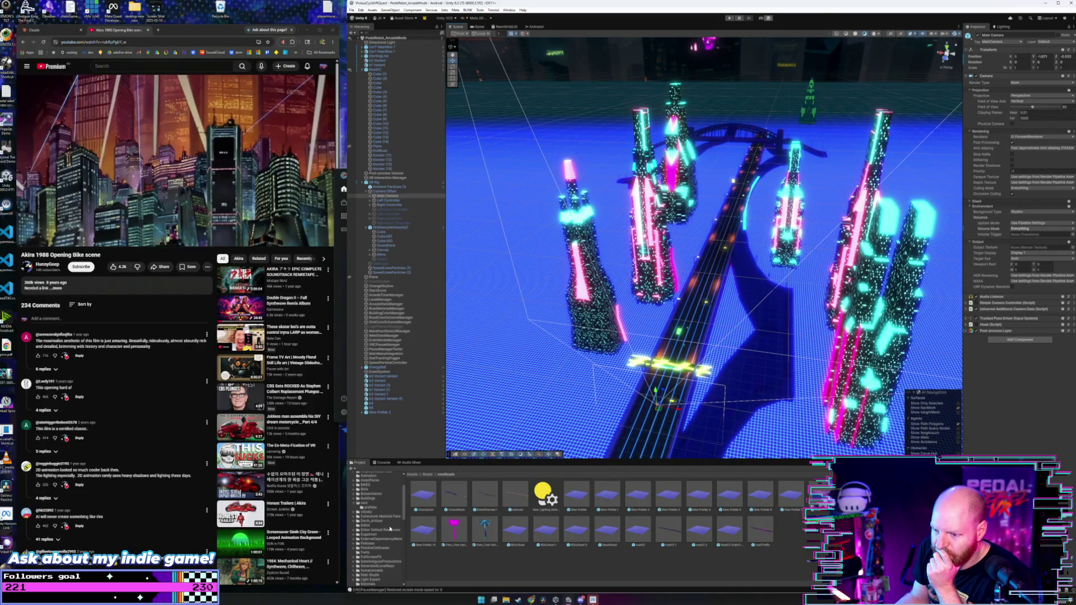
left_click(383, 499)
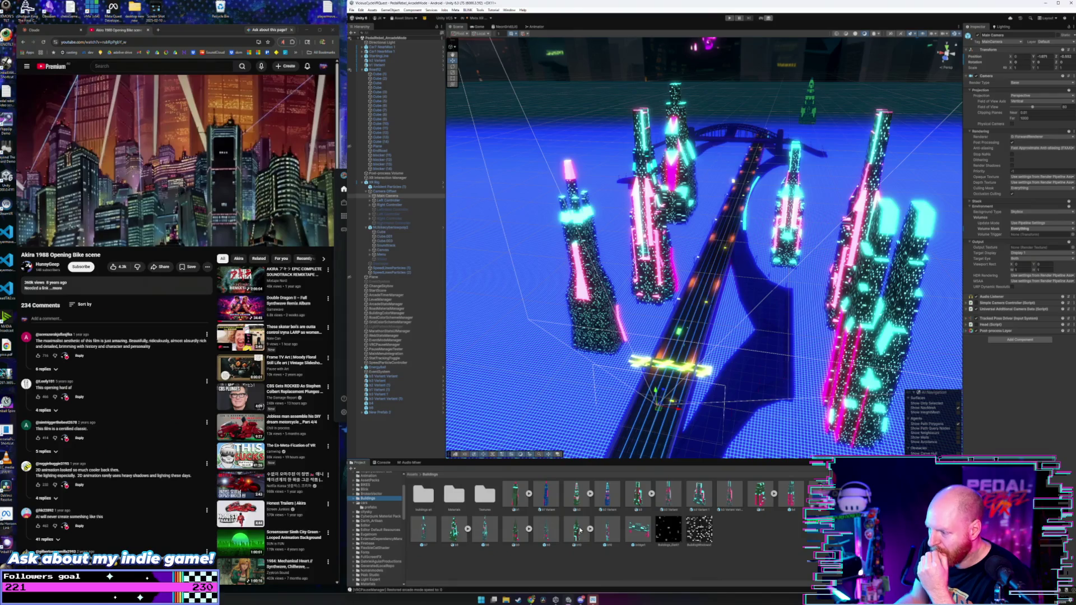
mouse_move(694, 337)
left_mouse_down()
mouse_move(704, 306)
mouse_move(736, 297)
left_mouse_up()
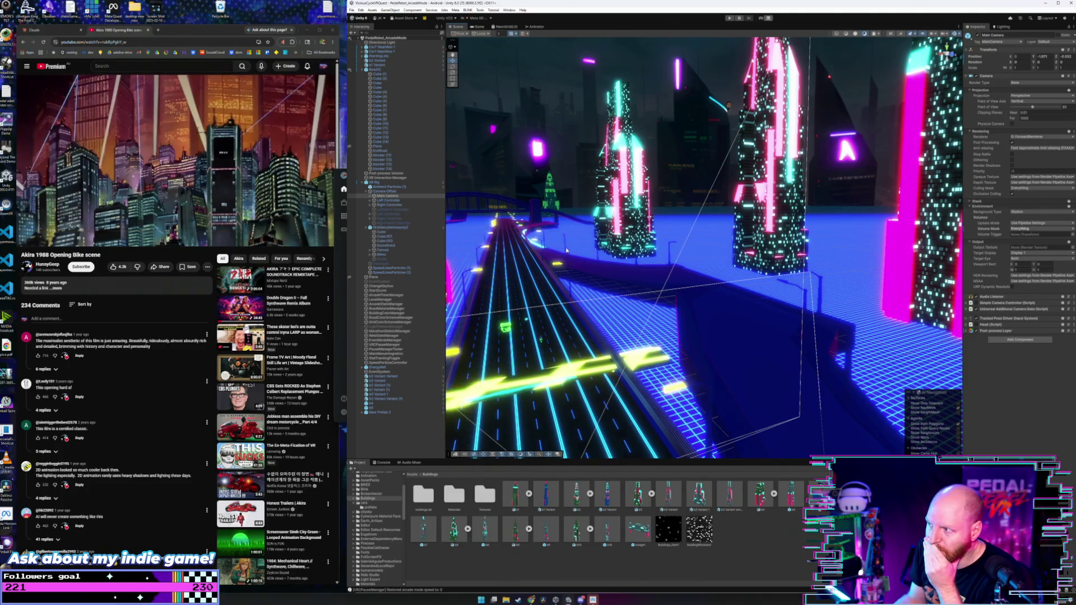
mouse_move(560, 252)
left_mouse_down()
mouse_move(691, 297)
mouse_move(619, 296)
left_mouse_up()
key("super")
left_click(643, 289)
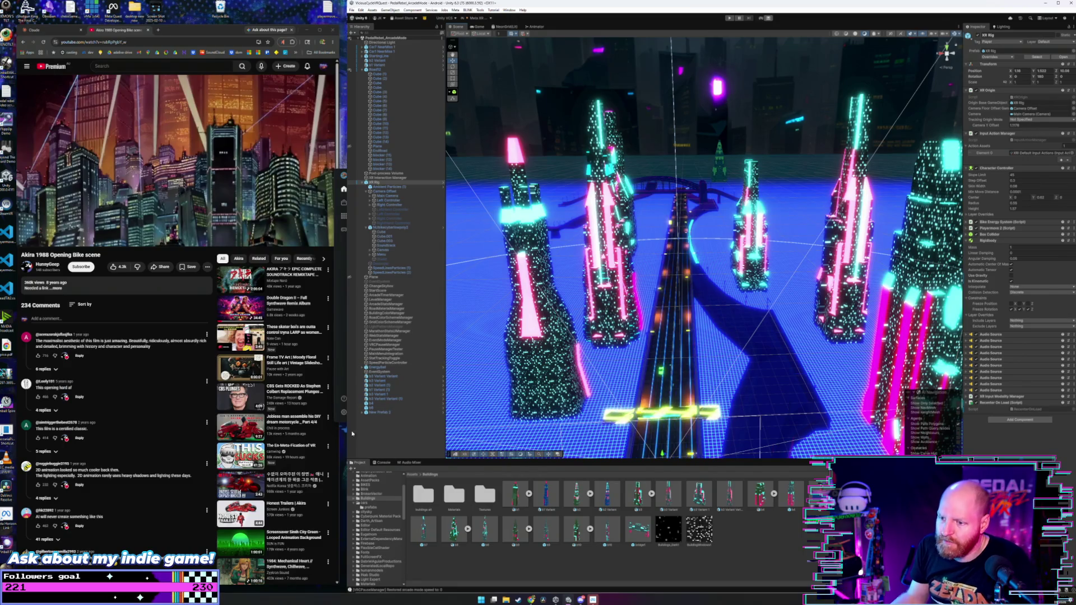
- Inspect the b4 building, New Prefab 2's spheres and the EndRoad object
left_click(376, 409)
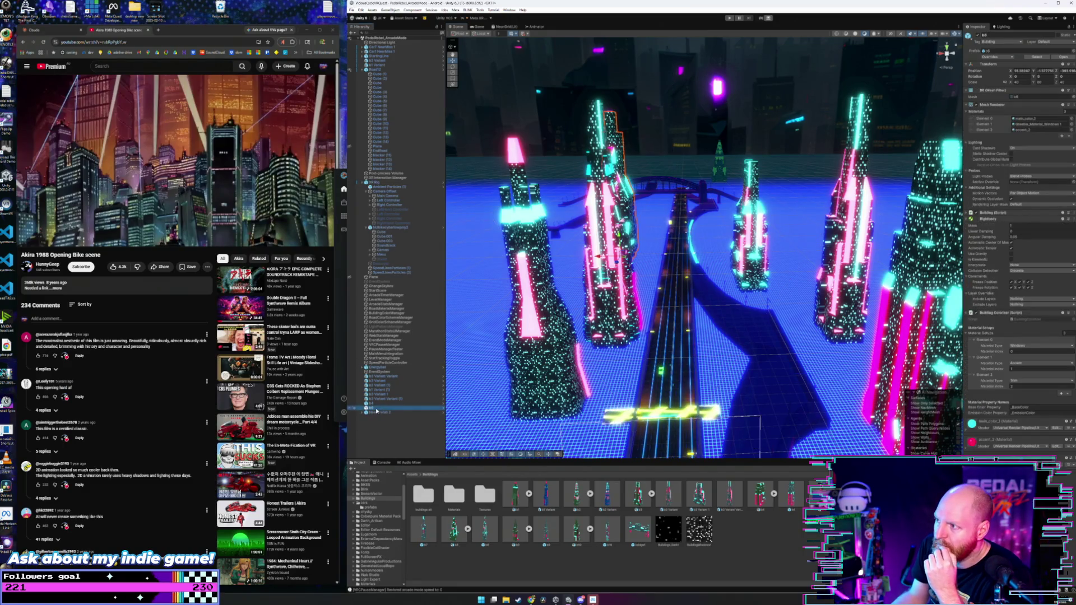
left_click(380, 402)
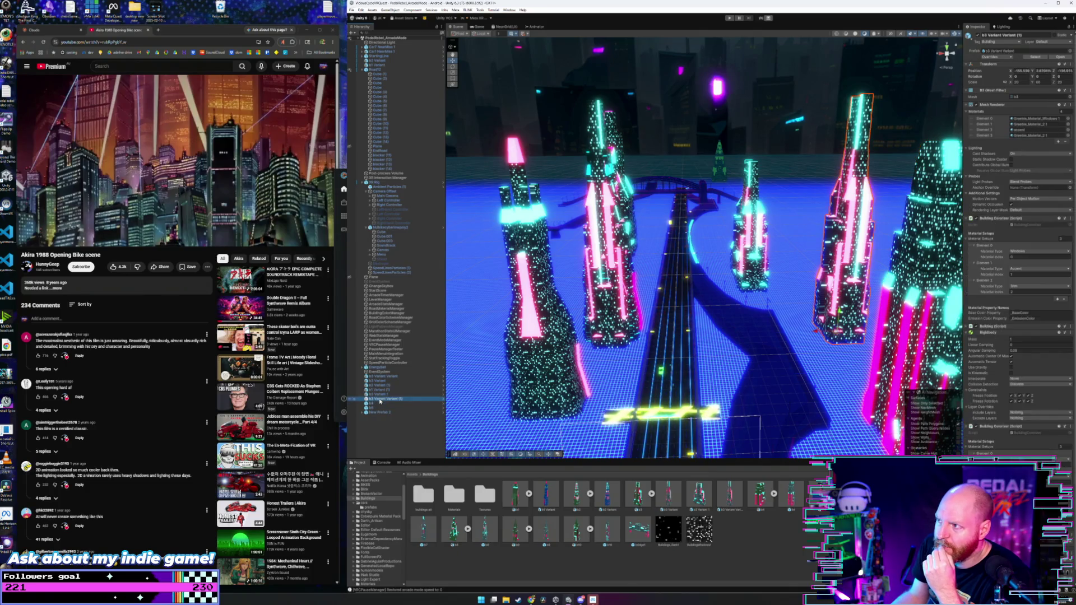
left_click(364, 413)
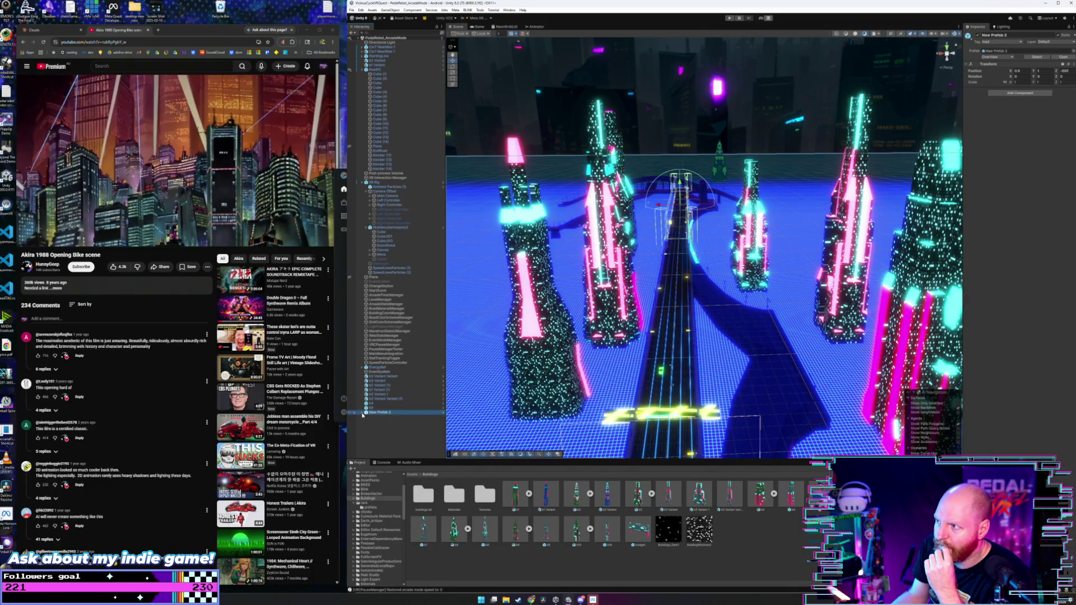
left_click(362, 412)
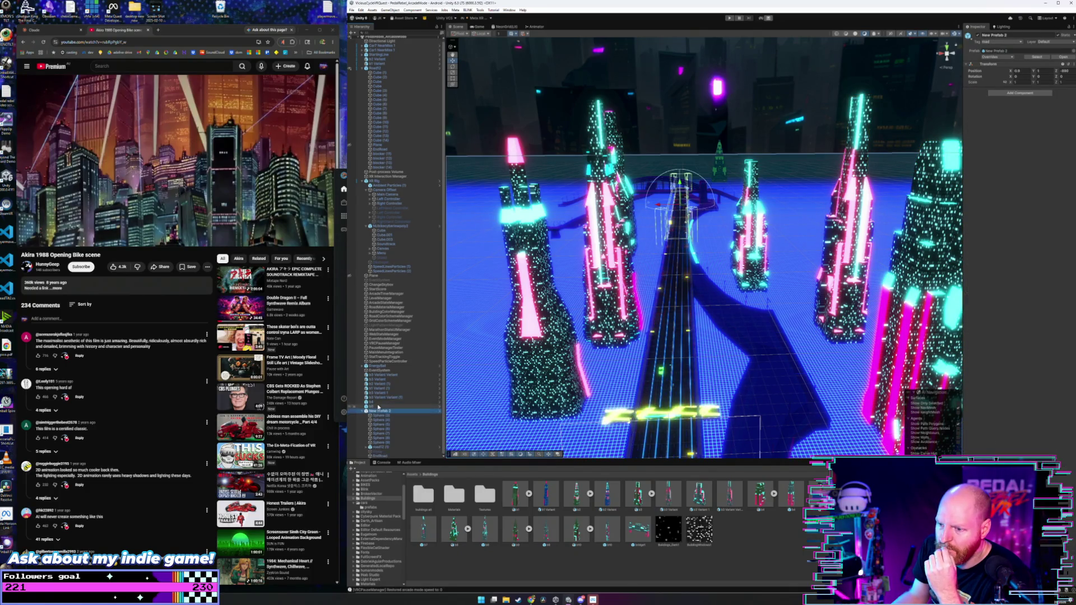
left_click(379, 429)
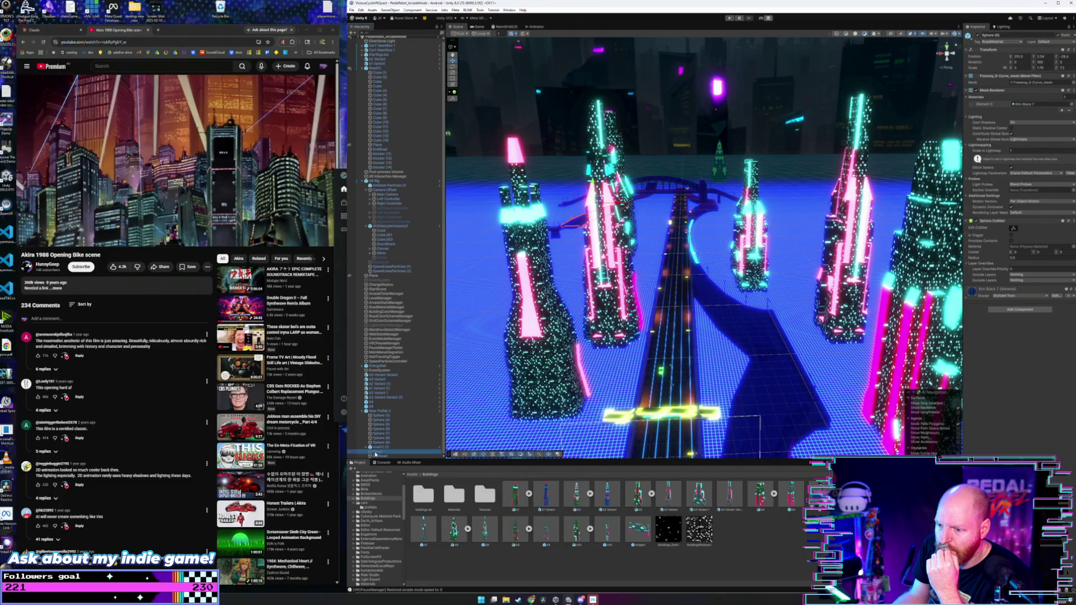
left_click(380, 455)
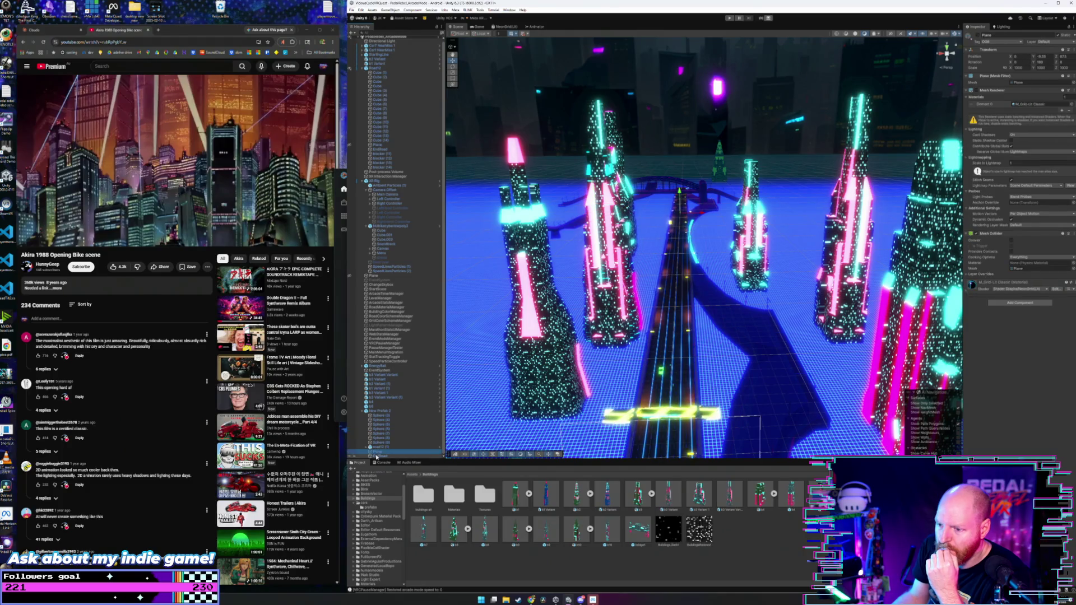
left_click(363, 411)
- Check the b2 Variant (1) and b4 buildings in the Hierarchy
left_click(374, 376)
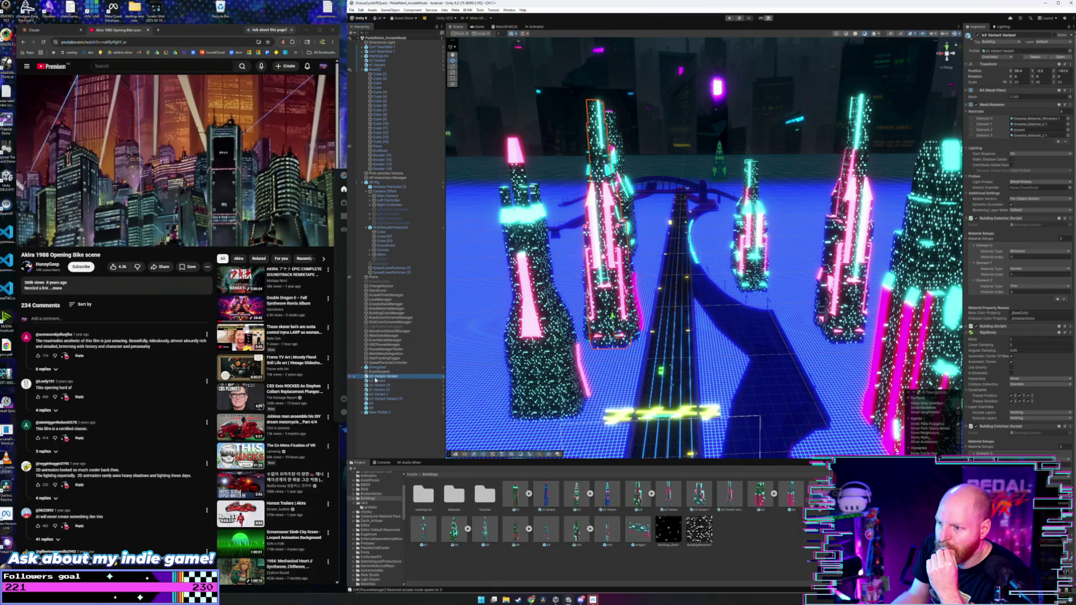
left_click(377, 386)
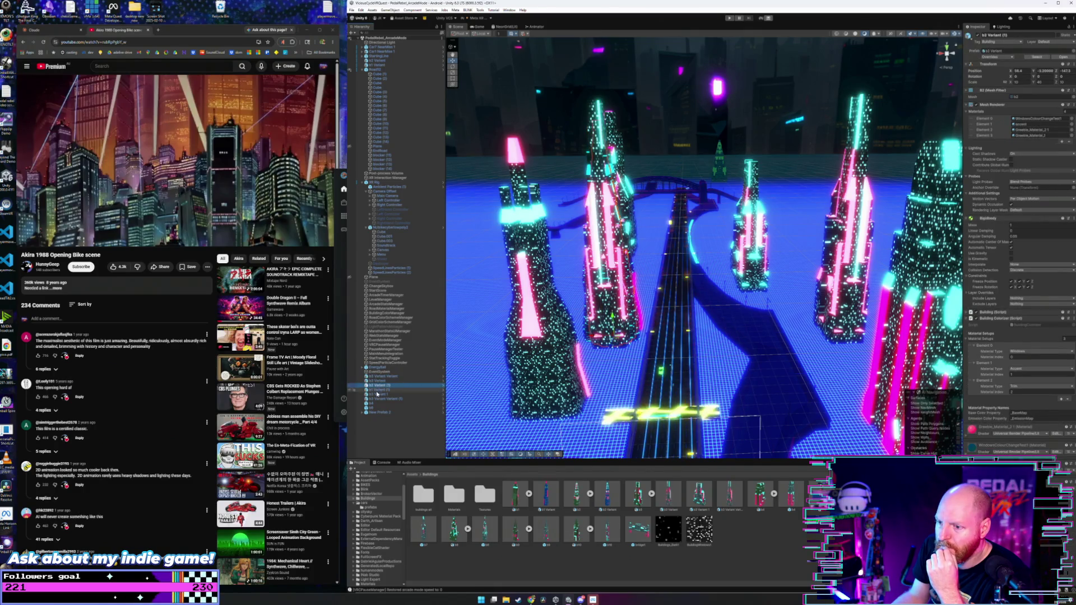
left_click(377, 390)
left_click(377, 394)
left_click(377, 403)
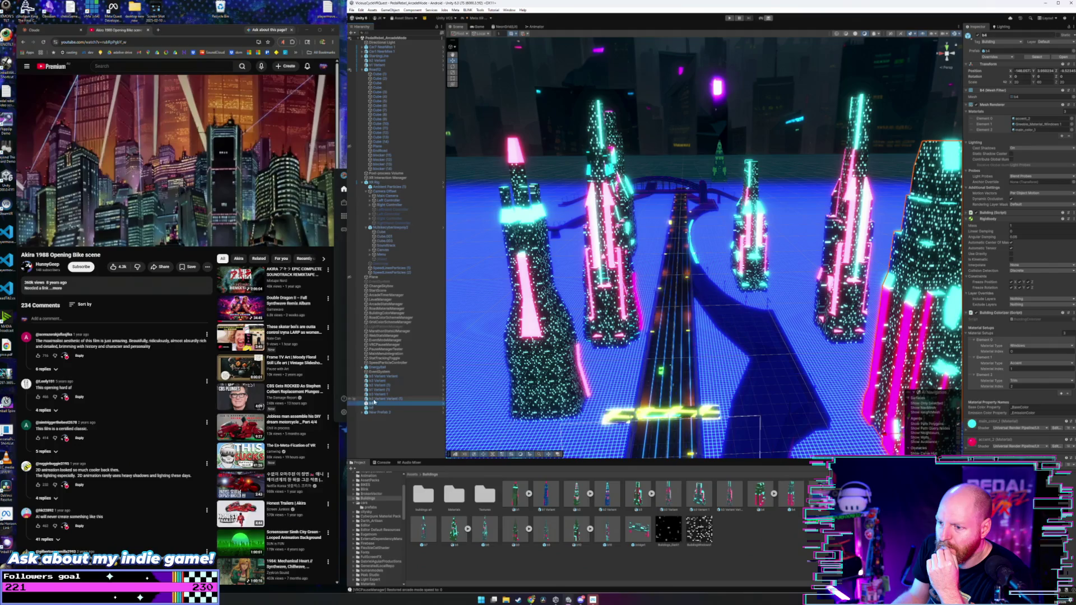
- Select the small b2 Variant building and delete it
left_click(718, 161)
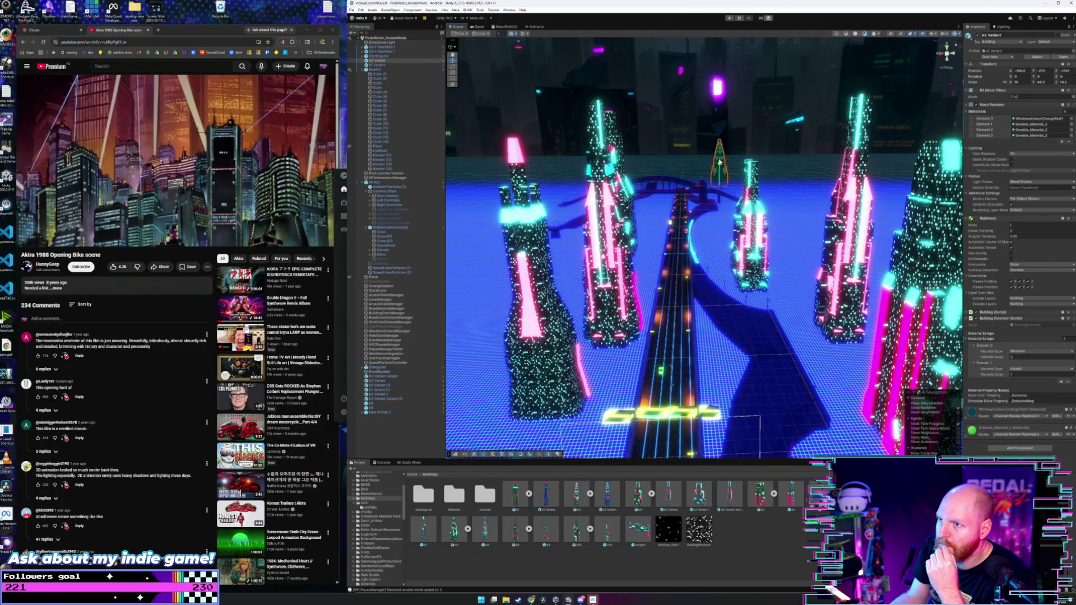
left_click(381, 60)
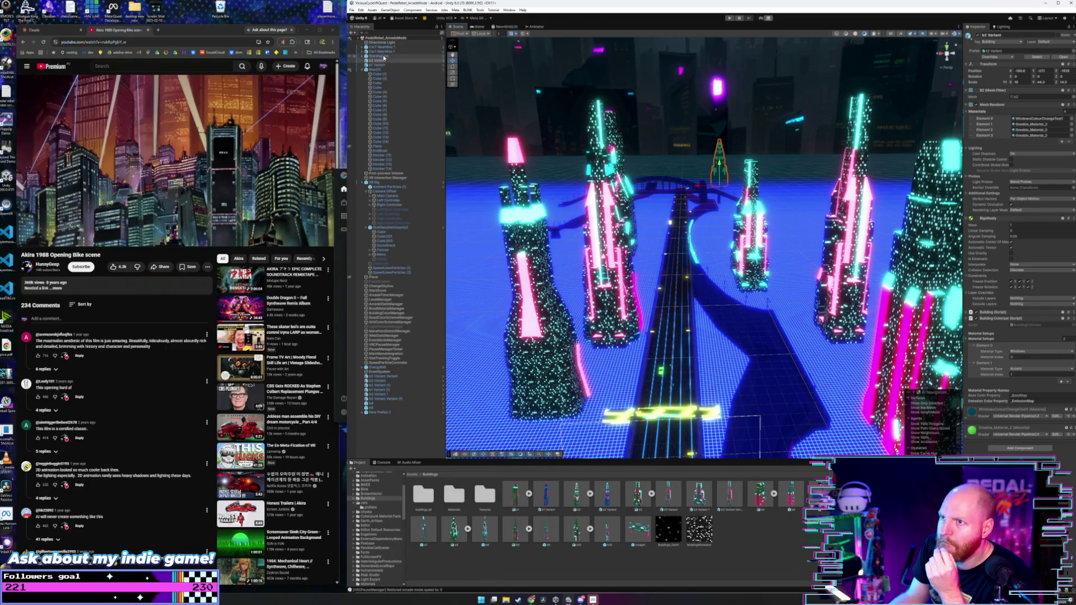
left_click(381, 65)
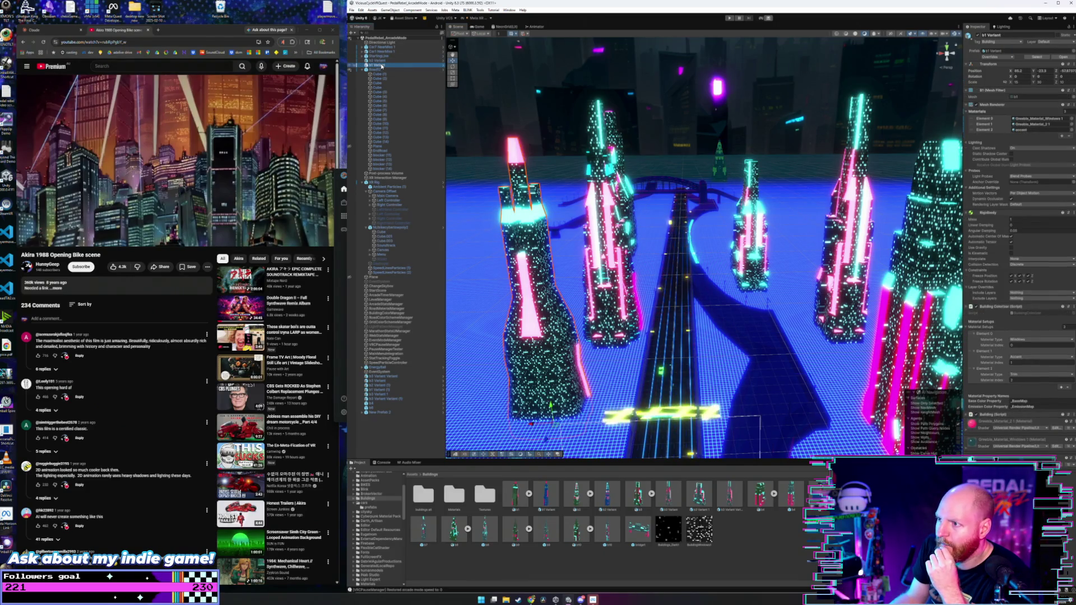
left_click(382, 61)
key("Delete")
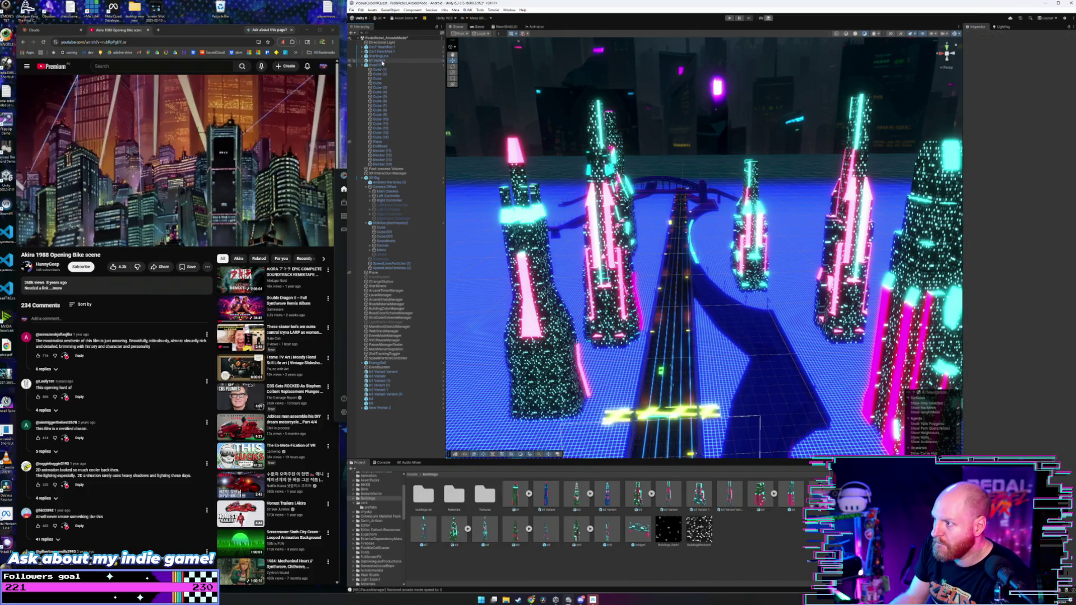
- Zoom out and tilt the view downward over the neon road and towers
scroll(684, 309, "down", 3)
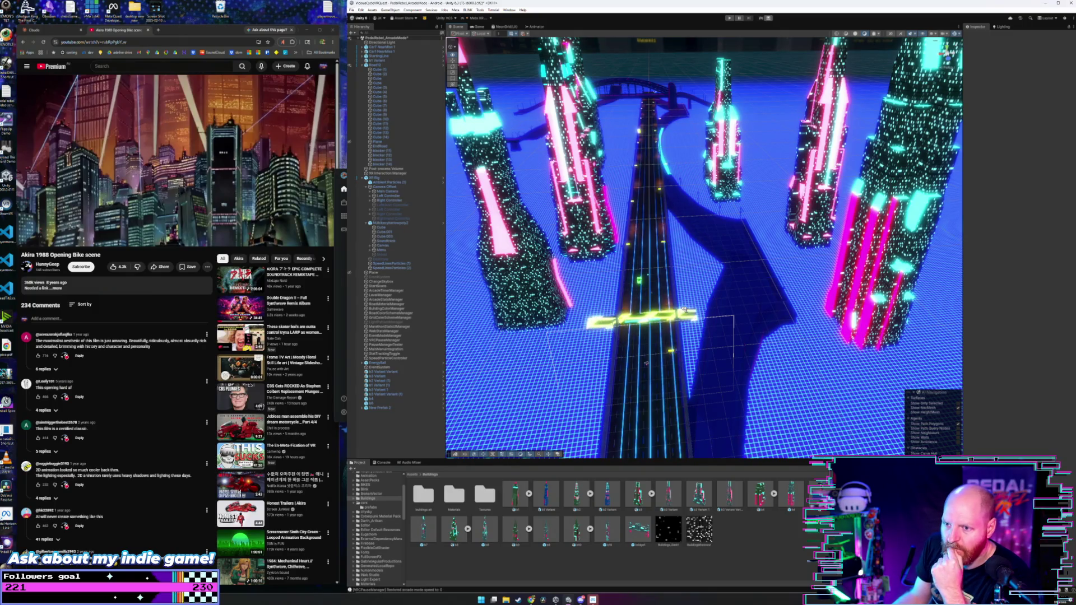
left_click_drag(685, 309, 682, 304)
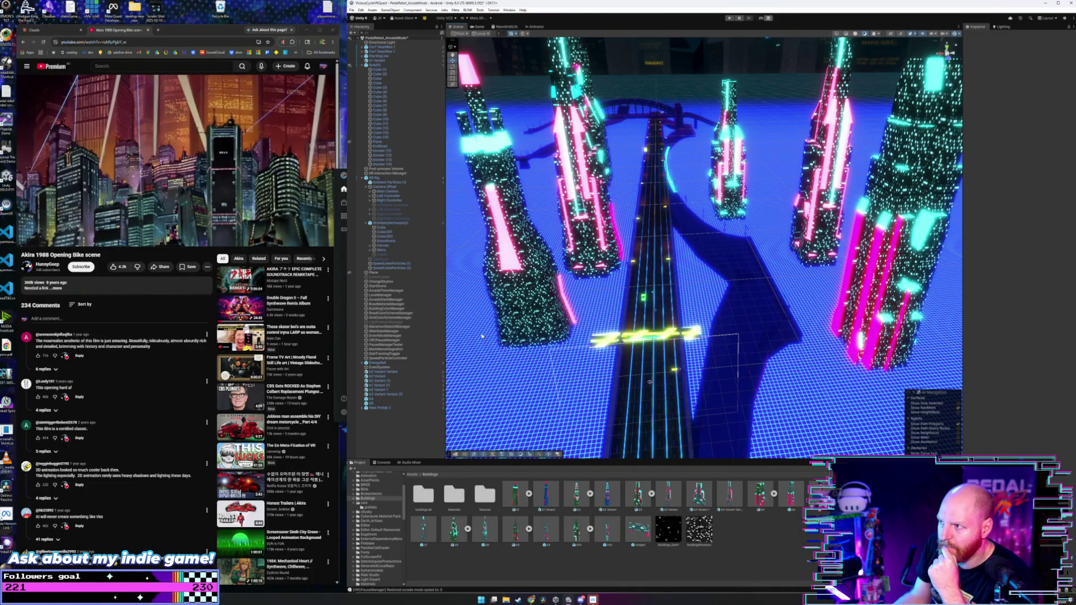
left_click_drag(642, 304, 637, 301)
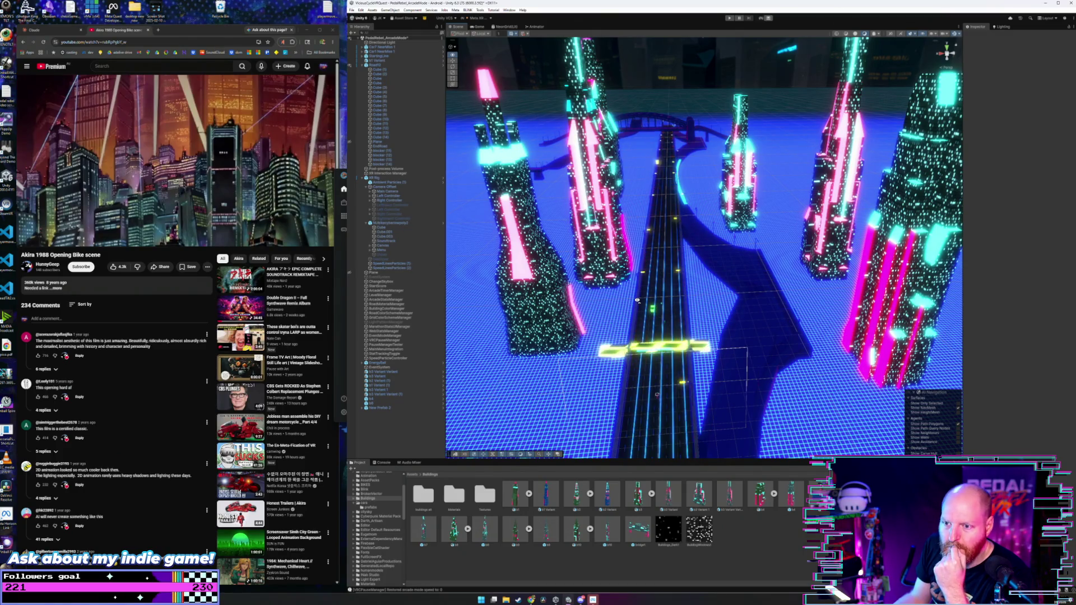
- Select the Main Camera and drag its Field of View slider lower
left_click_drag(637, 300, 645, 306)
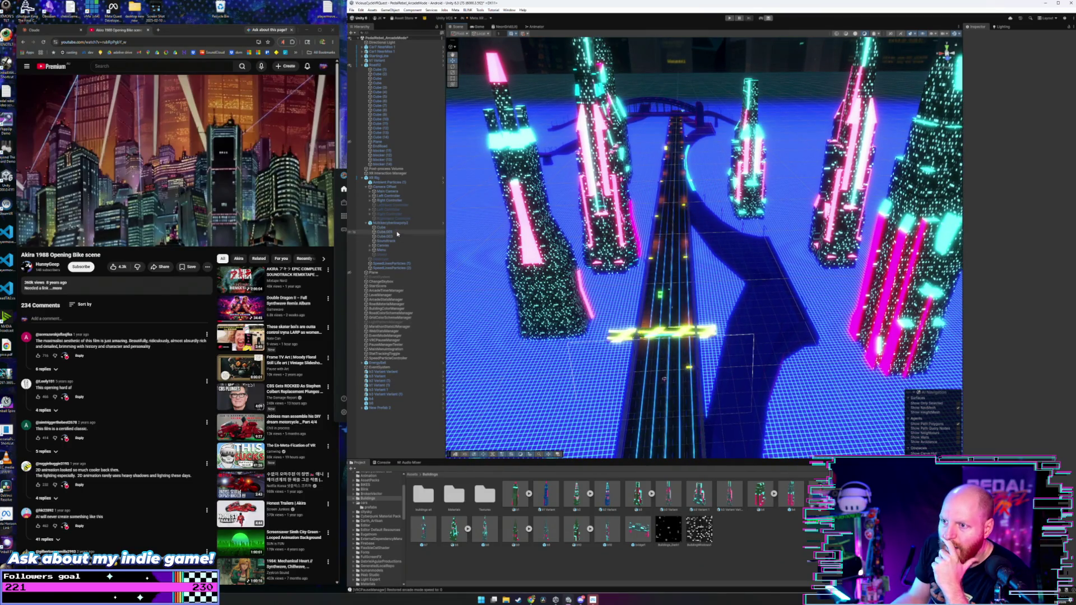
left_click(388, 191)
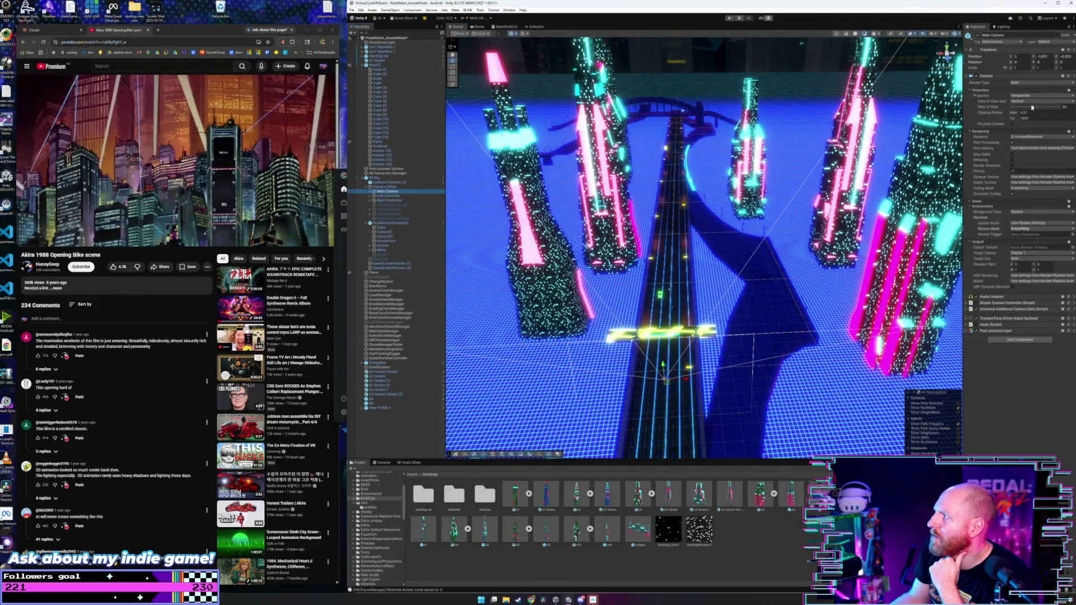
left_click_drag(1032, 107, 1022, 111)
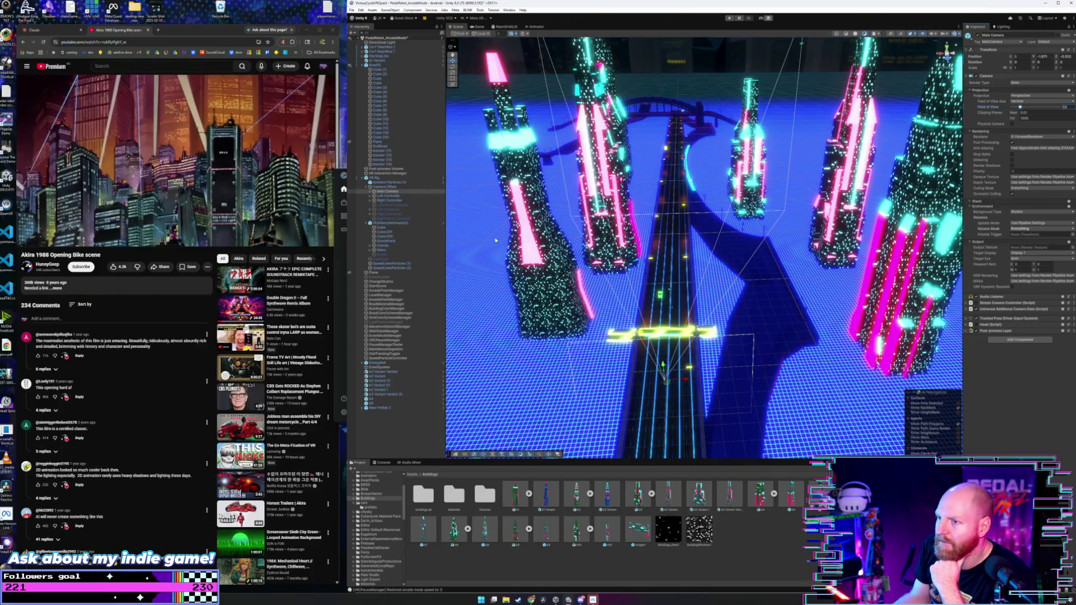
left_click(374, 192)
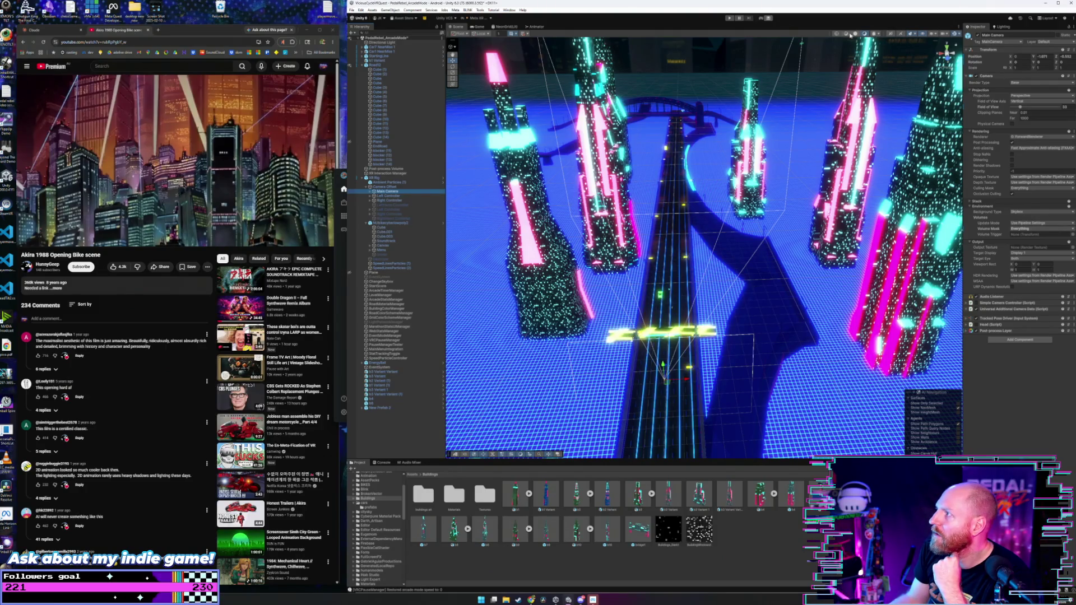
- Open and close the Scene view's camera settings dropdown
left_click(944, 36)
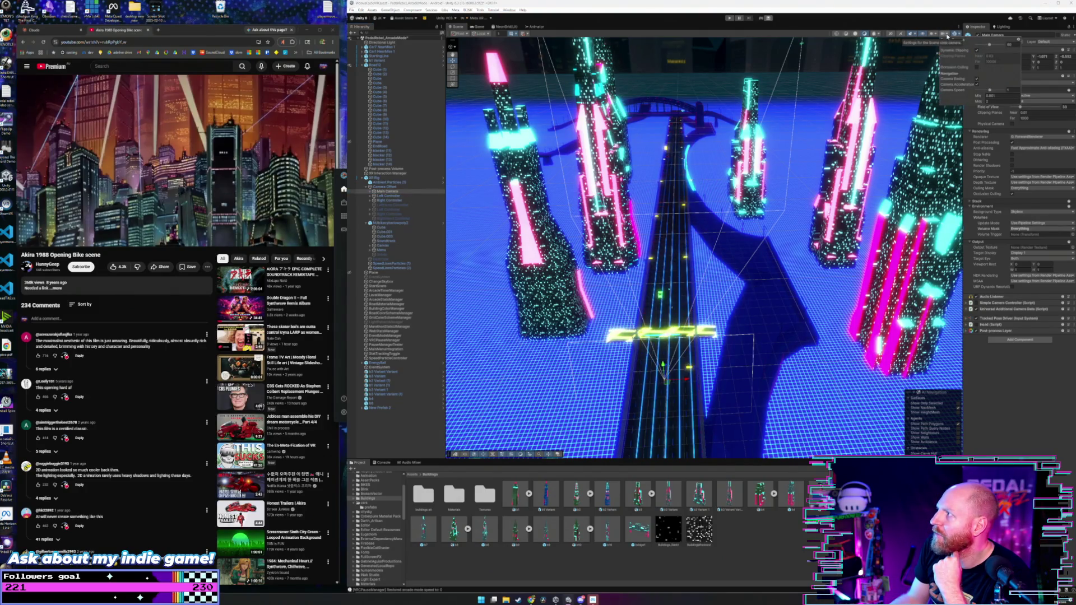
left_click(946, 35)
left_click(946, 35)
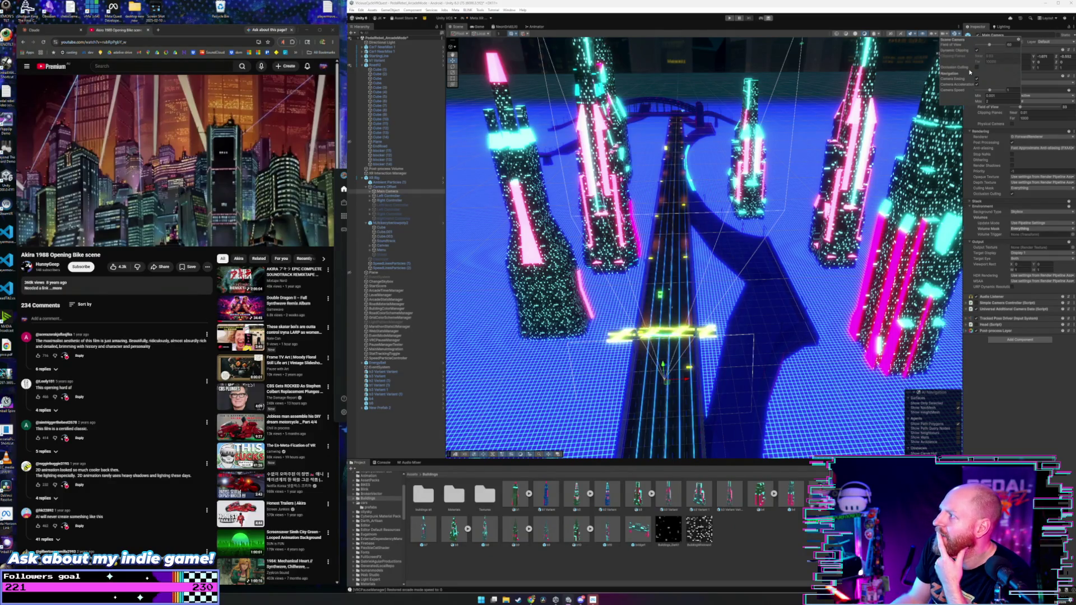
left_click(958, 35)
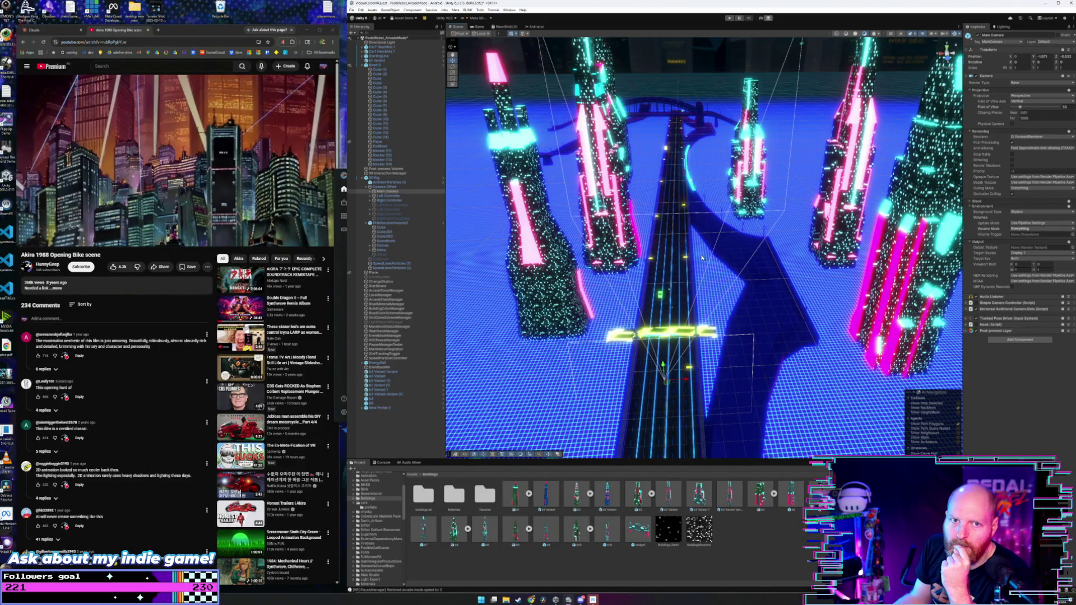
scroll(695, 271, "up", 5)
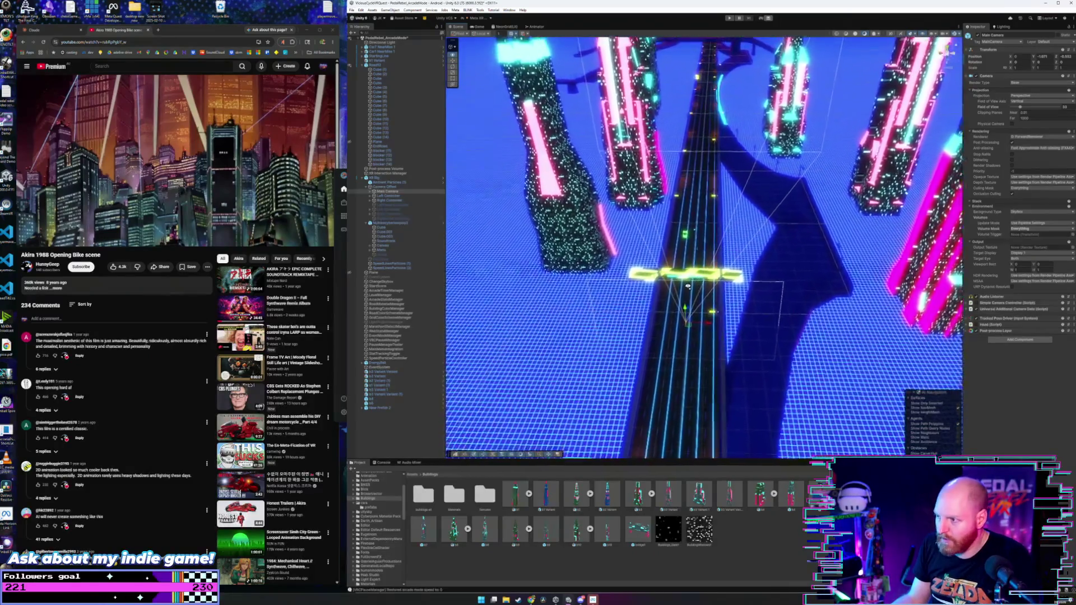
- Orbit to the bike's side, nudge the Main Camera's Rotation X slightly, then move closer
scroll(688, 286, "up", 3)
left_click_drag(688, 283, 683, 259)
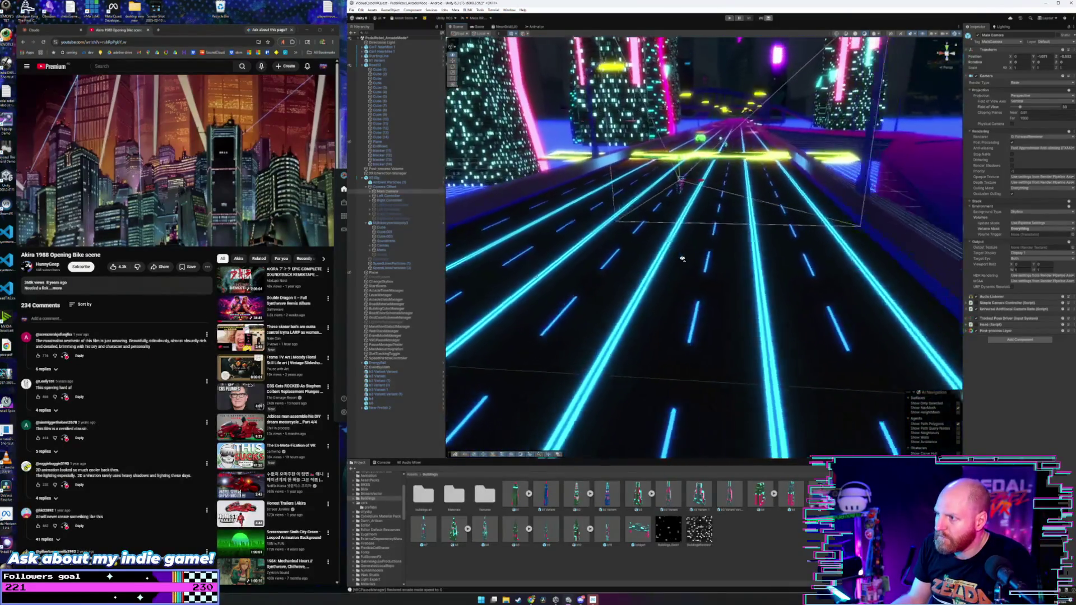
scroll(682, 259, "down", 5)
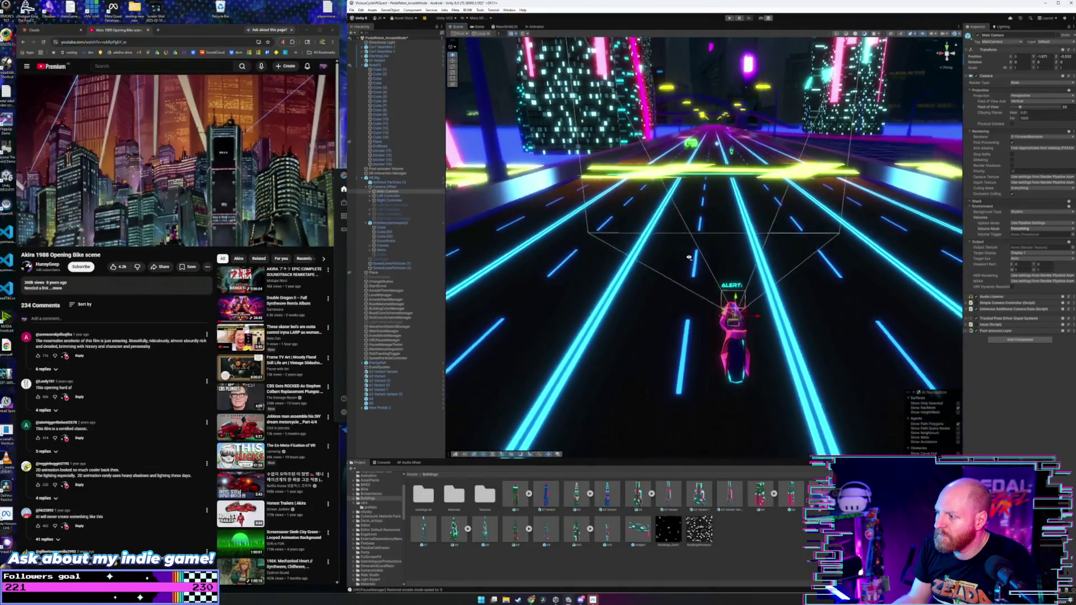
scroll(689, 258, "down", 3)
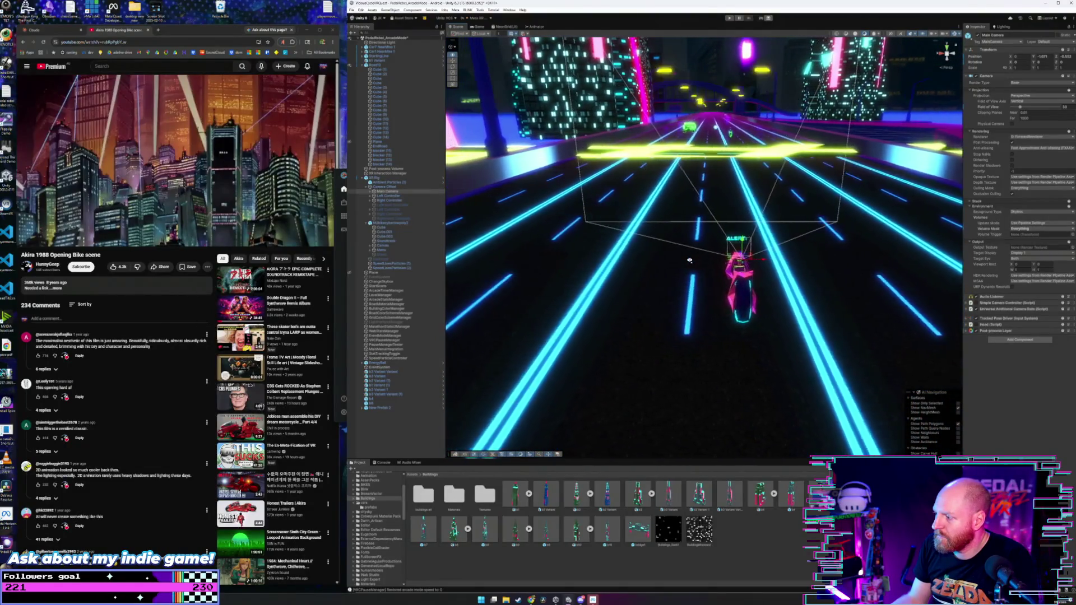
scroll(689, 257, "up", 4)
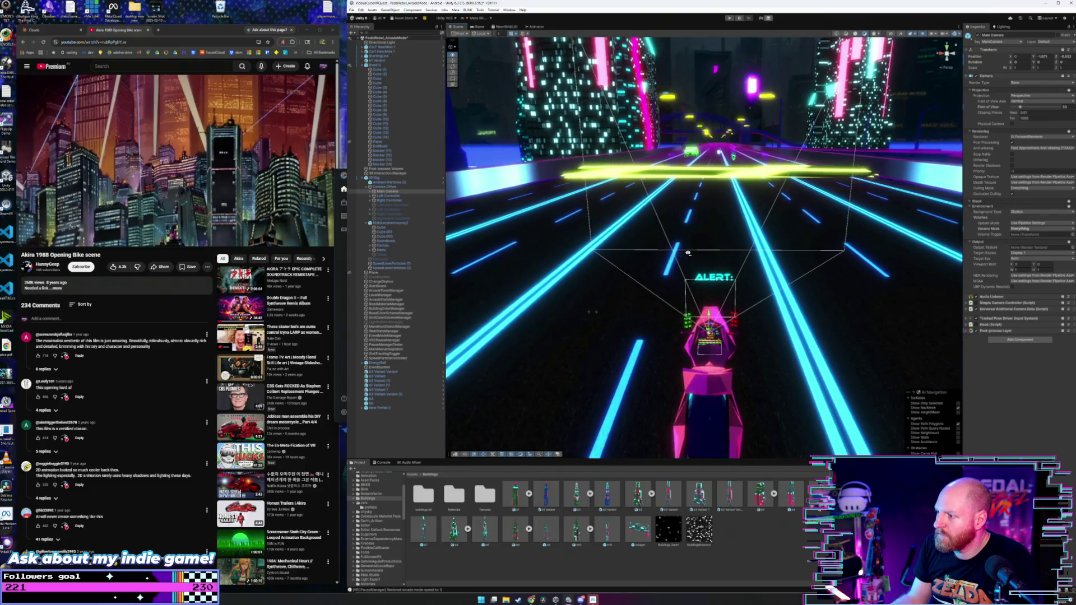
mouse_move(689, 257)
left_mouse_down()
mouse_move(612, 250)
mouse_move(469, 276)
mouse_move(458, 248)
mouse_move(619, 251)
mouse_move(862, 112)
left_mouse_up()
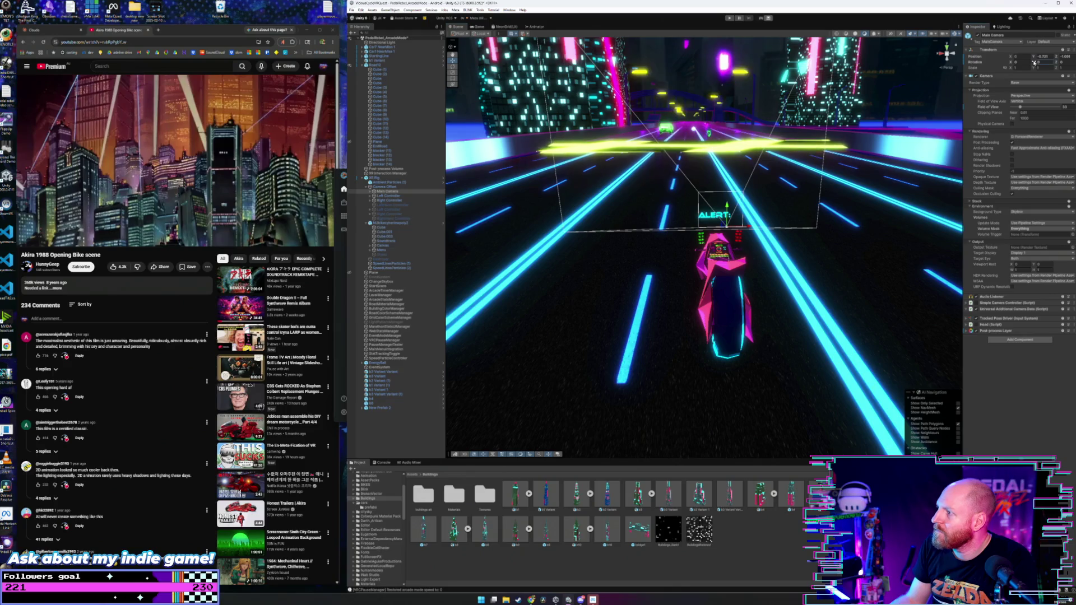
left_click_drag(1012, 63, 1020, 63)
mouse_move(728, 185)
left_mouse_down()
mouse_move(743, 179)
mouse_move(747, 253)
left_mouse_up()
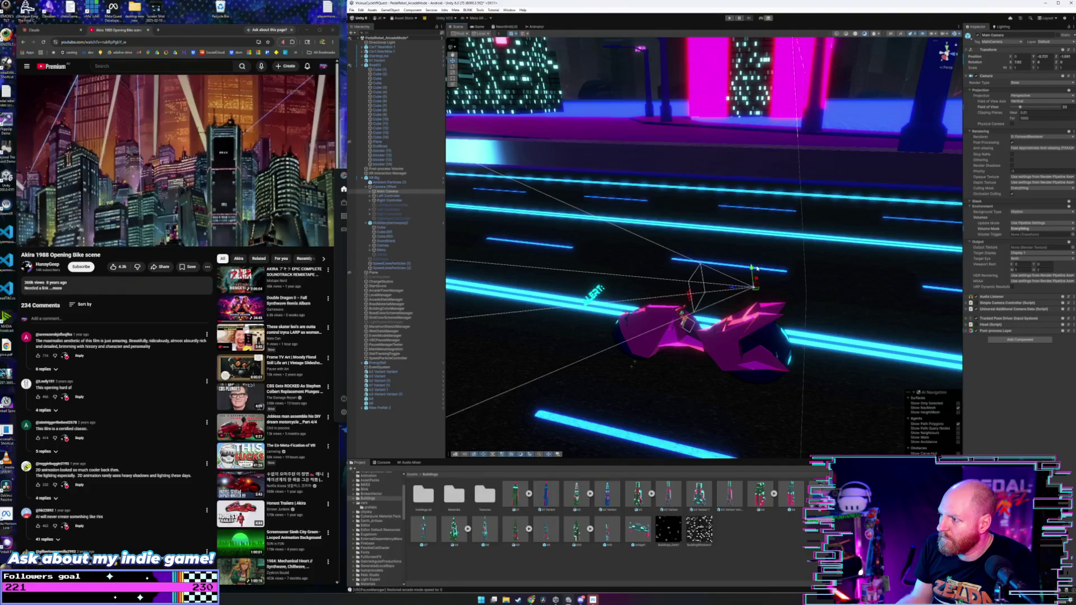
- Select the Main Camera, drag it lower along its Y axis, and enter Play mode
left_click(756, 286)
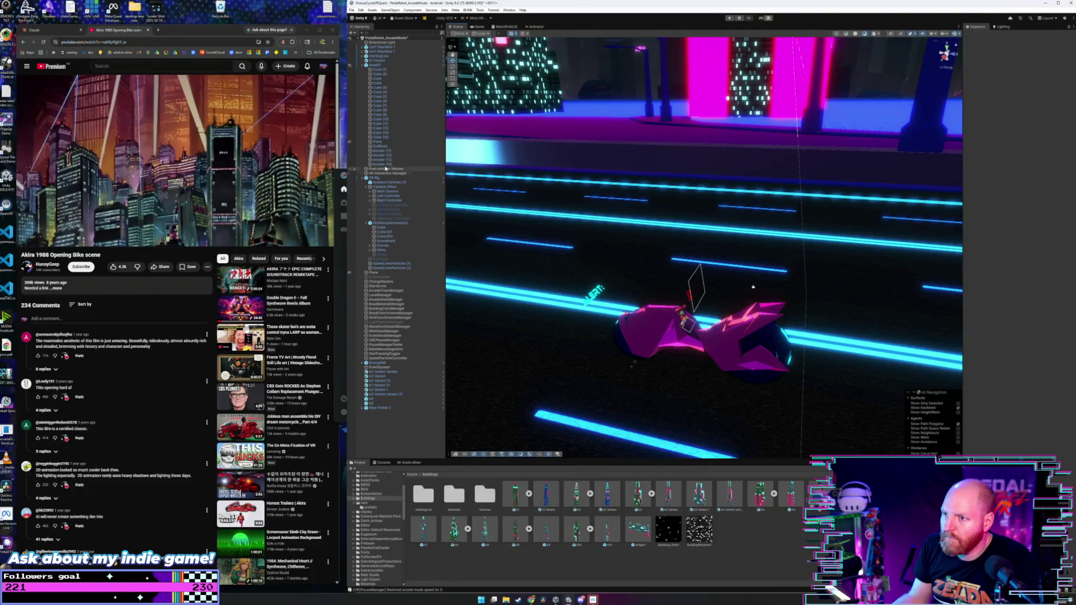
left_click(385, 192)
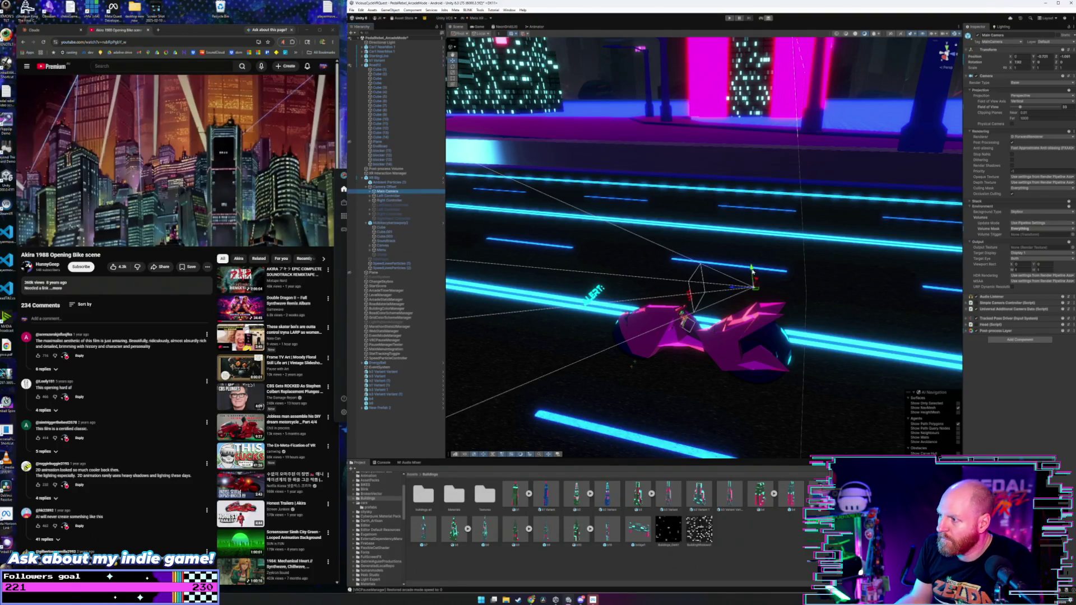
mouse_move(753, 272)
left_mouse_down()
mouse_move(754, 286)
mouse_move(758, 266)
left_mouse_up()
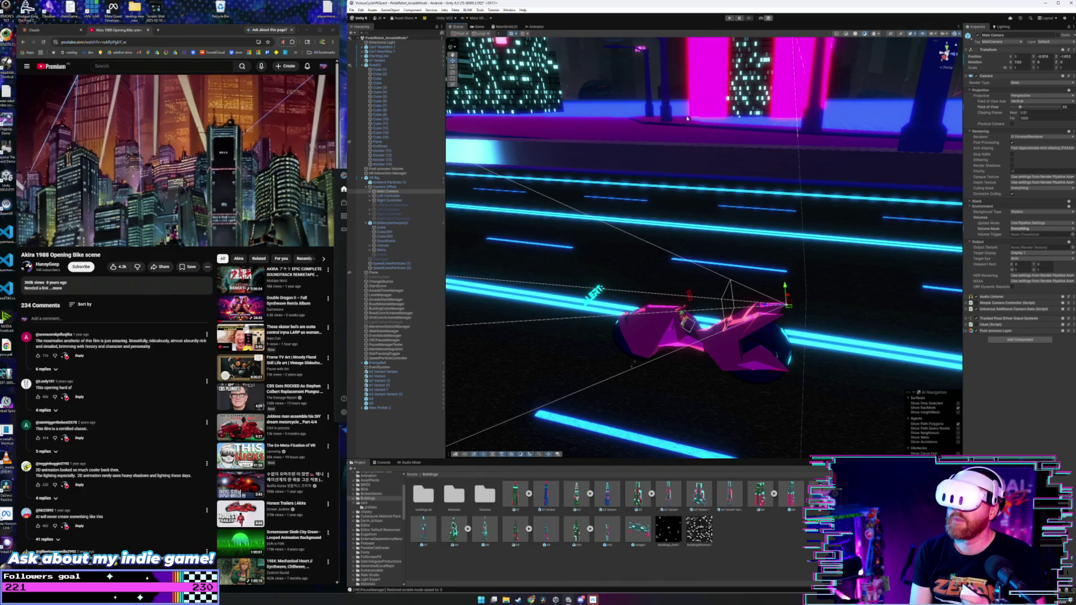
left_click(729, 18)
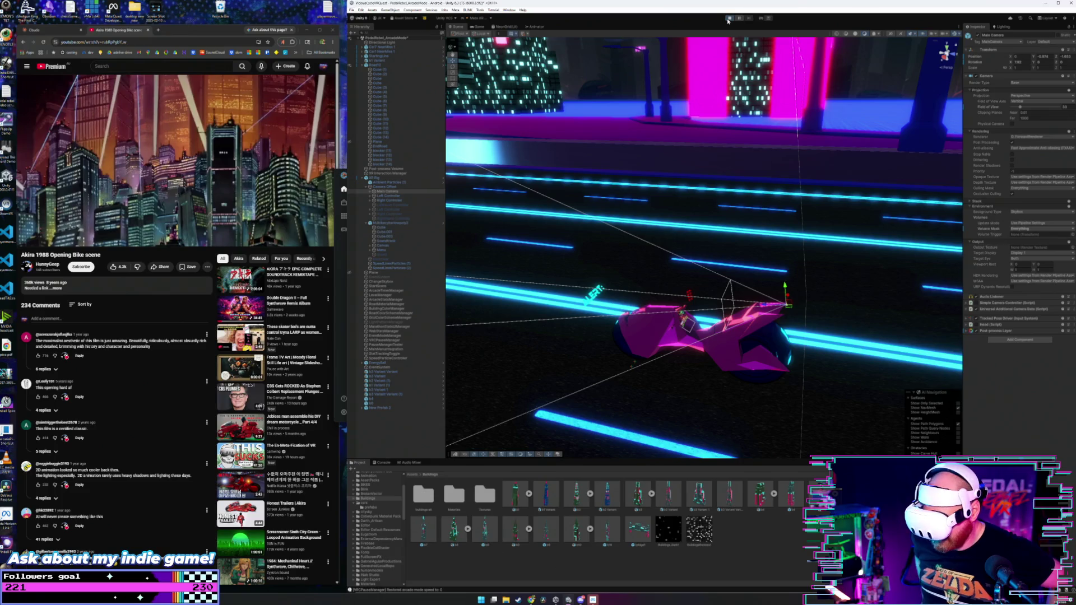
left_click(729, 18)
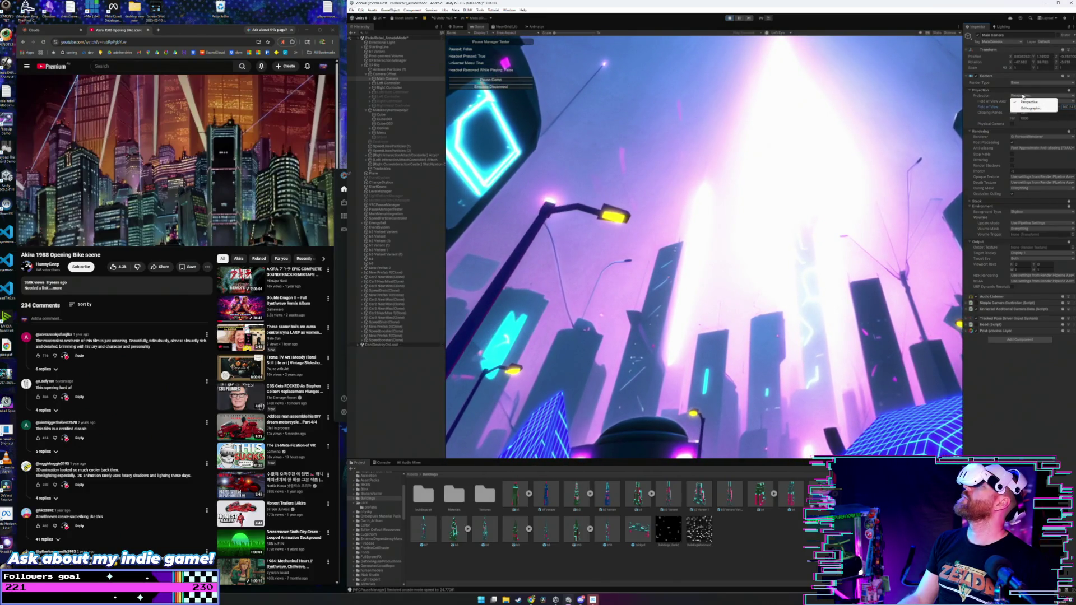
- Keep Field of View Axis on Vertical, toggle Physical Camera on then off, and stop playing
left_click(1033, 102)
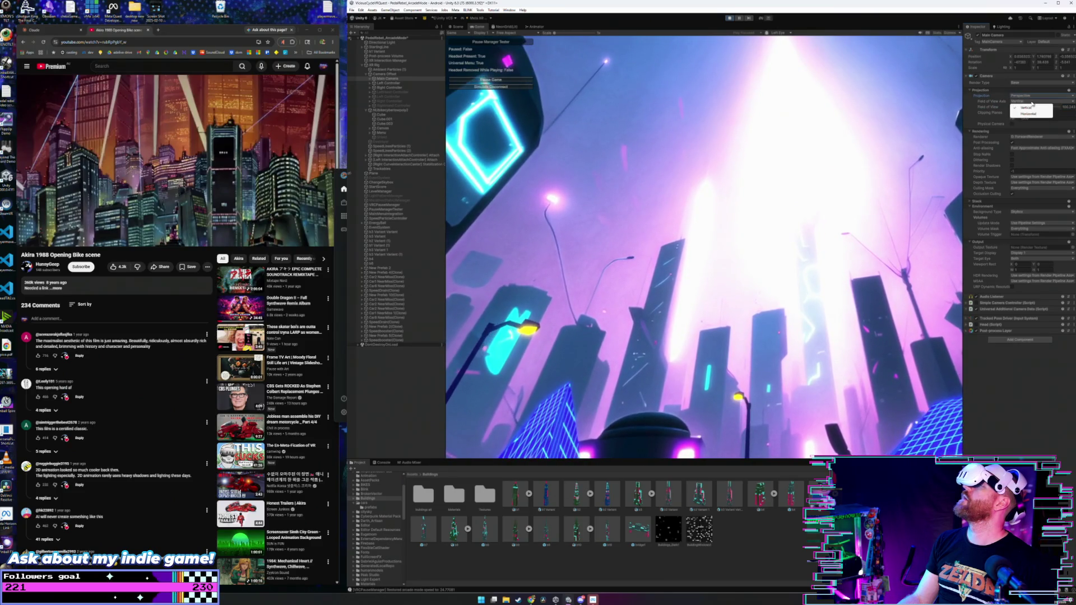
left_click(1005, 89)
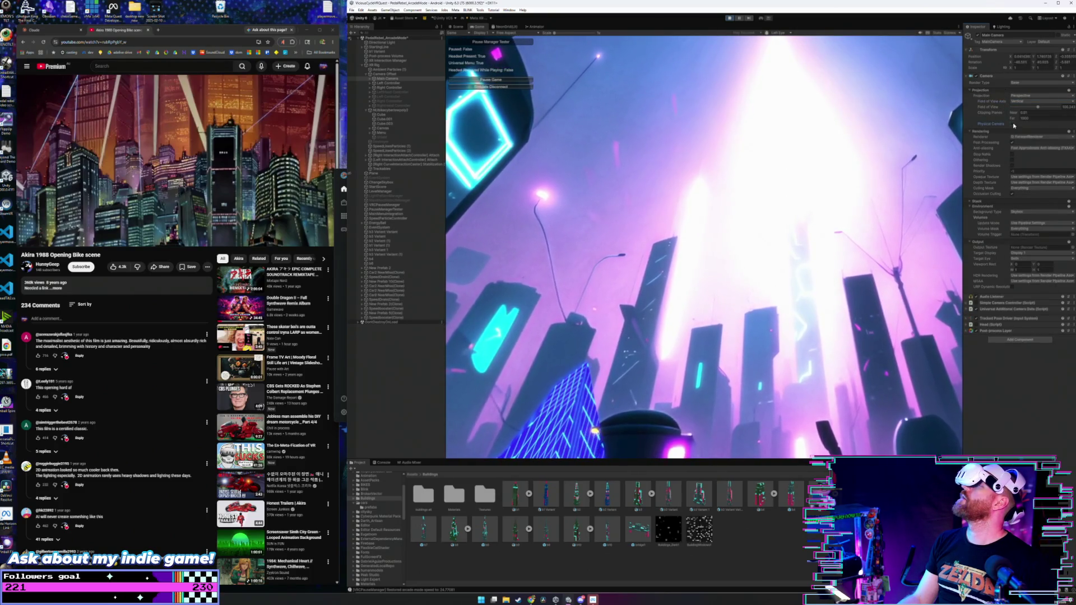
left_click(1012, 125)
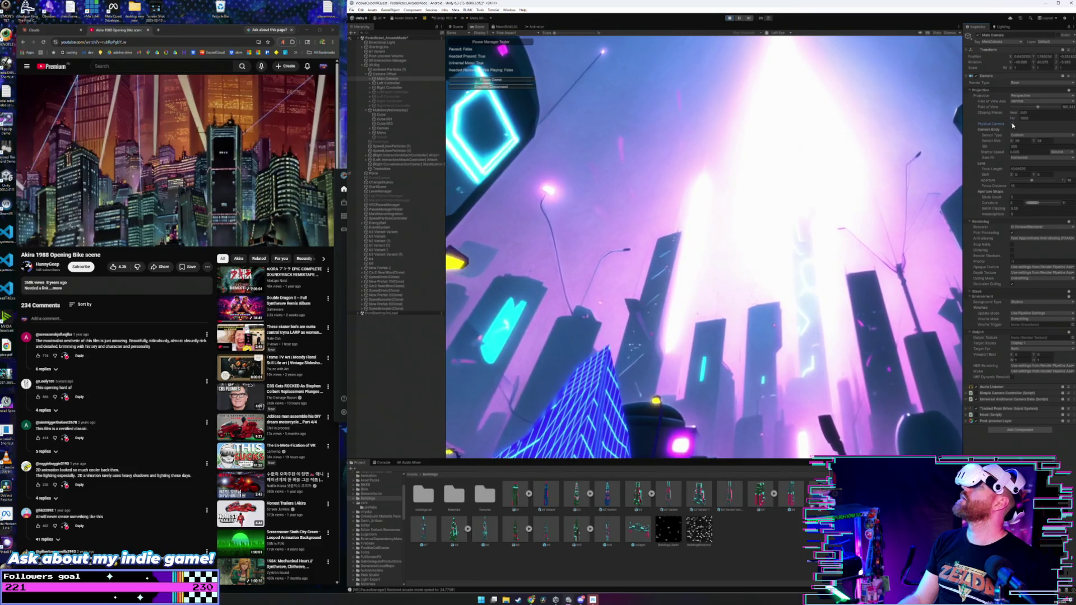
left_click(1012, 125)
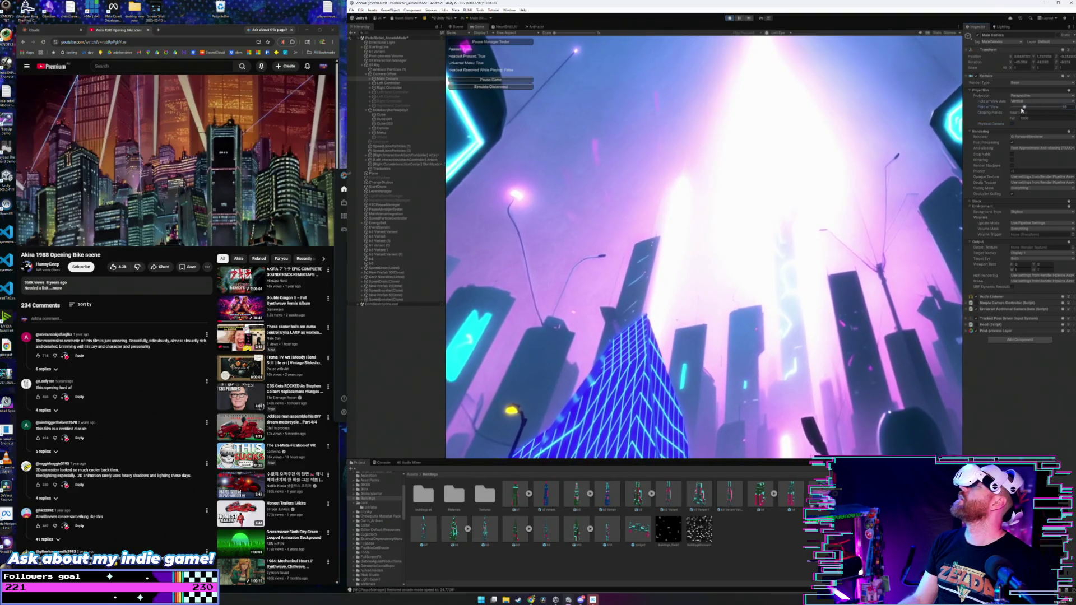
left_click(730, 18)
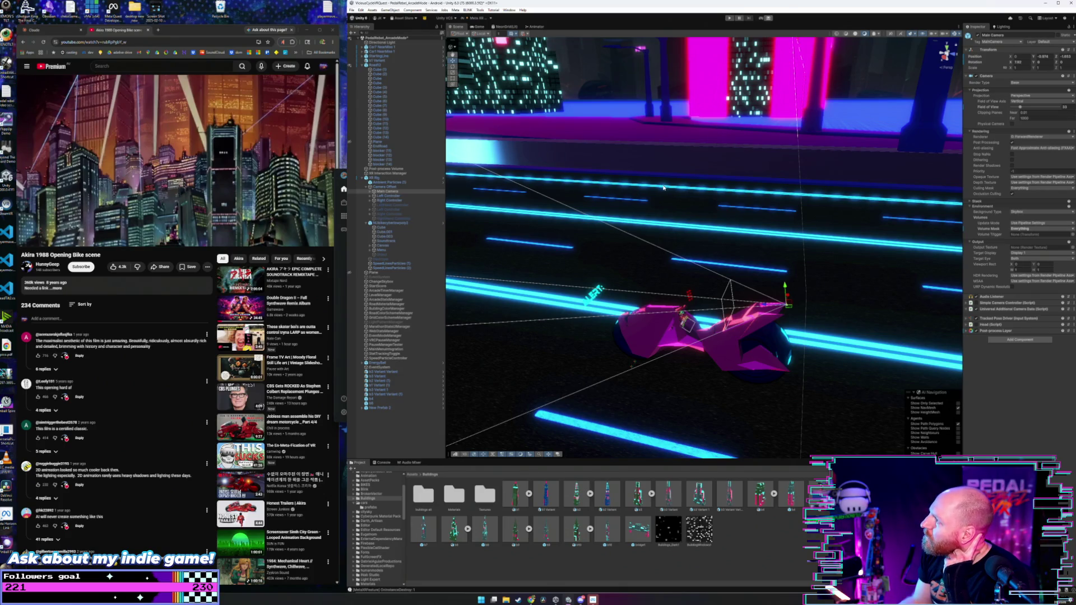
- Create a new Camera from the Hierarchy's context menu and frame it in the Scene view
left_click(381, 178)
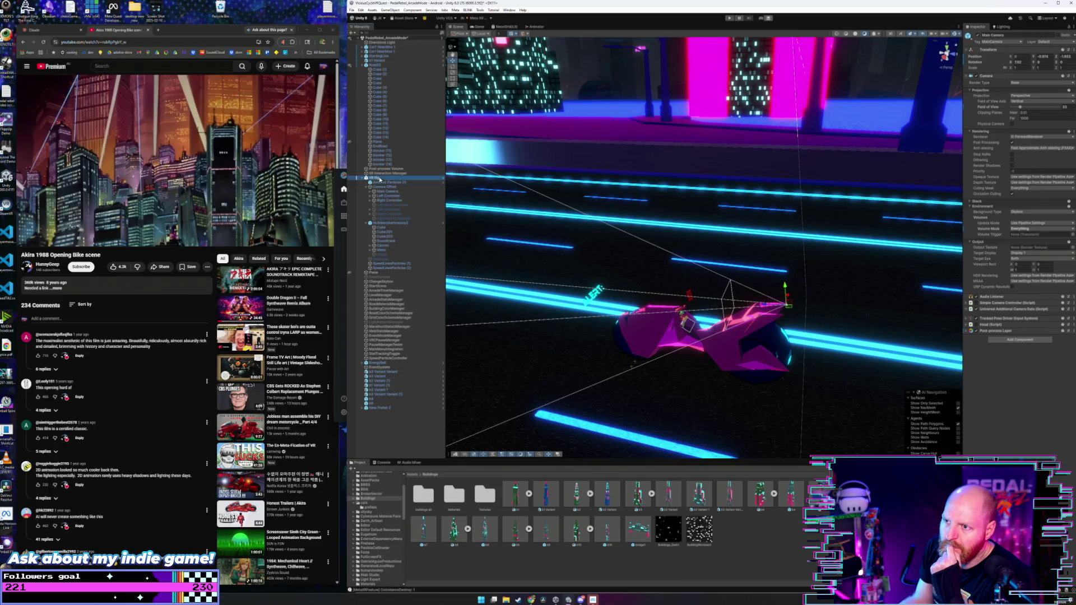
left_click(393, 427)
right_click(391, 420)
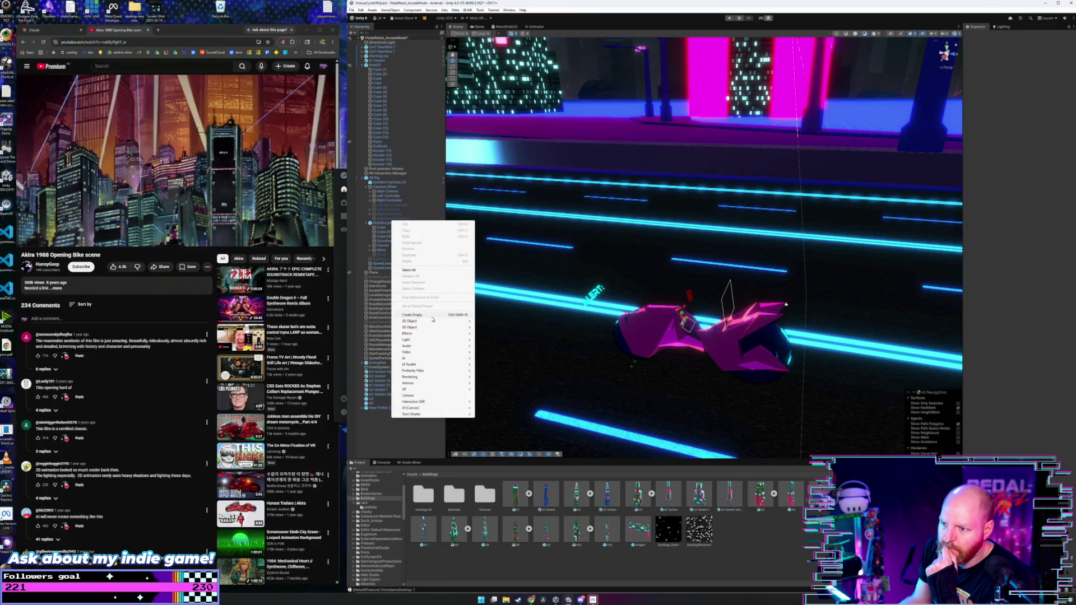
mouse_move(434, 329)
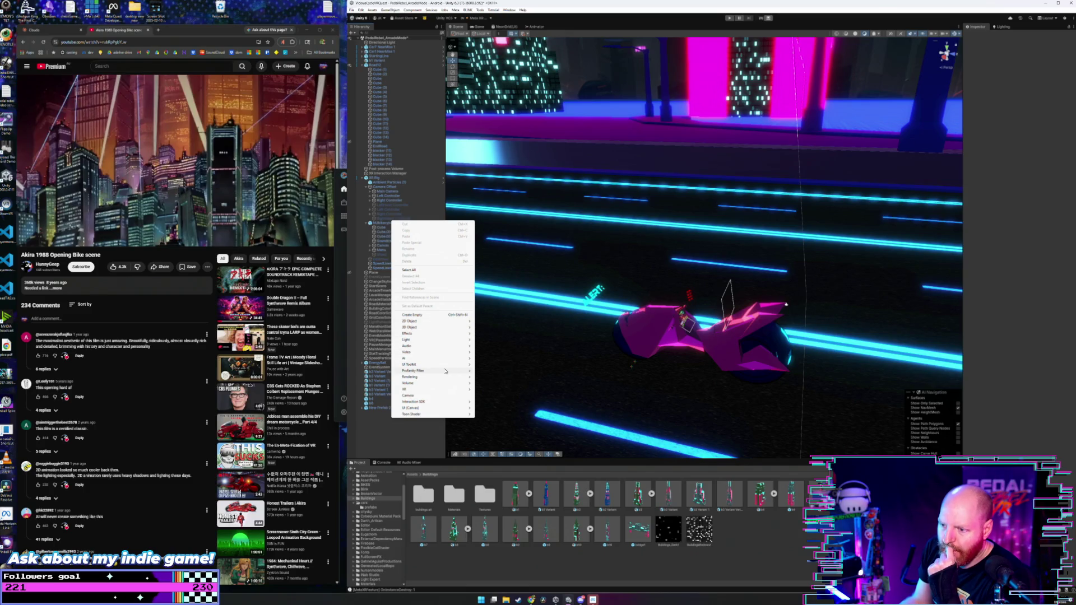
left_click(408, 396)
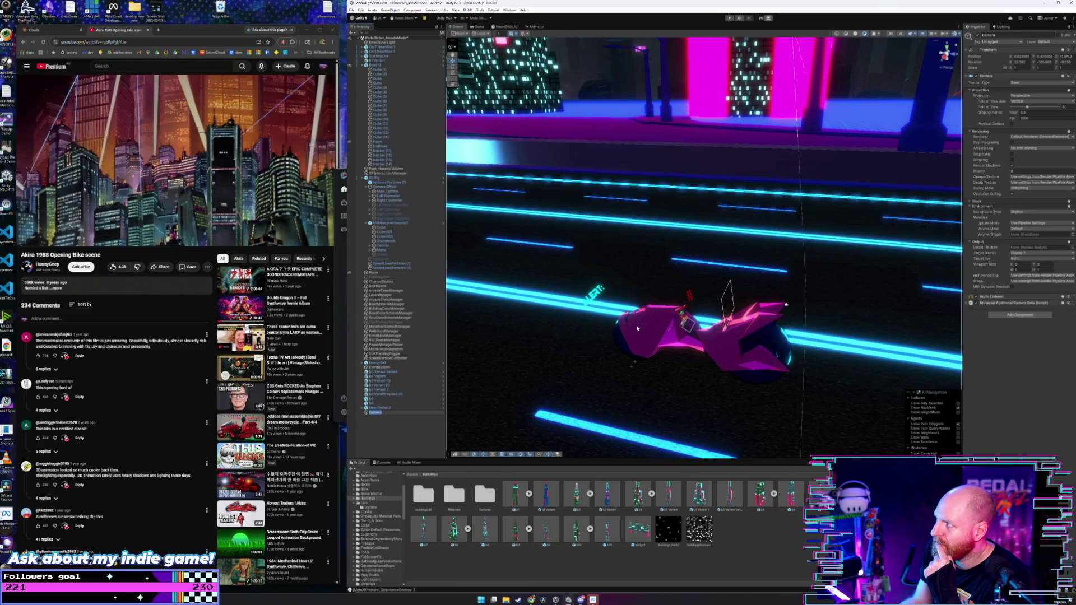
left_click(787, 216)
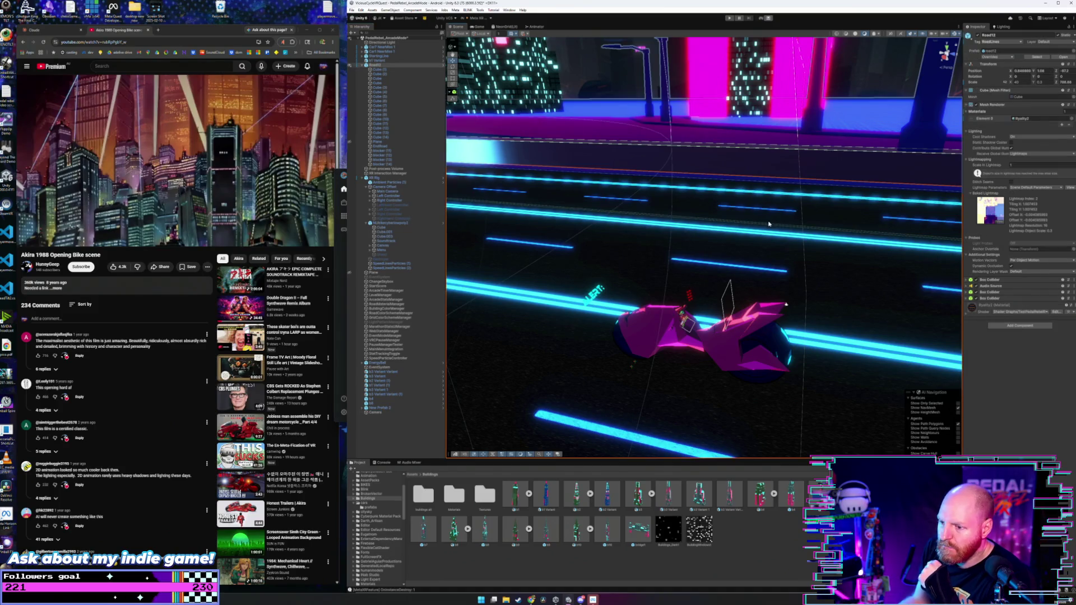
double_click(376, 413)
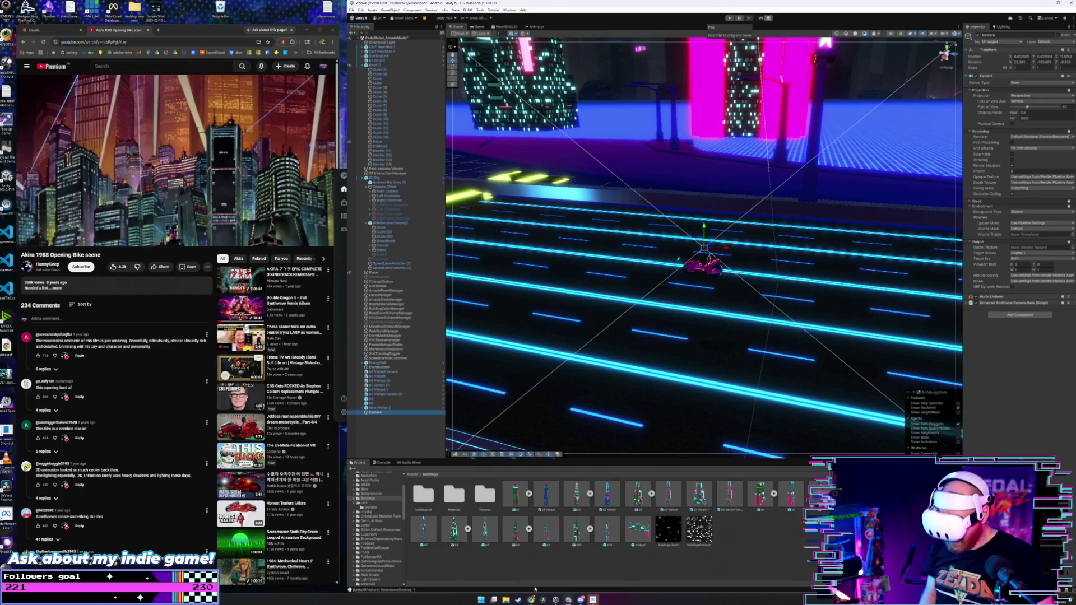
- Run the highway scene in Play mode with the new Camera, then stop playback
left_click(729, 18)
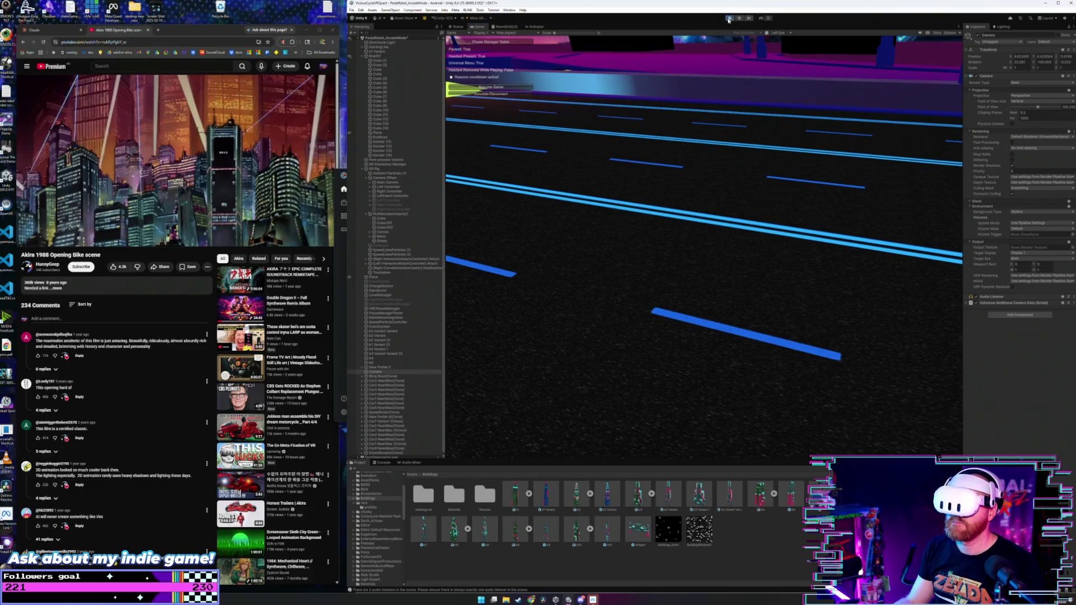
left_click(729, 20)
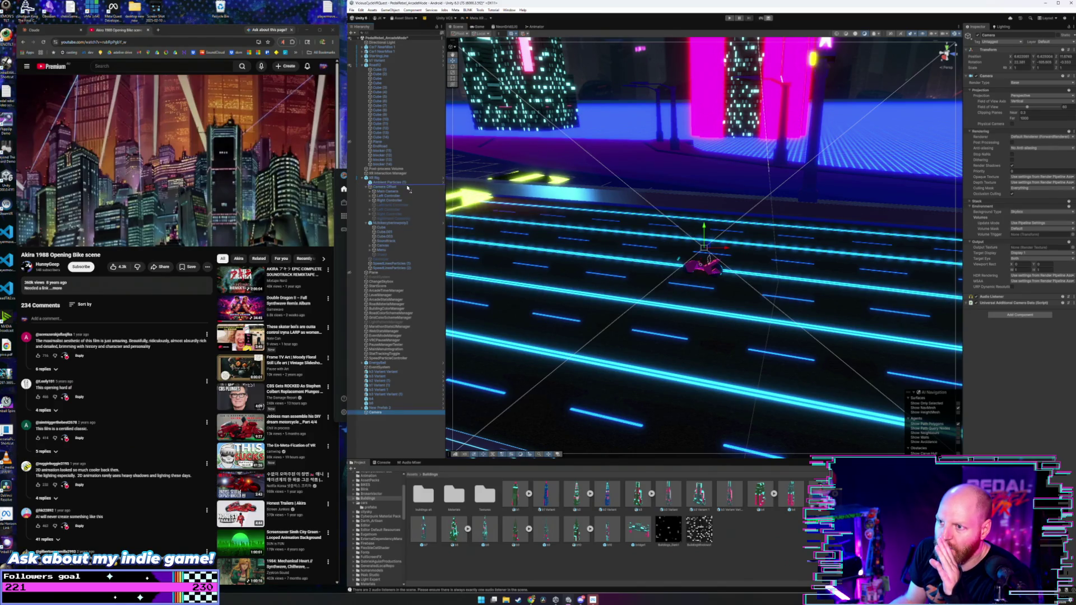
- Parent the new Camera under XR Rig and test it in Play mode
left_click_drag(408, 182, 407, 182)
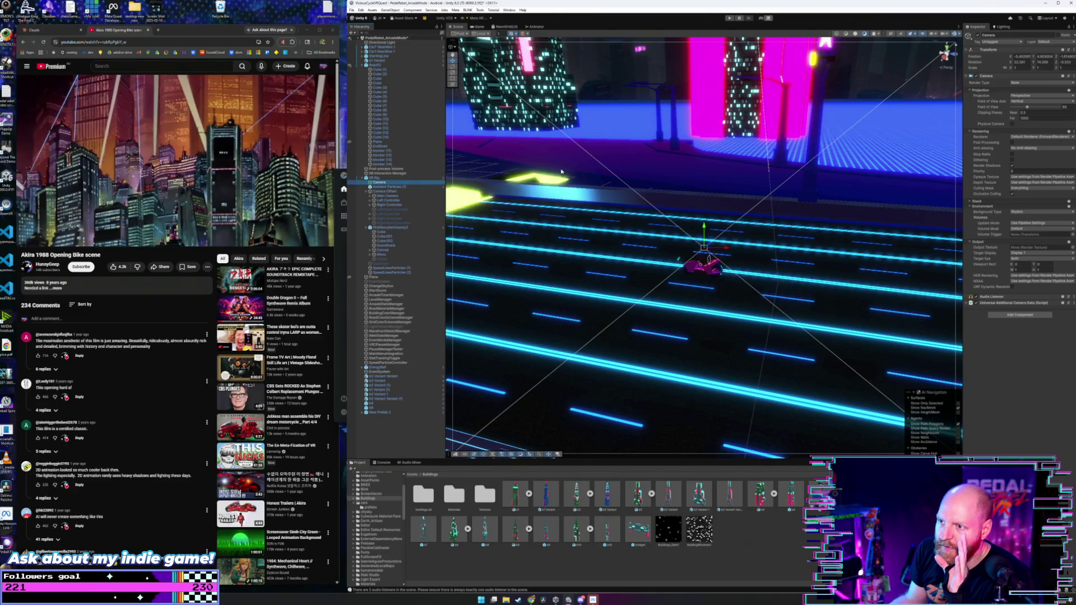
left_click(729, 18)
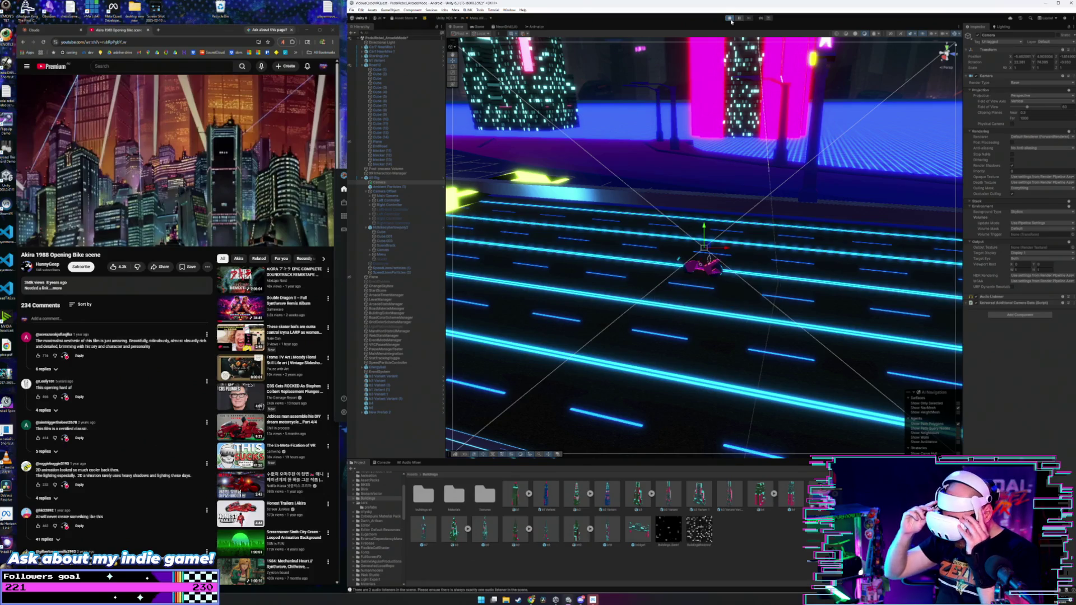
left_click(730, 18)
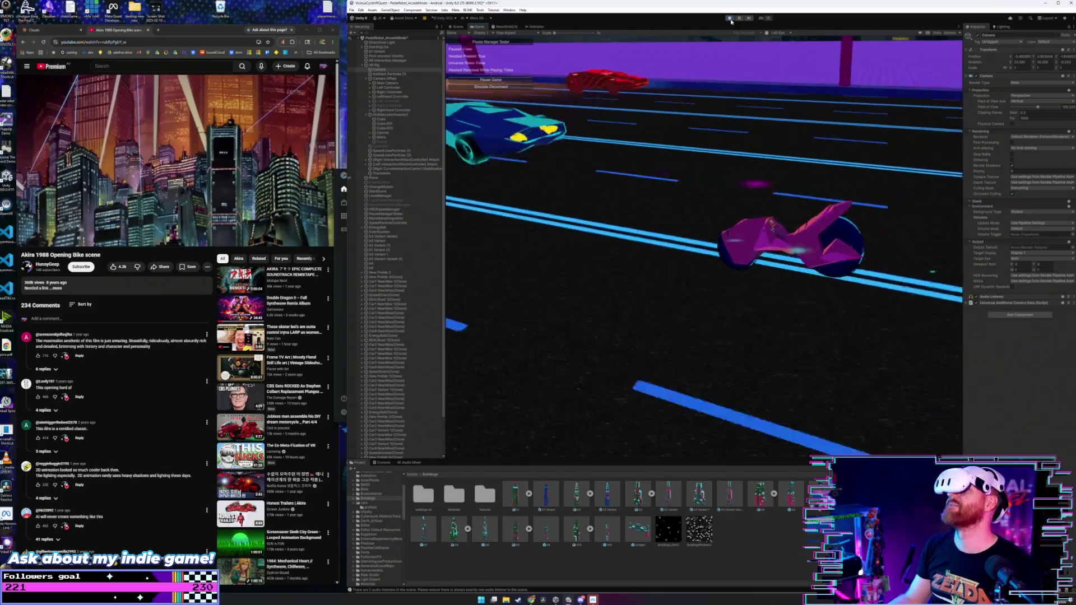
left_click(728, 18)
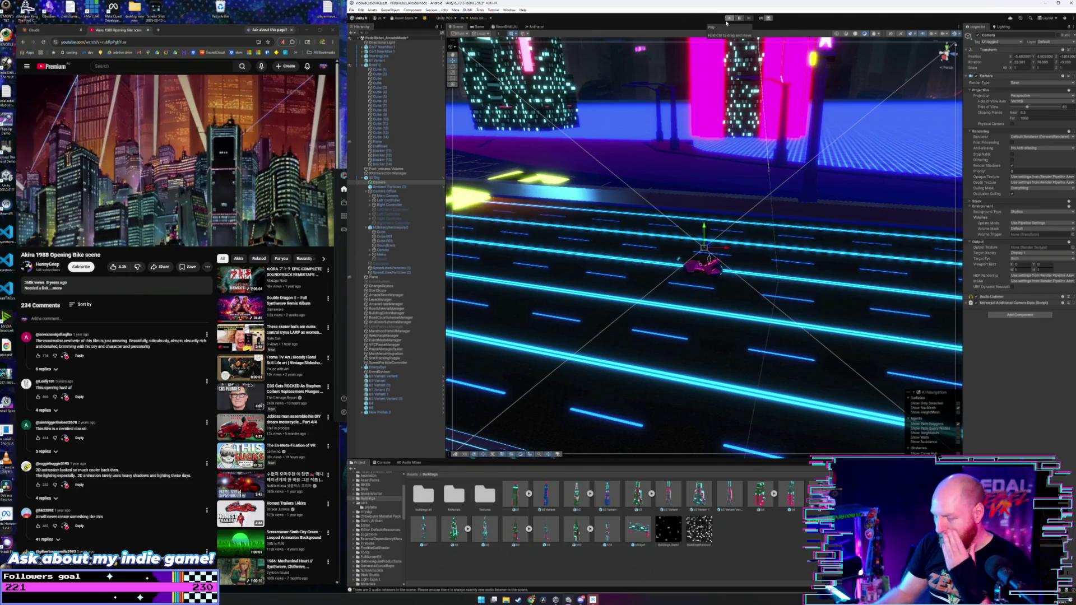
- Delete the new Camera and select the rig's Main Camera
mouse_move(270, 229)
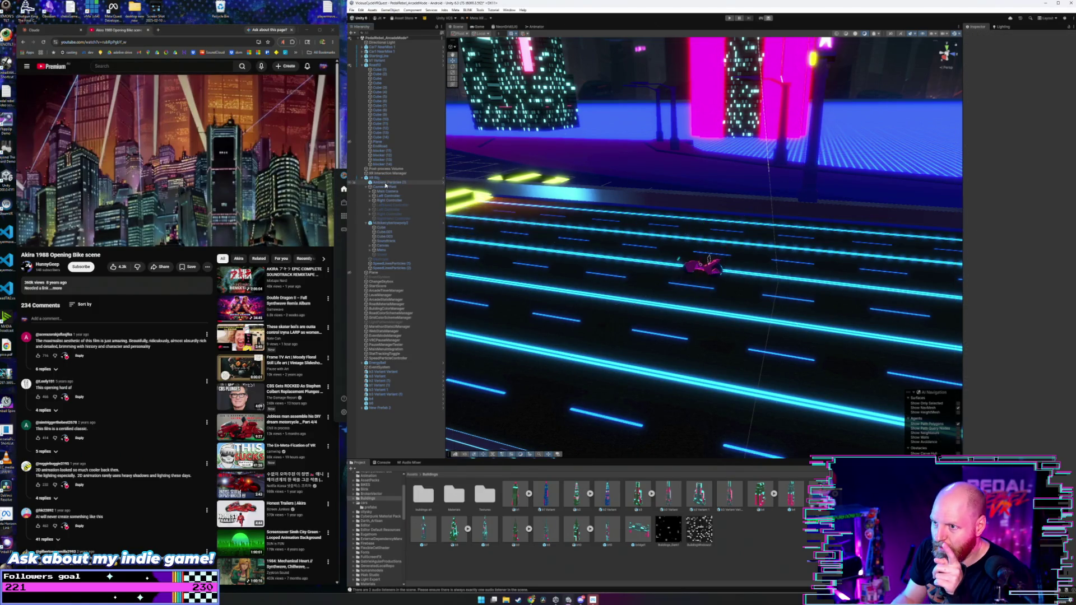
key("Delete")
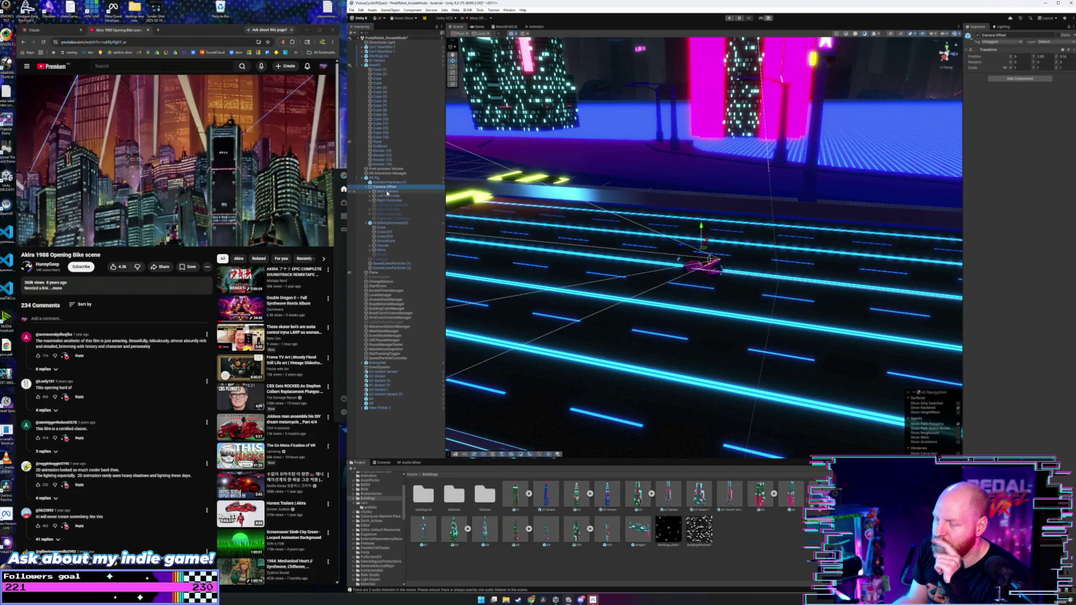
left_click(387, 191)
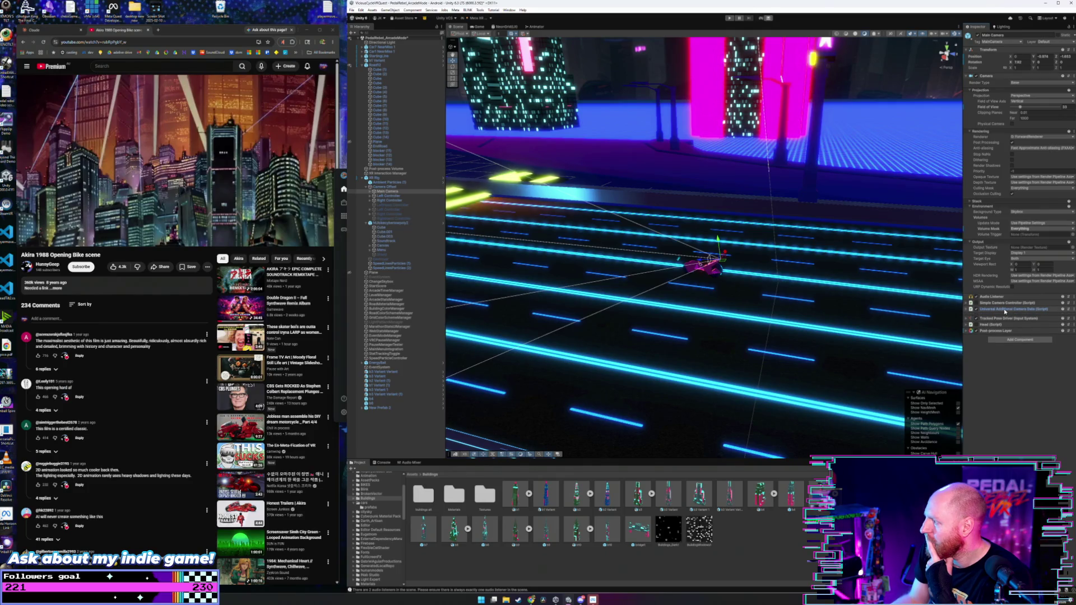
- Inspect the Main Camera's Tracked Pose Driver tracking settings
left_click_drag(1004, 314, 965, 312)
left_click(972, 318)
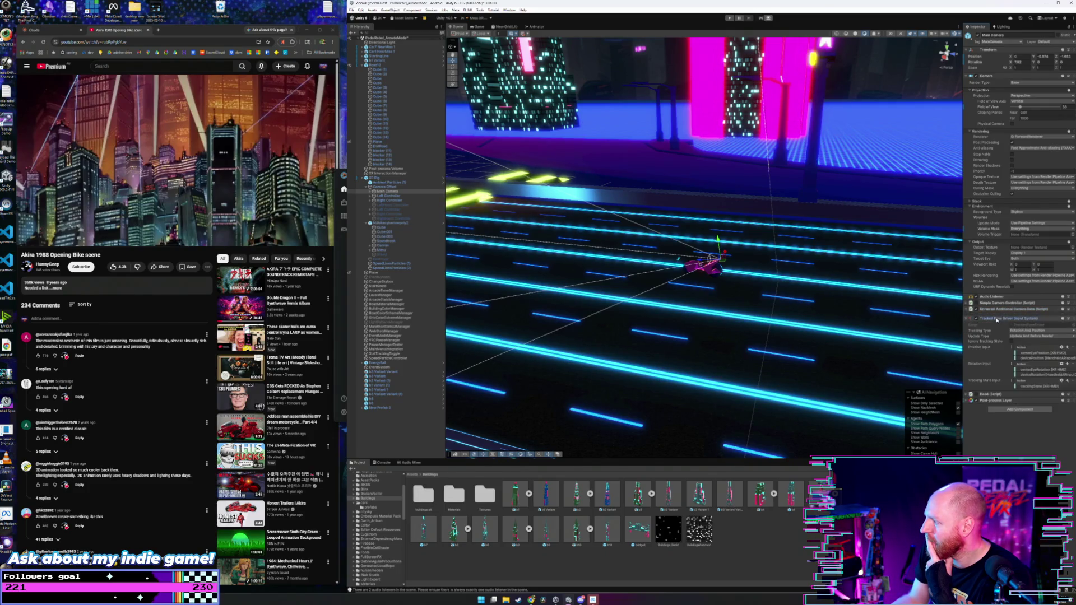
left_click(965, 319)
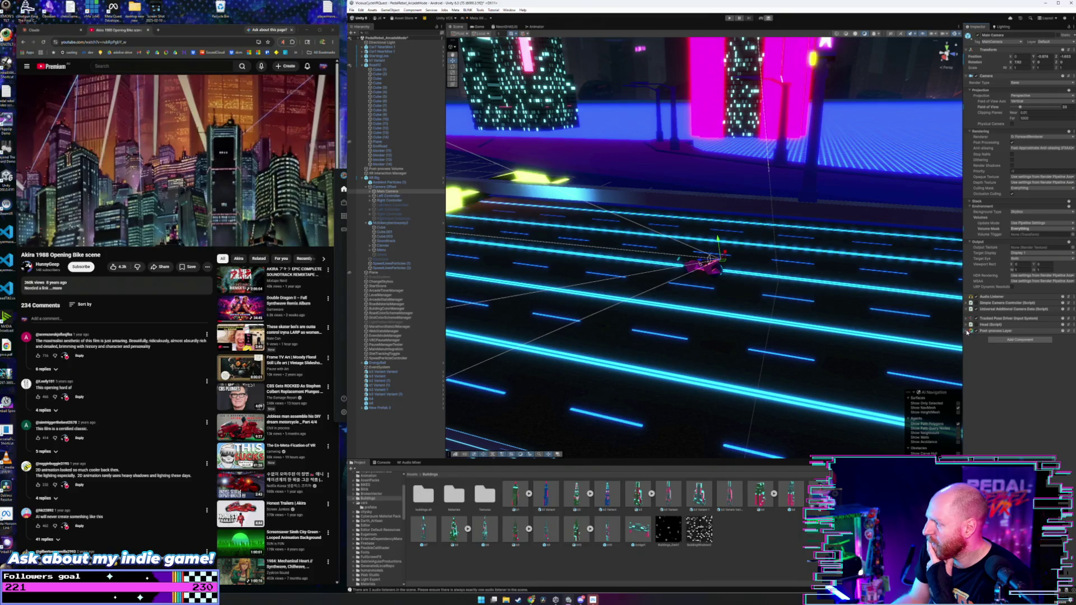
left_click(995, 318)
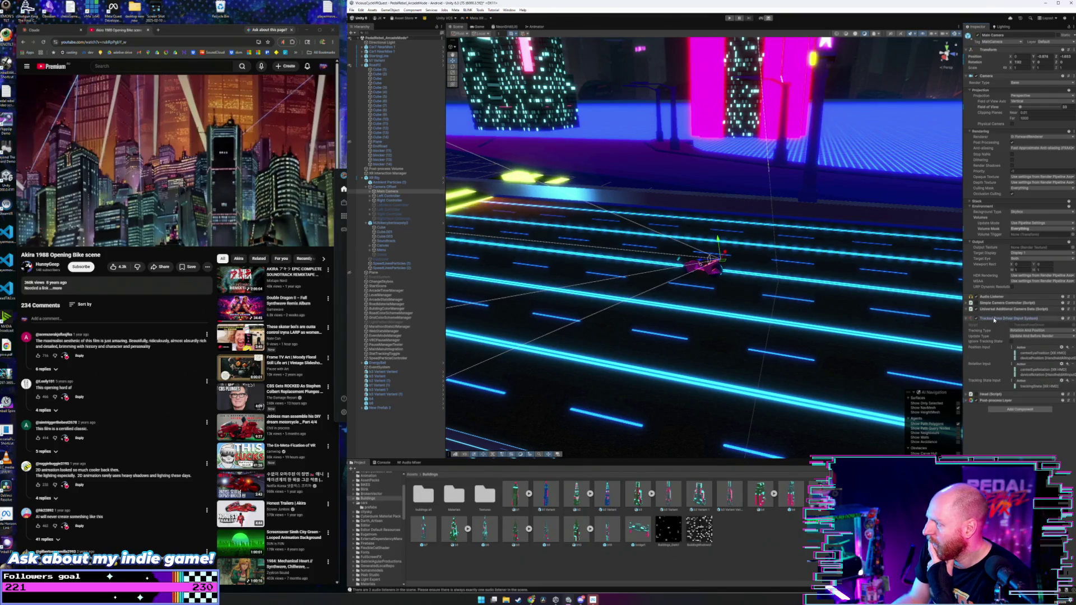
left_click(971, 318)
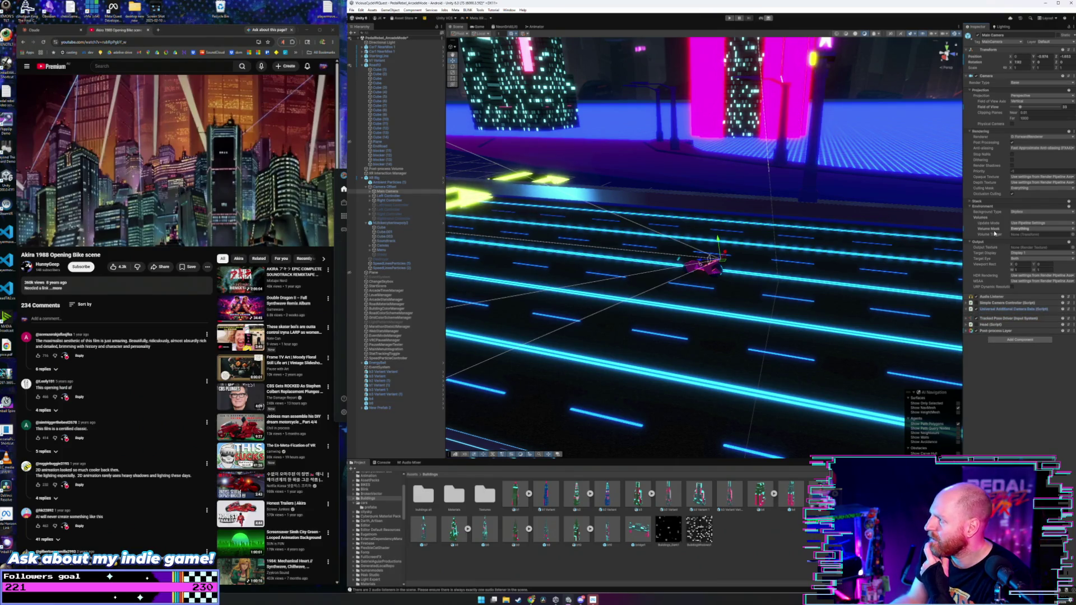
- Check Camera Offset and XR Rig, then open the XR Origin script for editing
left_click(391, 187)
left_click(389, 178)
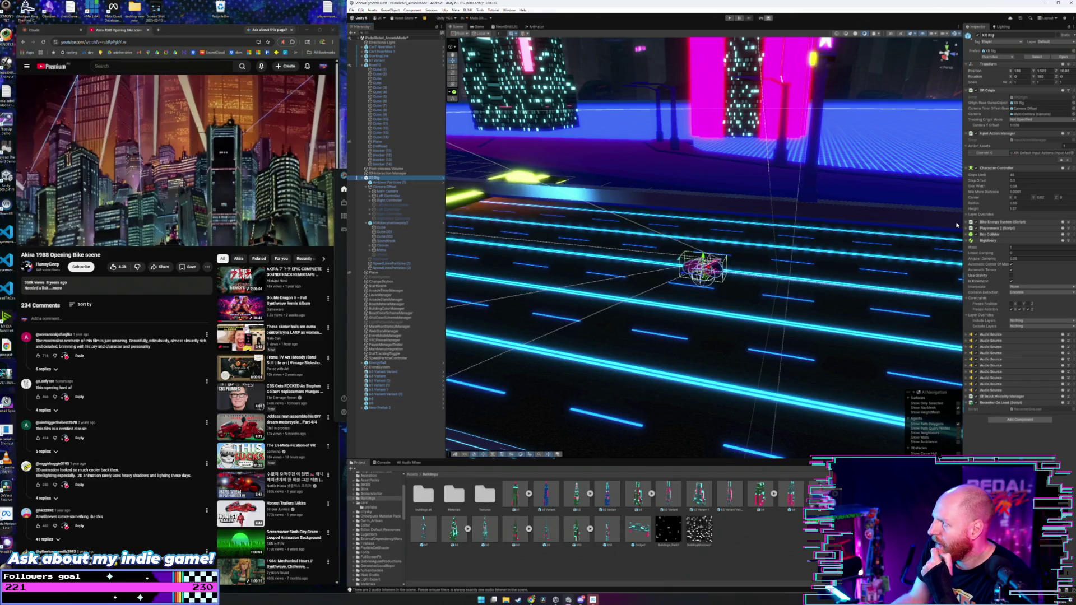
left_click(1003, 90)
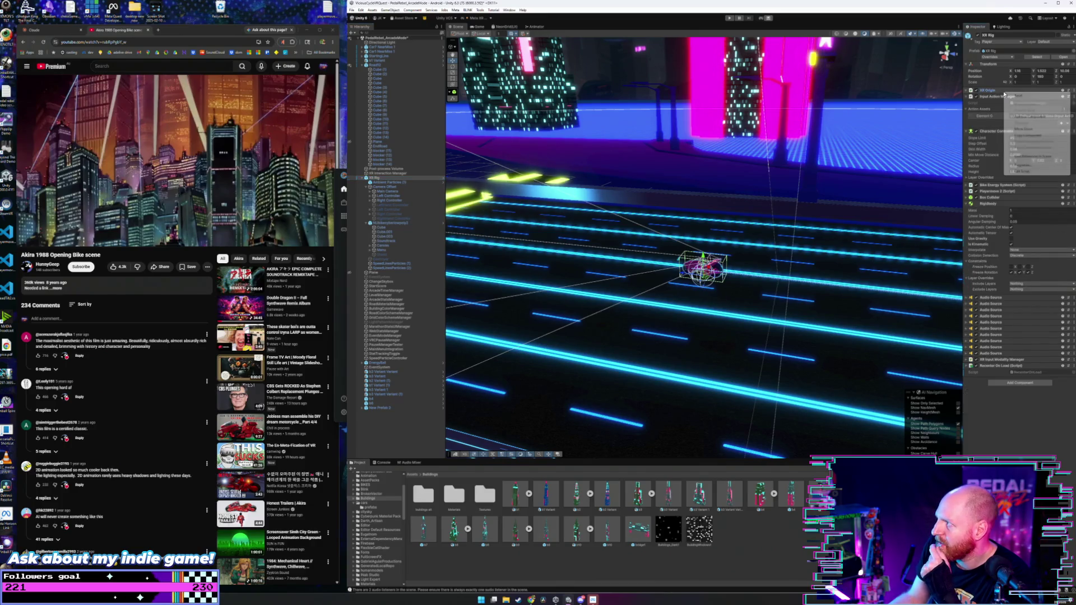
left_click(1000, 91)
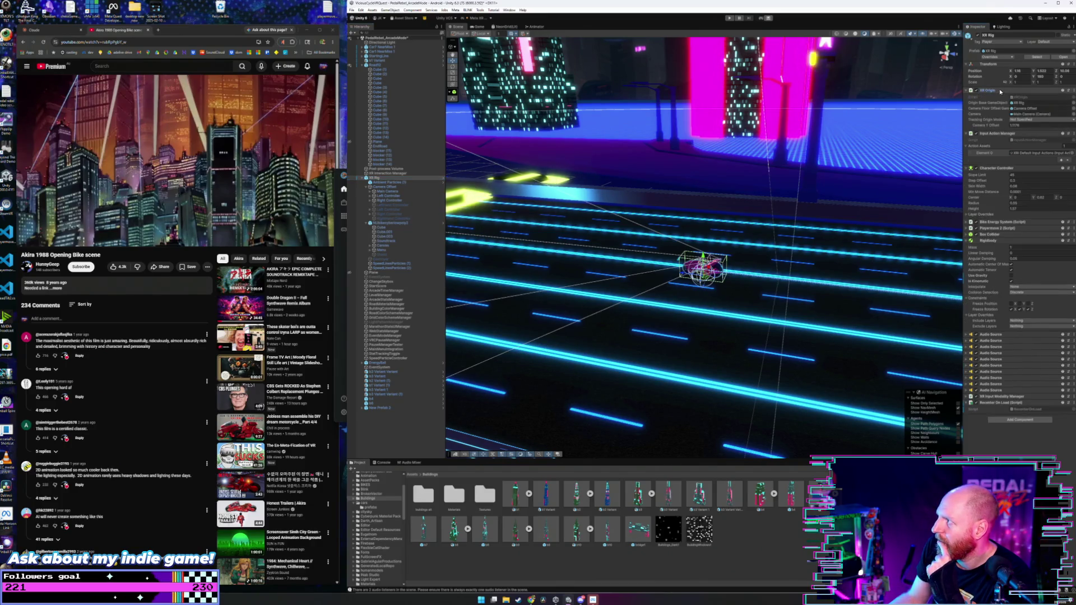
right_click(1001, 91)
left_click(1024, 170)
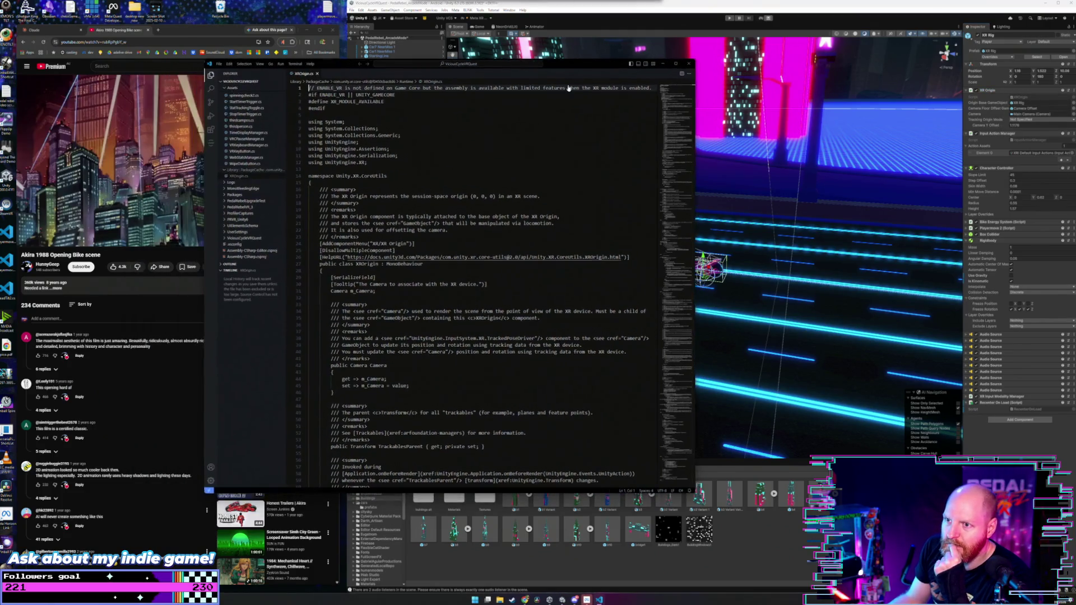
- Search XROrigin.cs for 'field' and scroll through the results
key("ctrl+f")
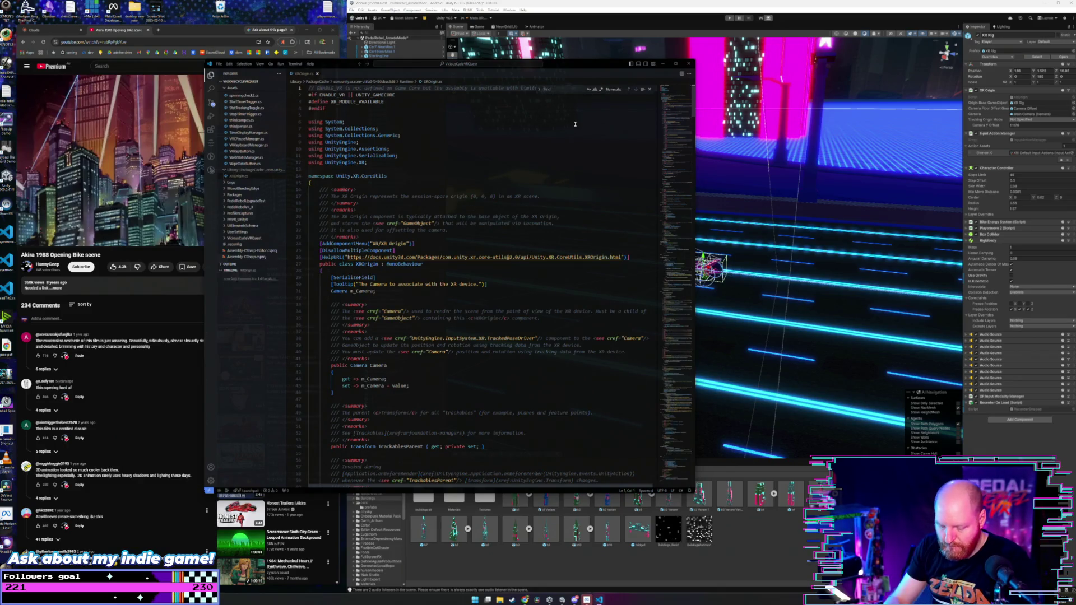
type("fo")
key("BackSpace")
type("ield")
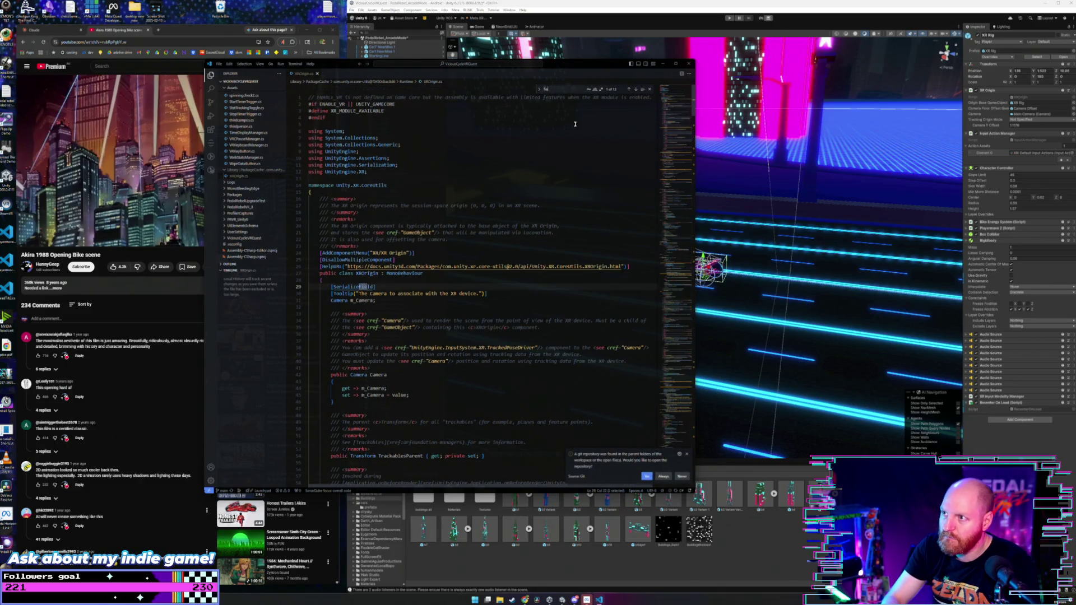
type("o")
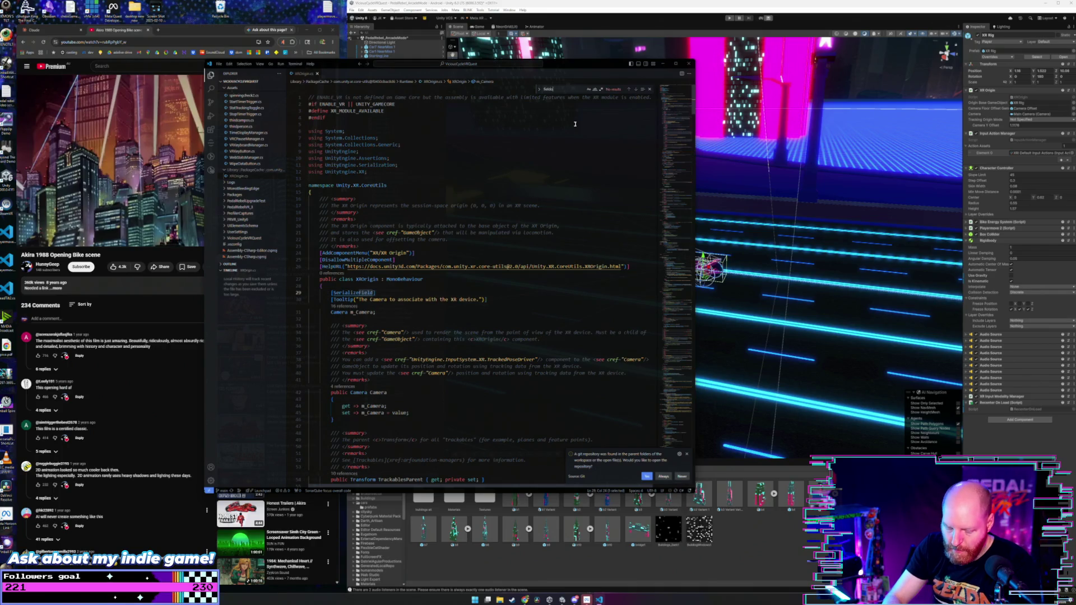
key("BackSpace")
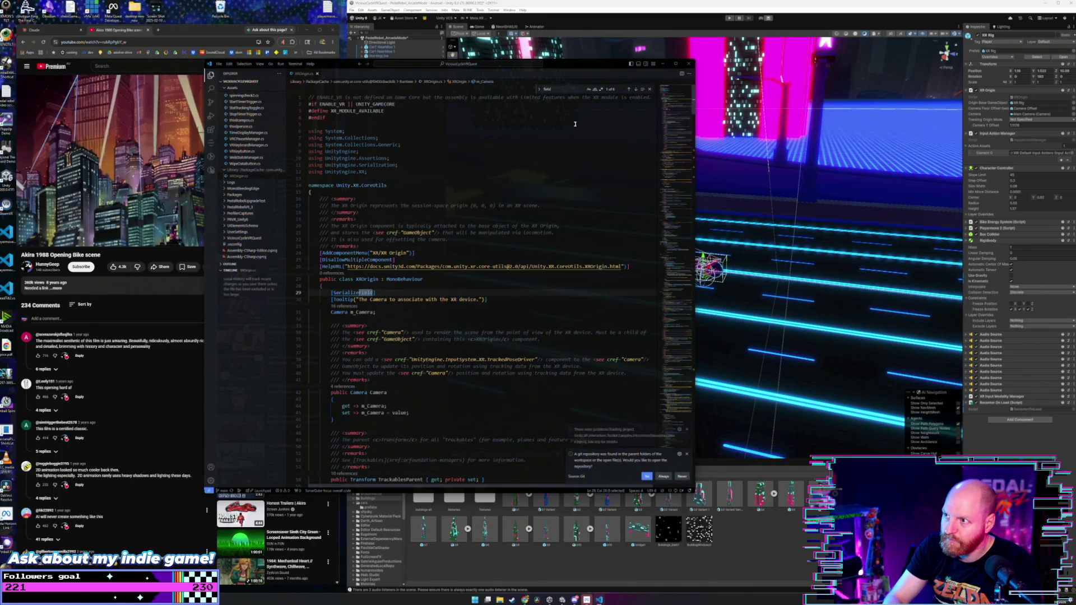
scroll(397, 318, "down", 3)
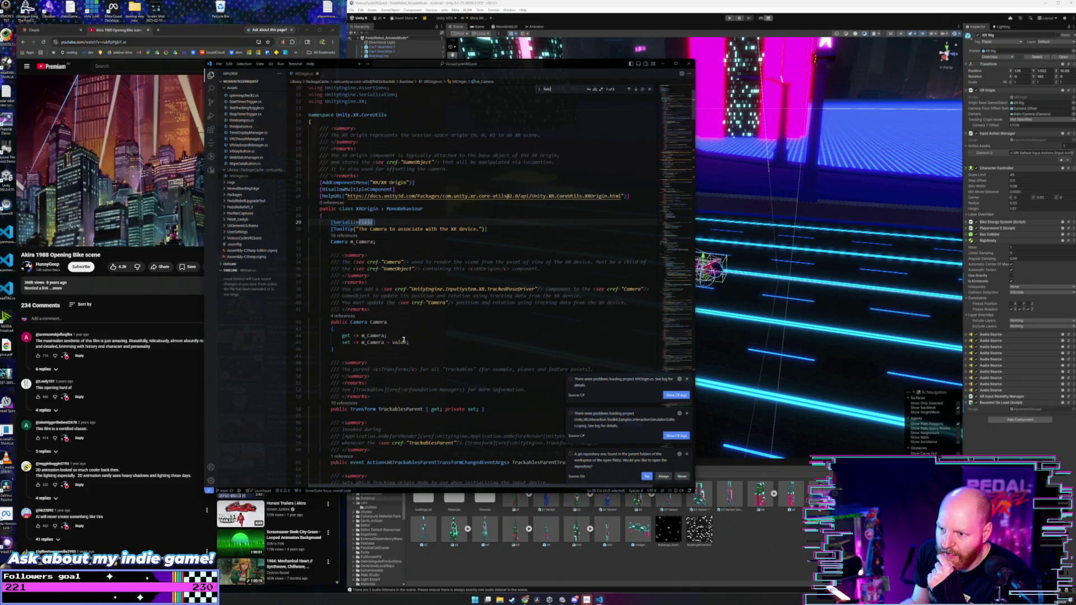
scroll(404, 340, "down", 3)
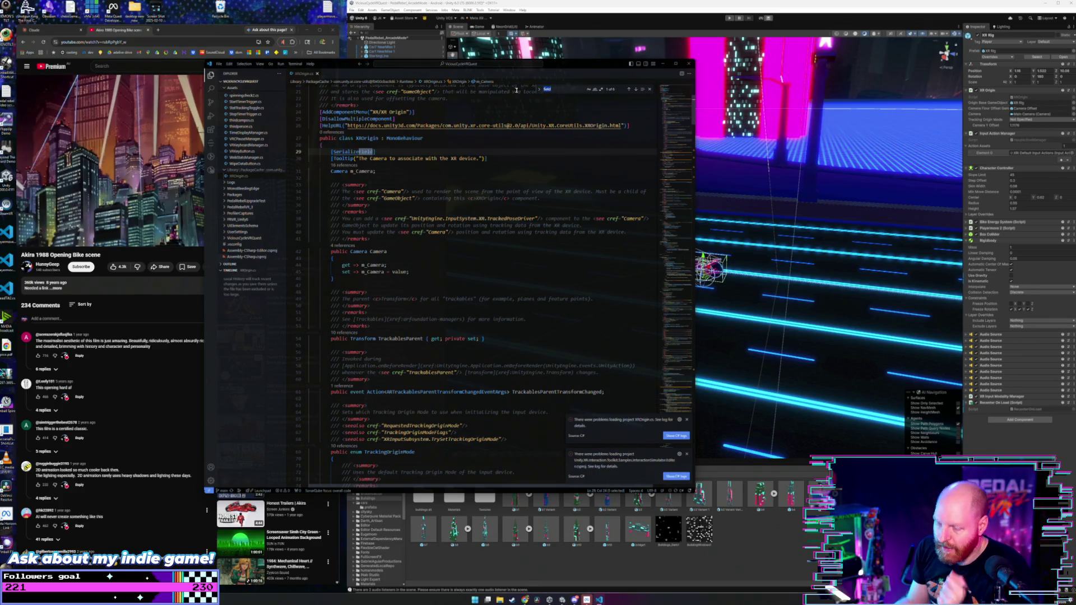
- Search for 'camera' and step through matches to the origin-space camera properties
type("camera")
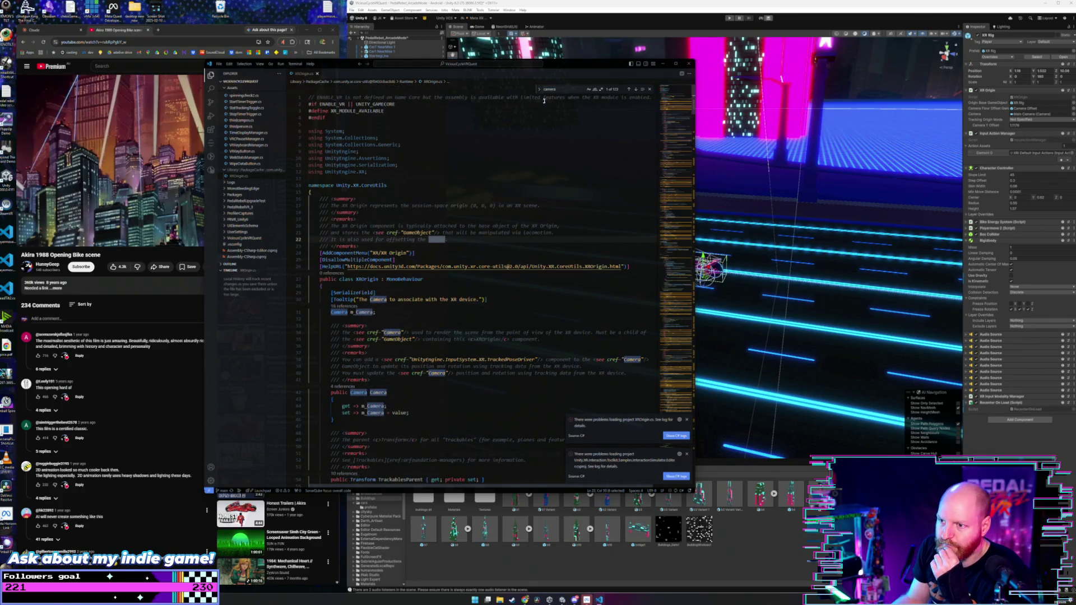
left_click(630, 90)
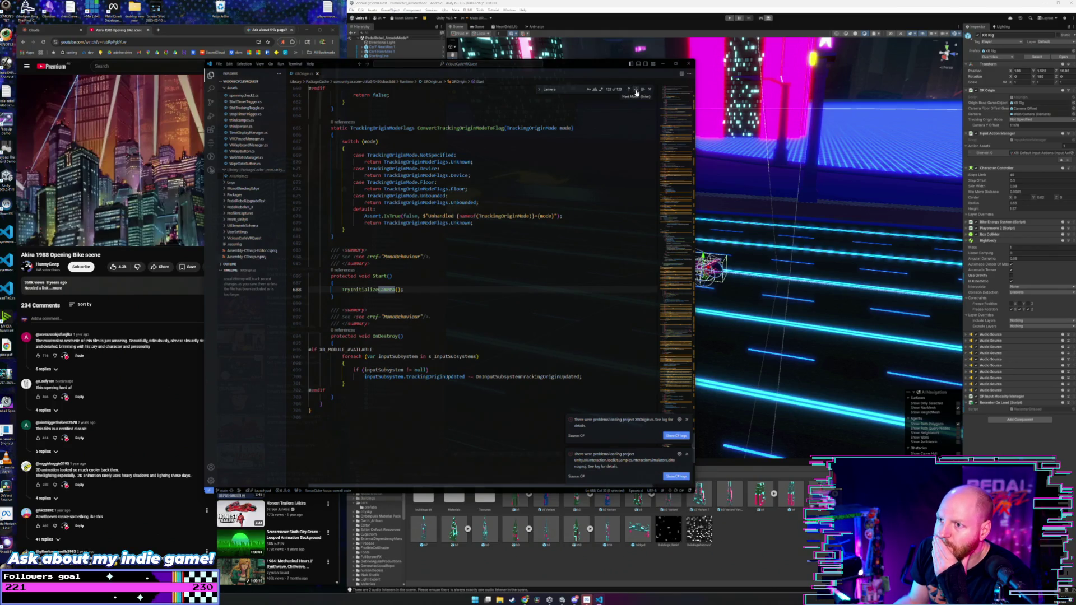
left_click(636, 91)
left_click(637, 91)
left_click(636, 90)
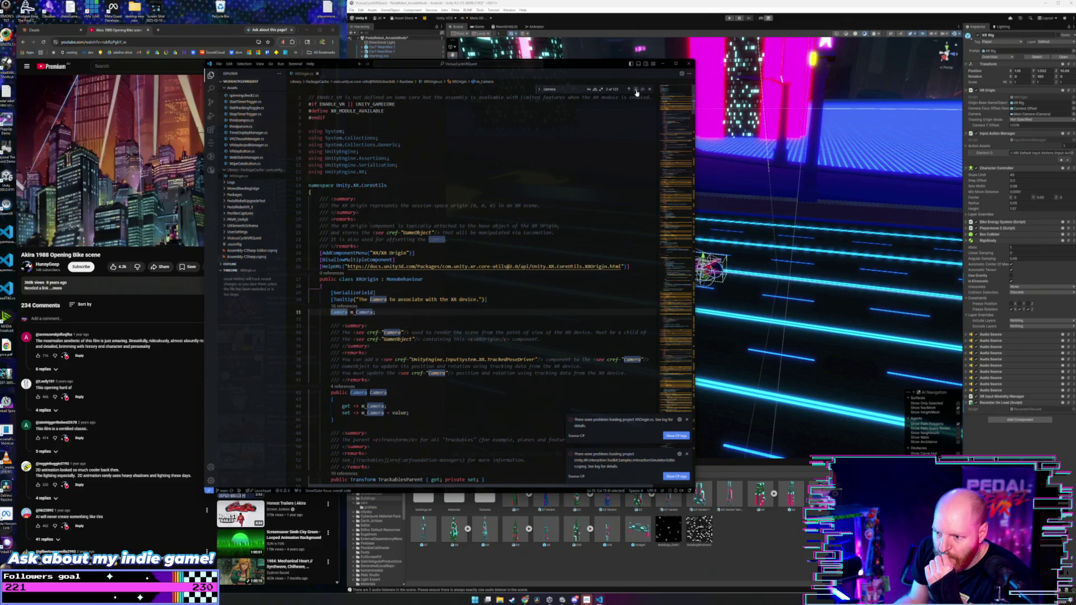
left_click(636, 91)
left_click(636, 91)
left_click(636, 91)
left_click(636, 90)
left_click(637, 90)
left_click(637, 91)
left_click(636, 91)
left_click(636, 91)
left_click(636, 91)
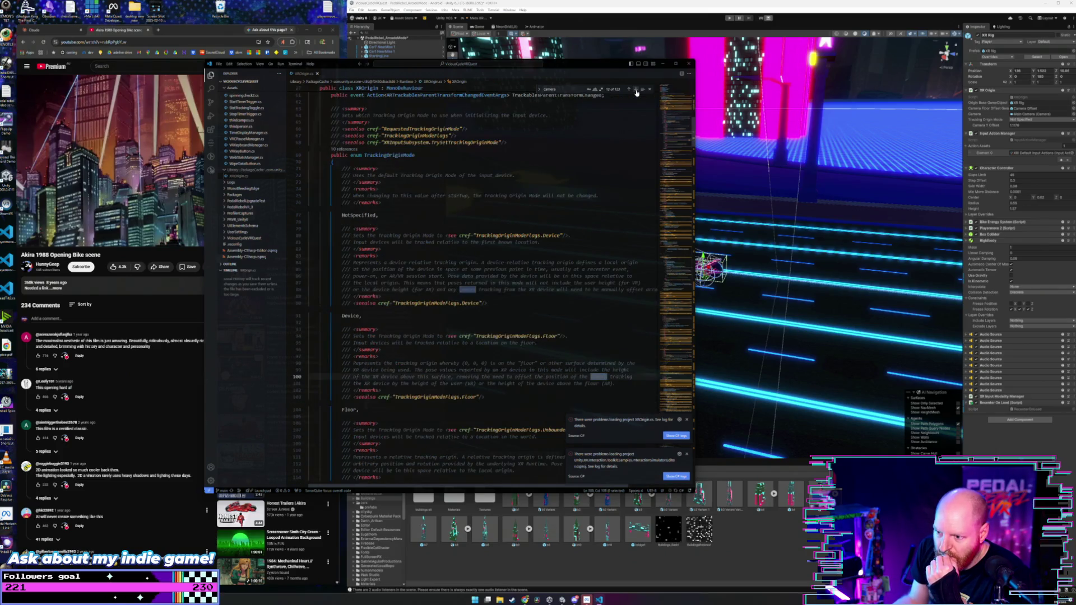
left_click(637, 91)
left_click(637, 91)
left_click(636, 91)
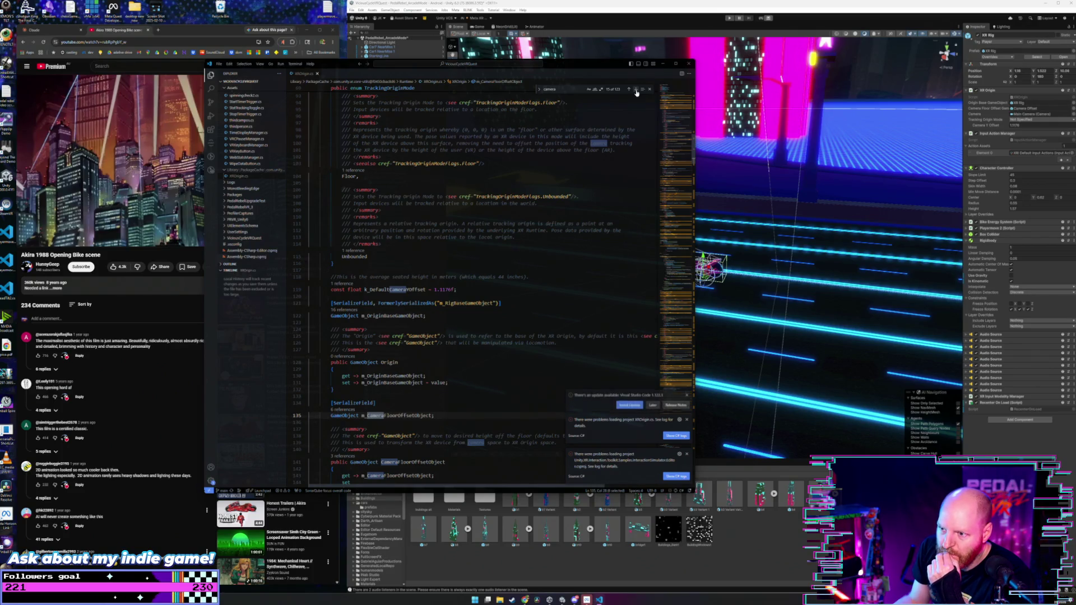
left_click(637, 91)
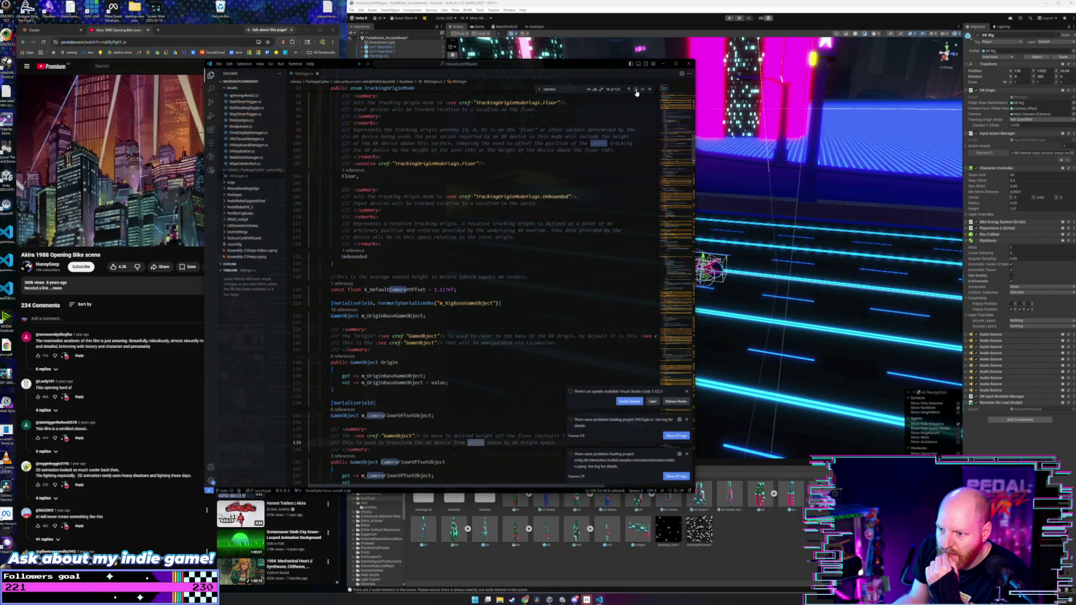
left_click(637, 91)
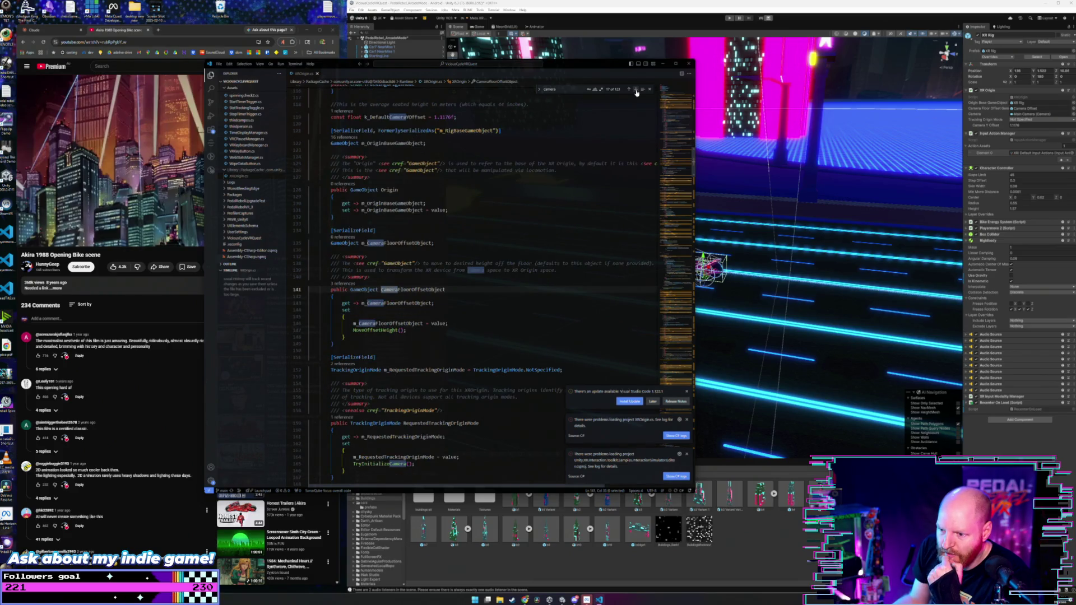
left_click(637, 91)
left_click(637, 91)
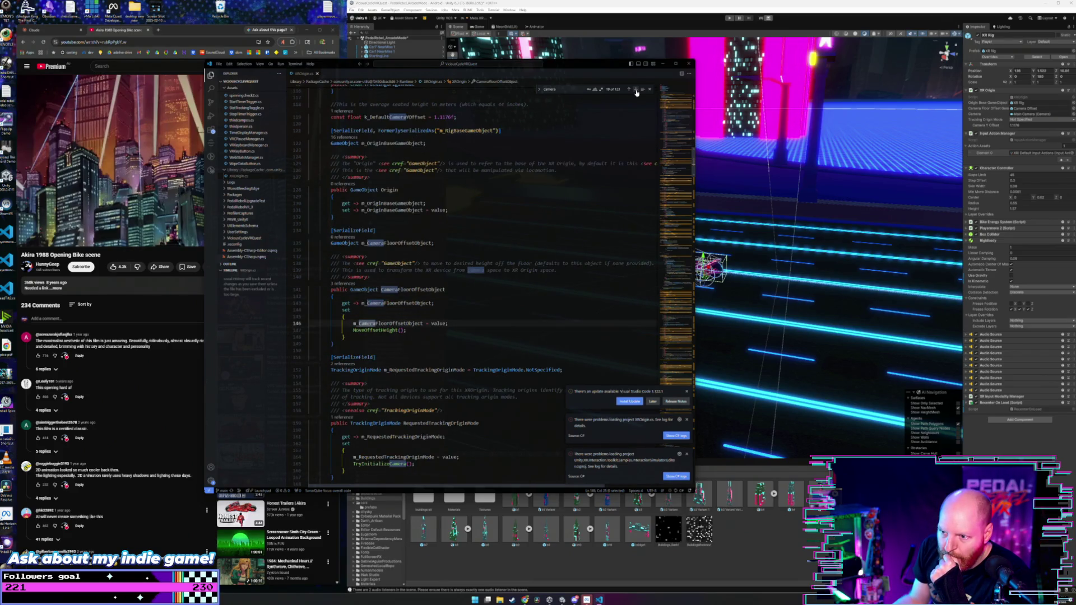
left_click(636, 91)
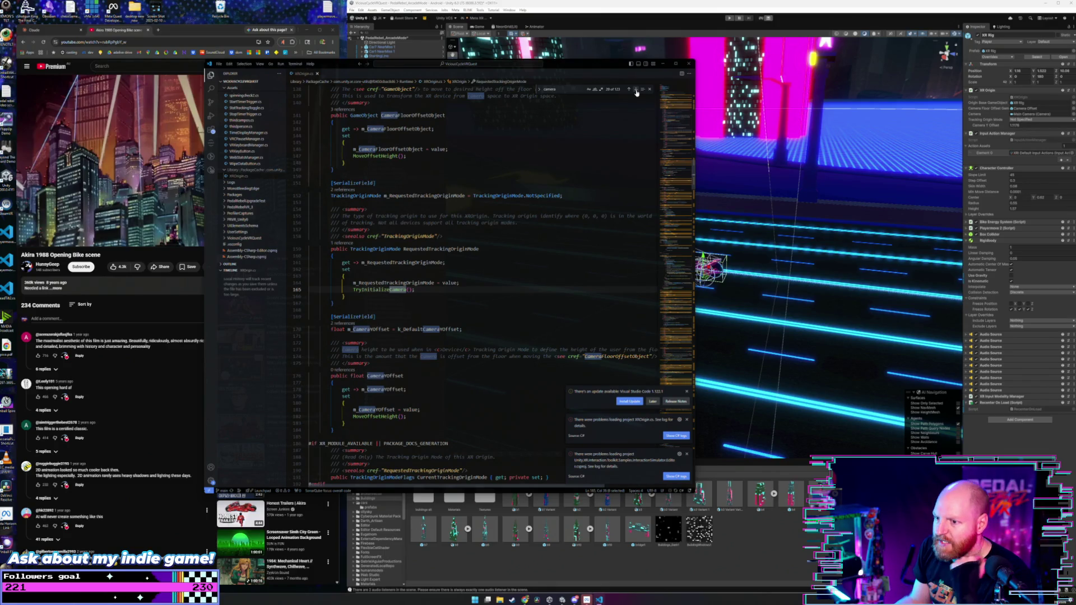
left_click(636, 91)
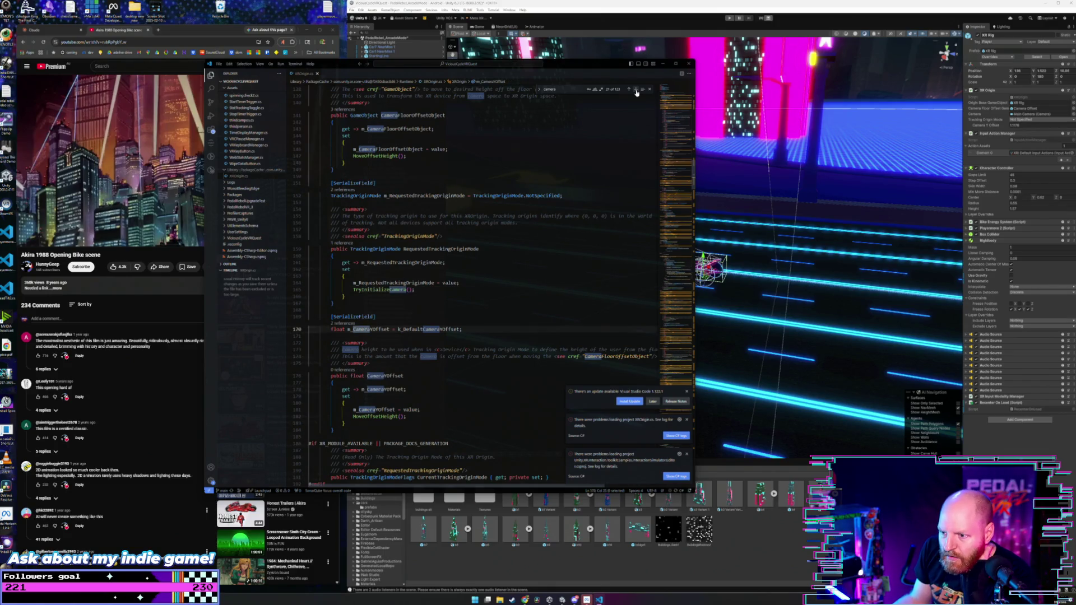
left_click(636, 91)
left_click(637, 91)
left_click(636, 91)
left_click(637, 91)
left_click(636, 91)
left_click(636, 91)
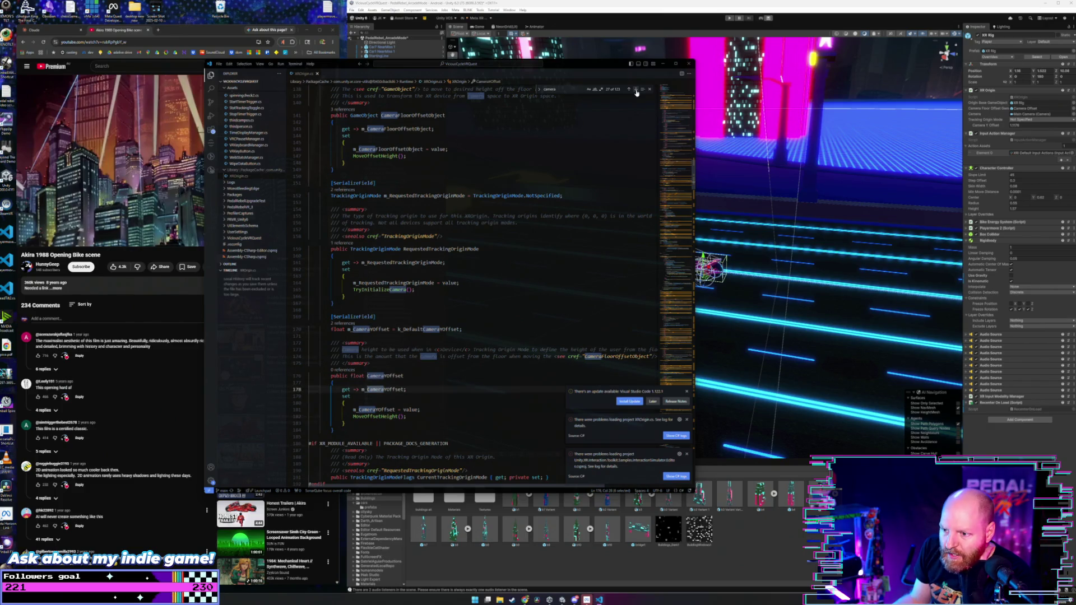
left_click(637, 91)
left_click(636, 91)
left_click(637, 91)
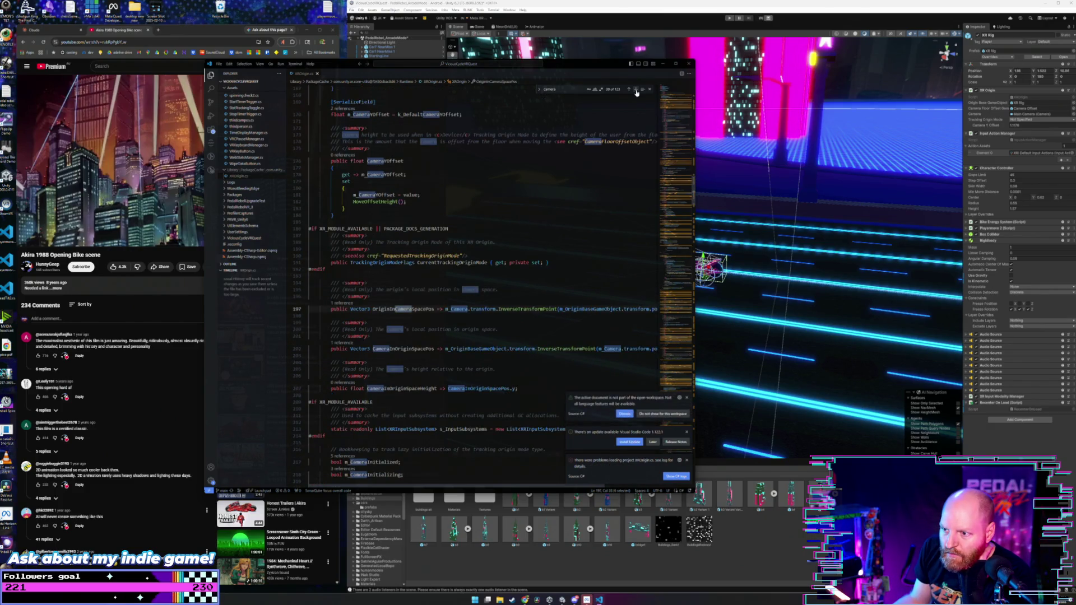
left_click(637, 91)
left_click(637, 91)
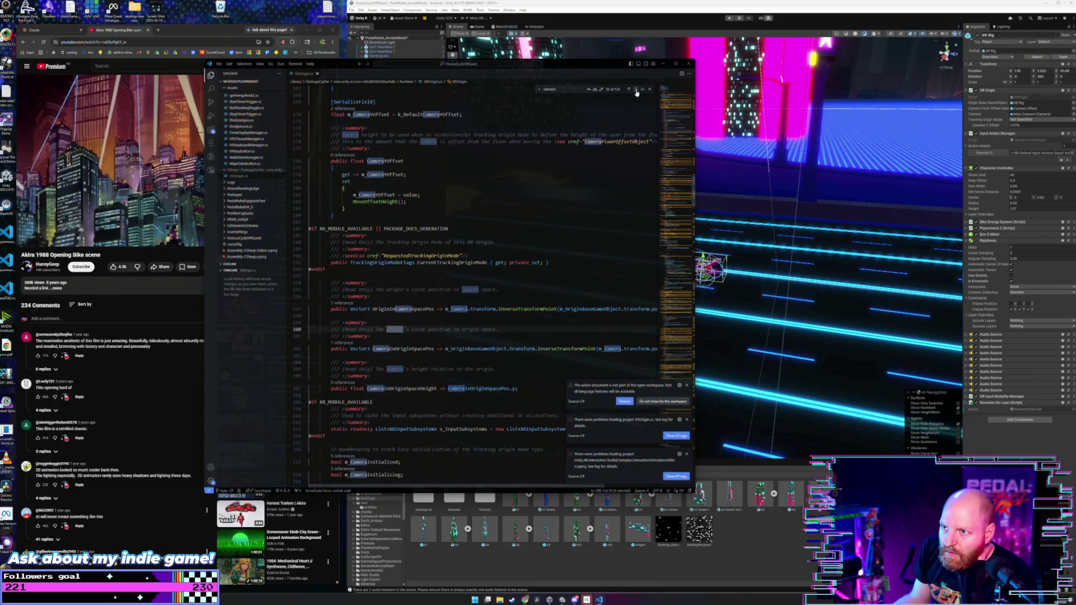
left_click(636, 91)
left_click(637, 91)
left_click(637, 91)
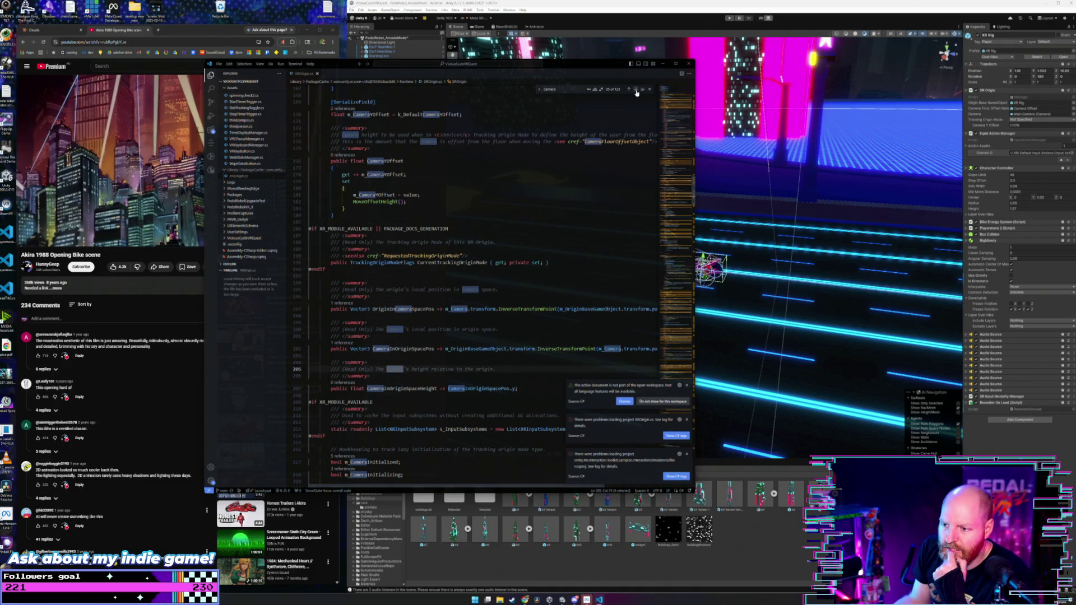
- Dismiss the project-loading and other editor notifications
left_click(686, 454)
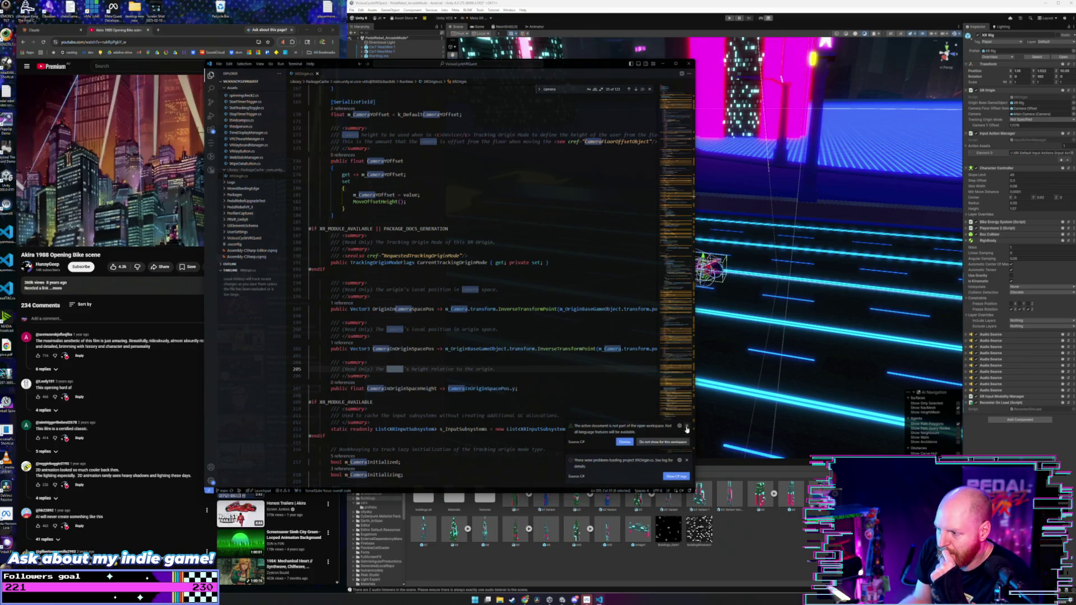
left_click(688, 460)
left_click(686, 458)
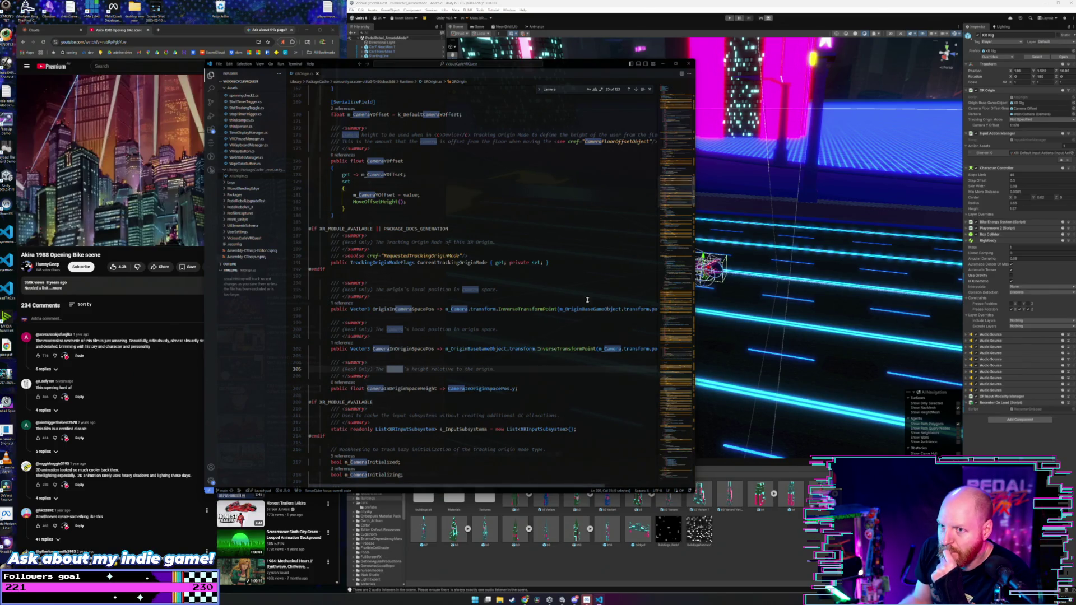
- Move the editor window aside and step through further 'camera' matches in XROrigin.cs
left_click_drag(568, 65, 864, 152)
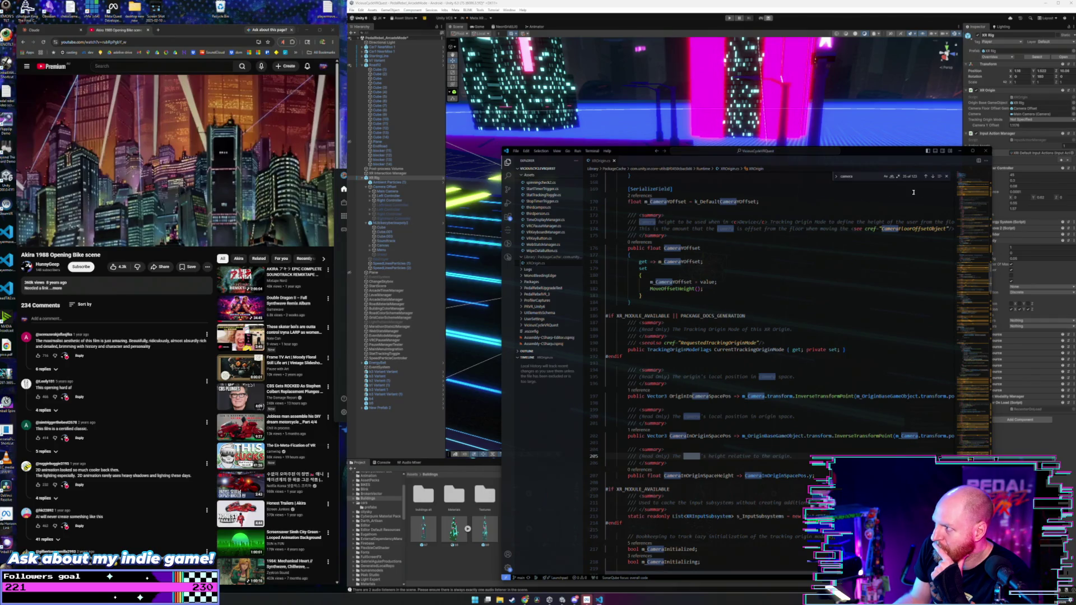
left_click(933, 177)
left_click(933, 177)
left_click(932, 177)
left_click(933, 177)
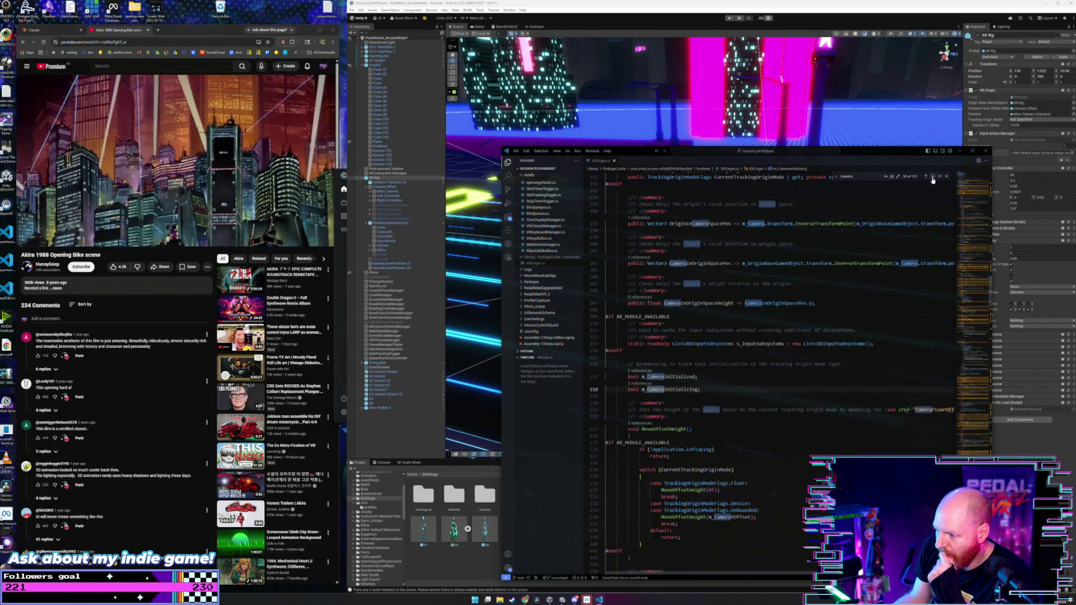
left_click(932, 177)
left_click(932, 178)
left_click(933, 177)
left_click(932, 177)
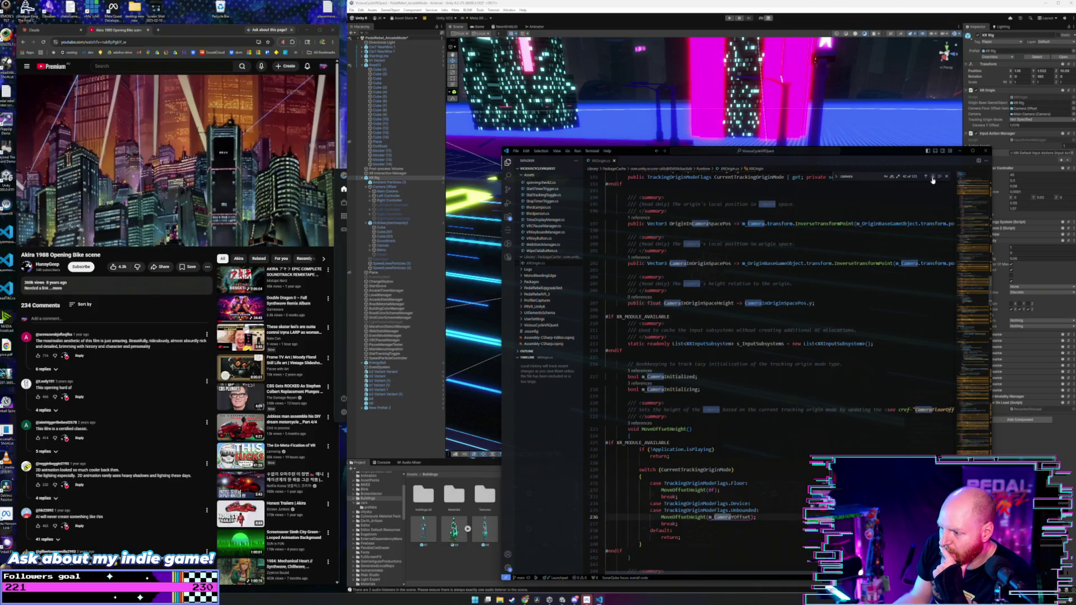
left_click(933, 178)
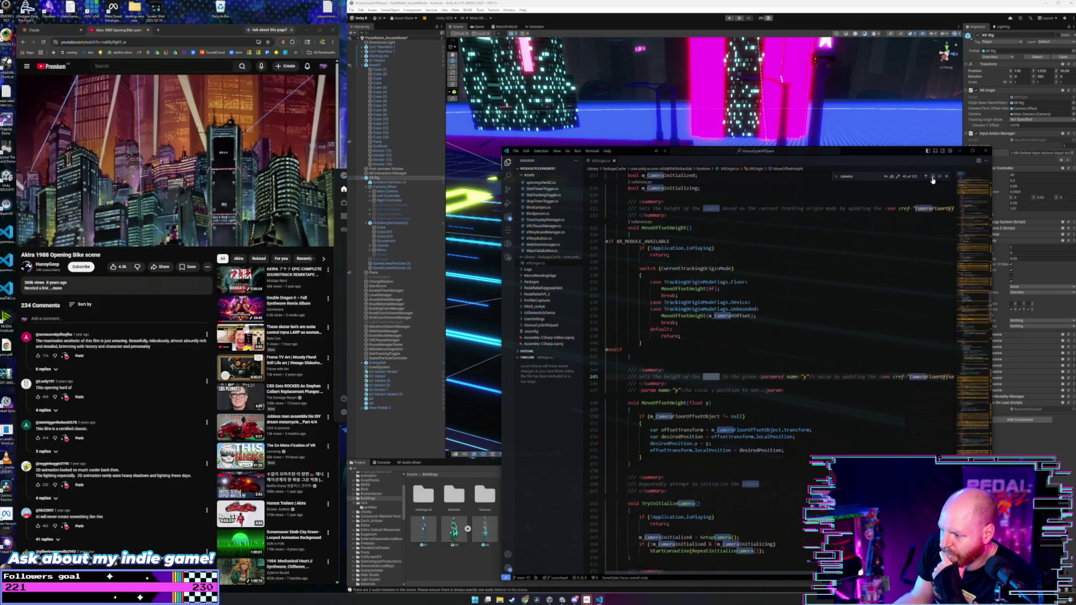
left_click(932, 178)
left_click(932, 178)
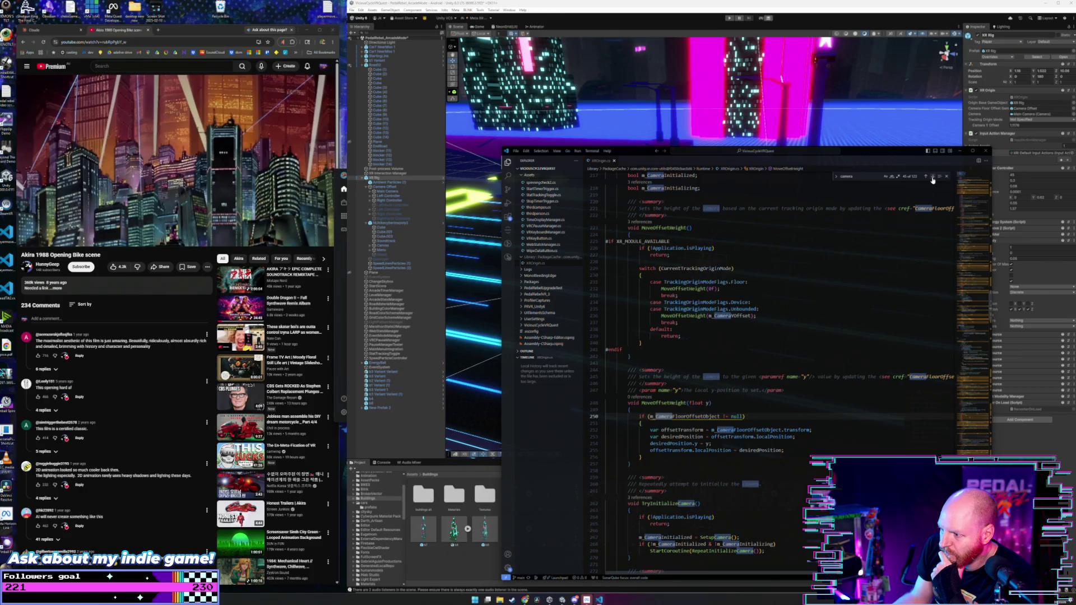
left_click(933, 177)
left_click(932, 178)
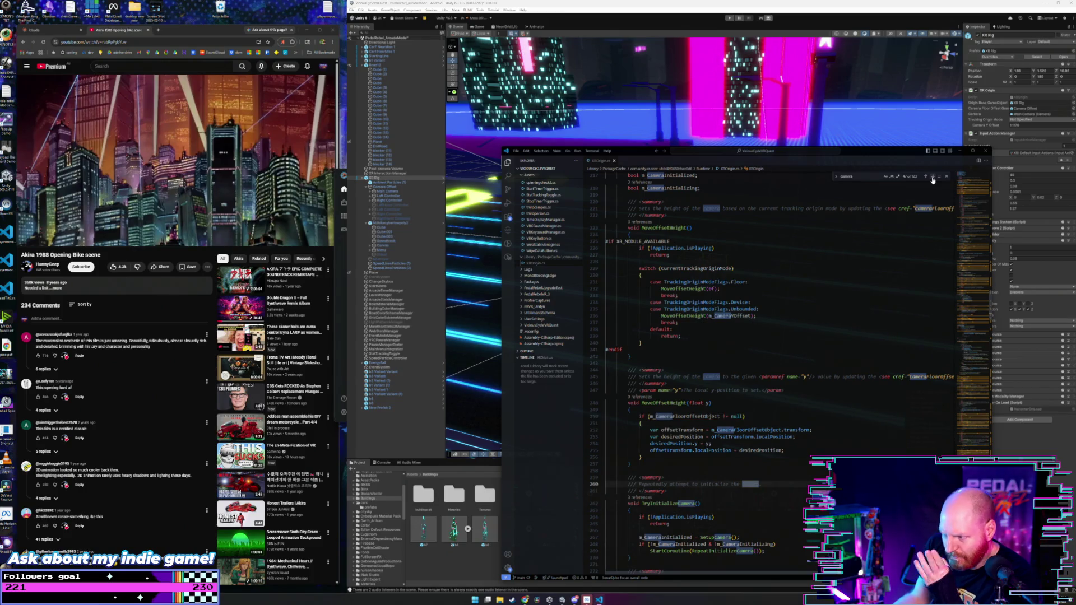
left_click(932, 179)
left_click(933, 179)
left_click(932, 178)
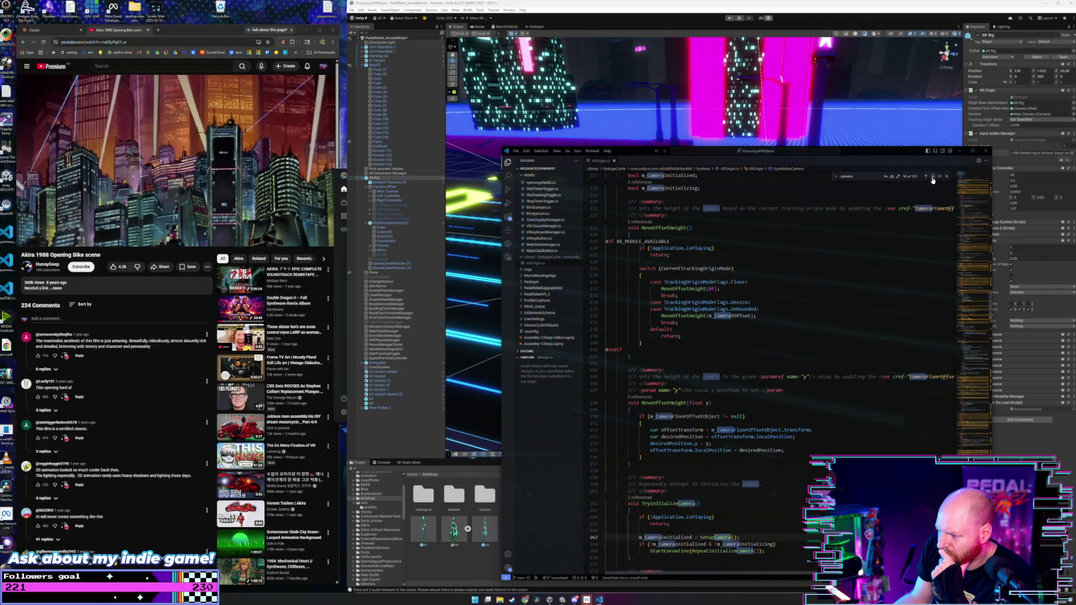
left_click(932, 179)
left_click(932, 178)
left_click(933, 179)
left_click(933, 178)
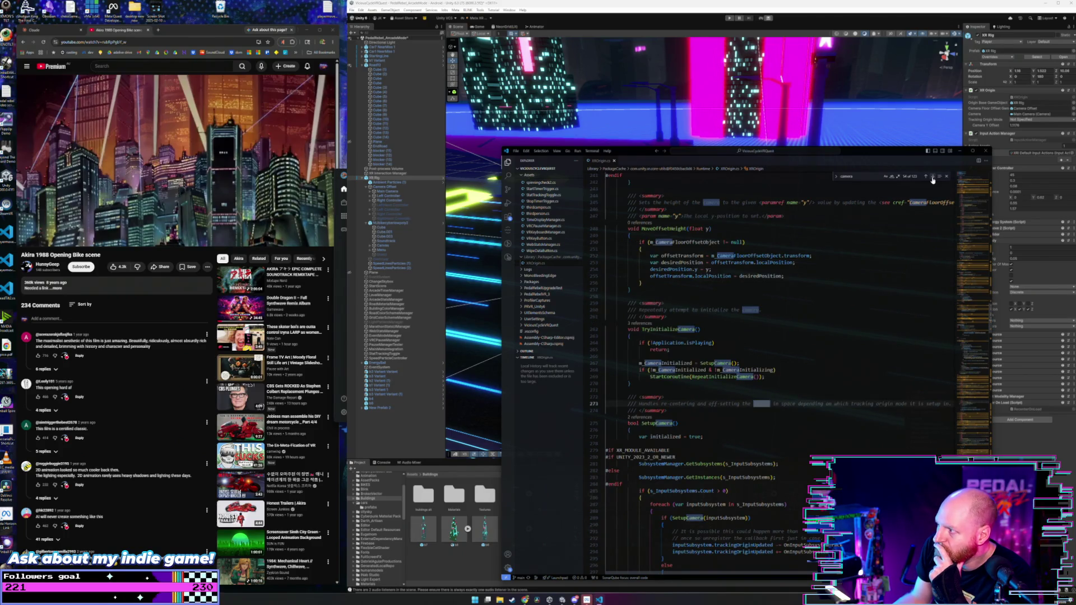
- Return to the top of XROrigin.cs and reposition the code window
left_click(985, 183)
scroll(922, 217, "down", 3)
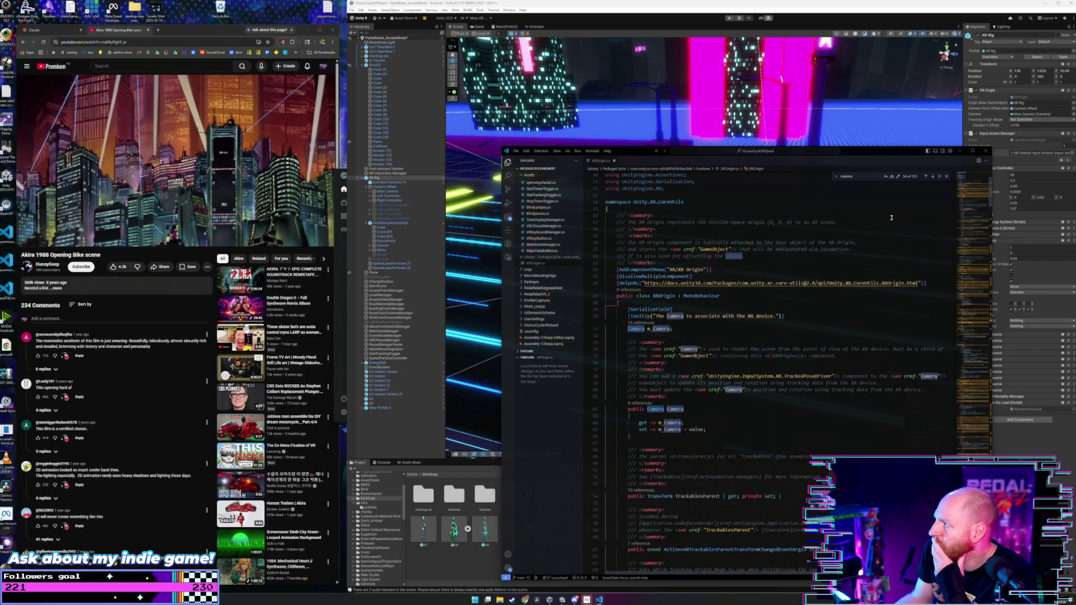
left_click_drag(890, 151, 832, 136)
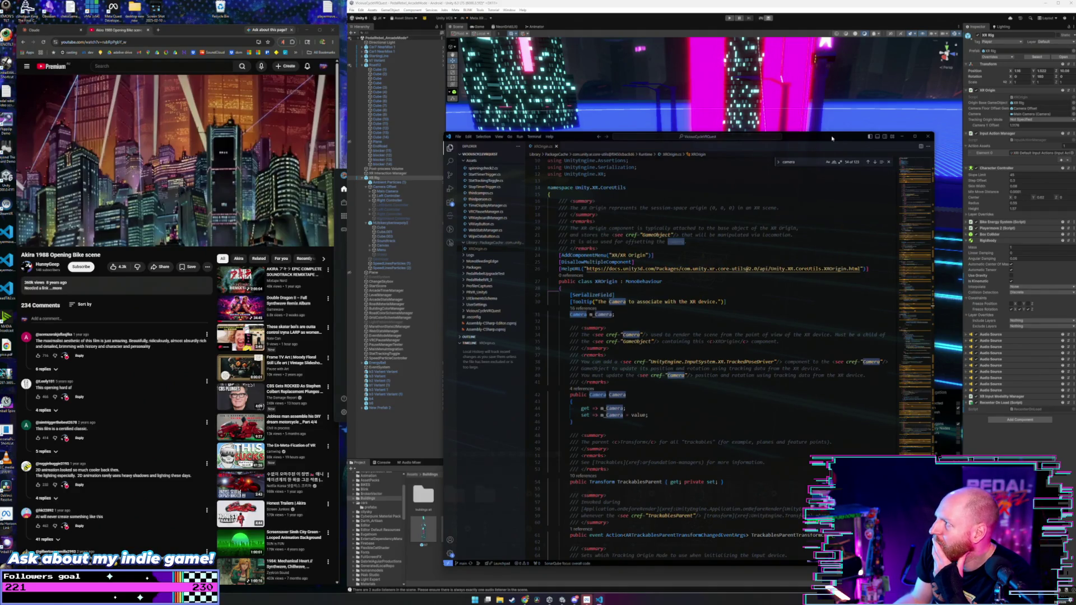
left_click(907, 5)
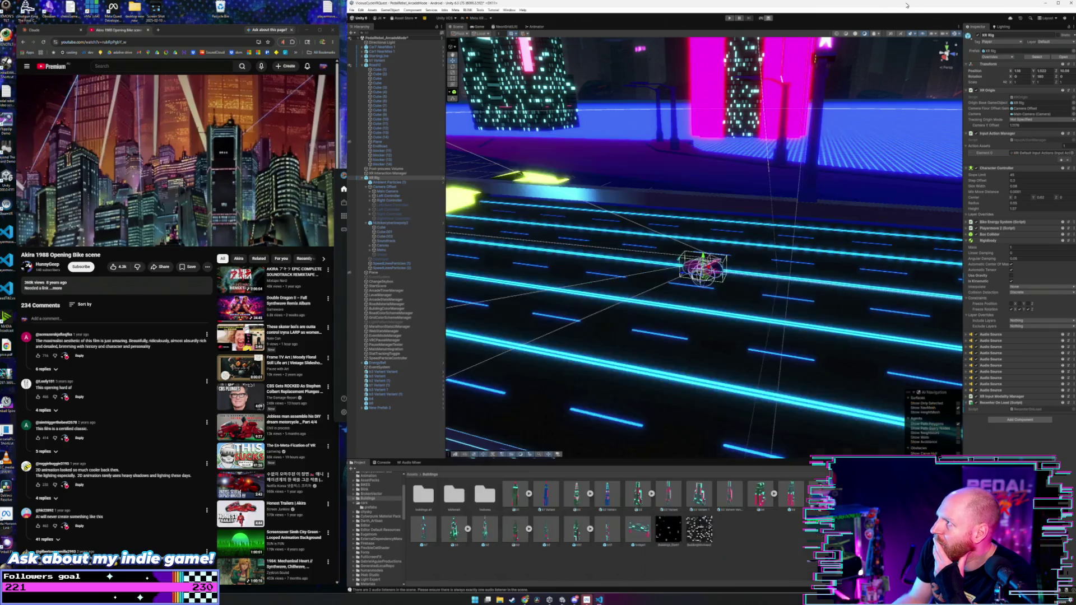
left_click(1036, 120)
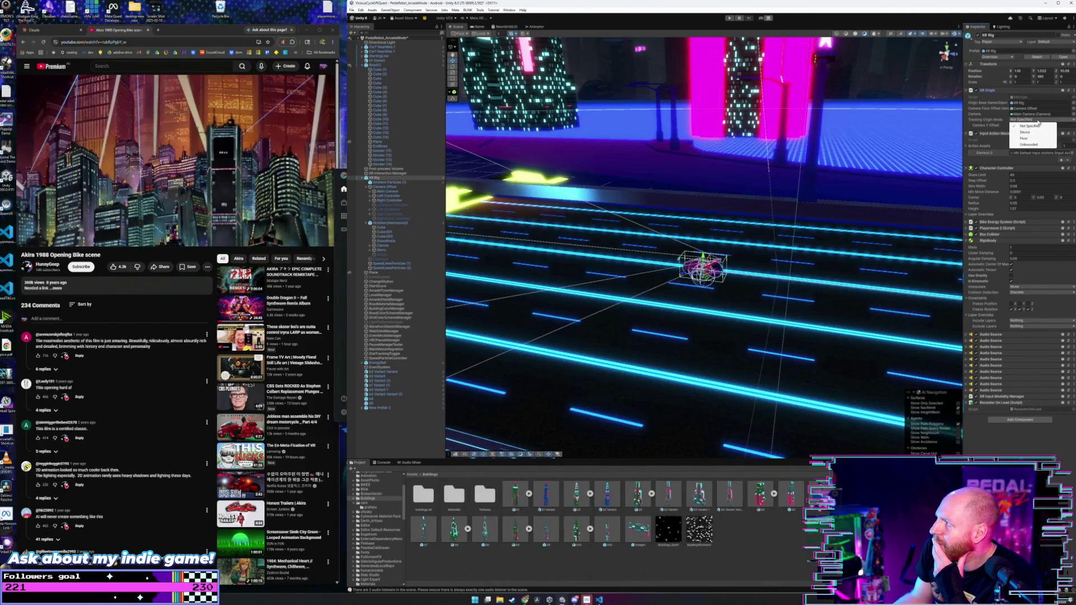
left_click(829, 238)
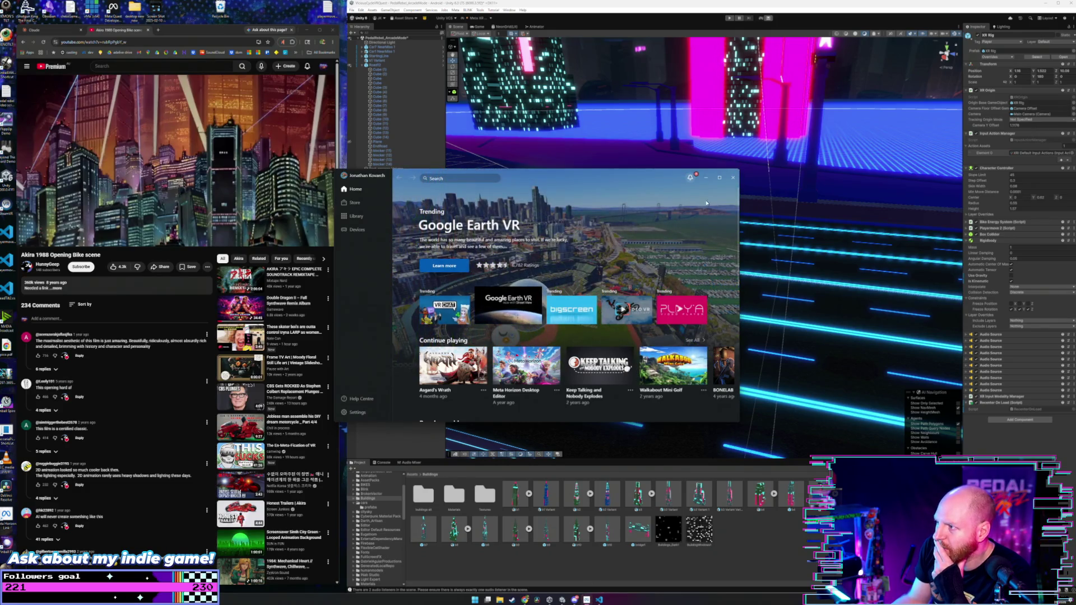
left_click(620, 539)
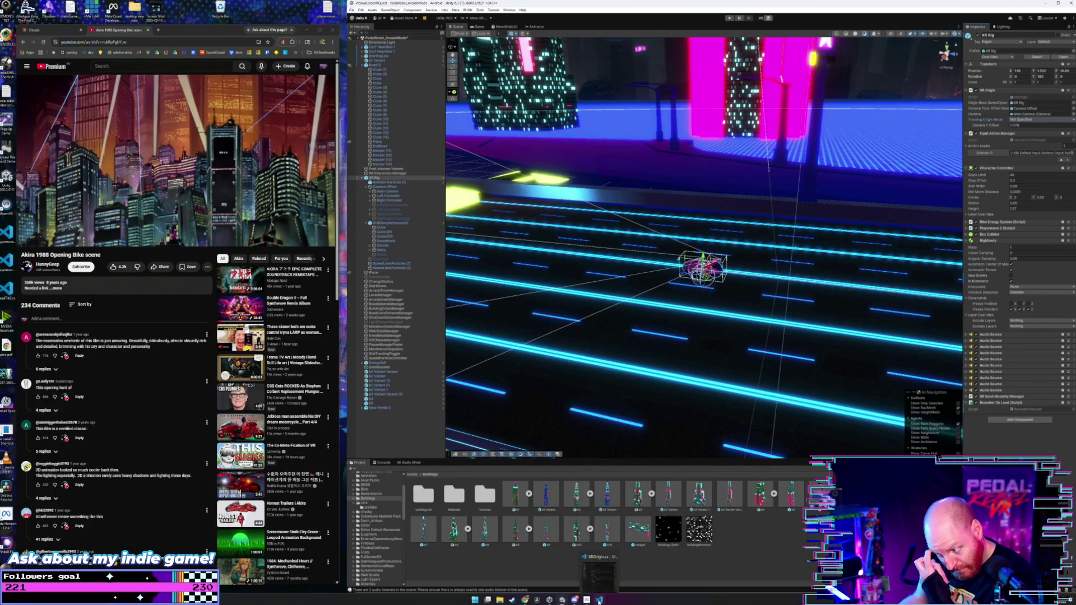
left_click(600, 600)
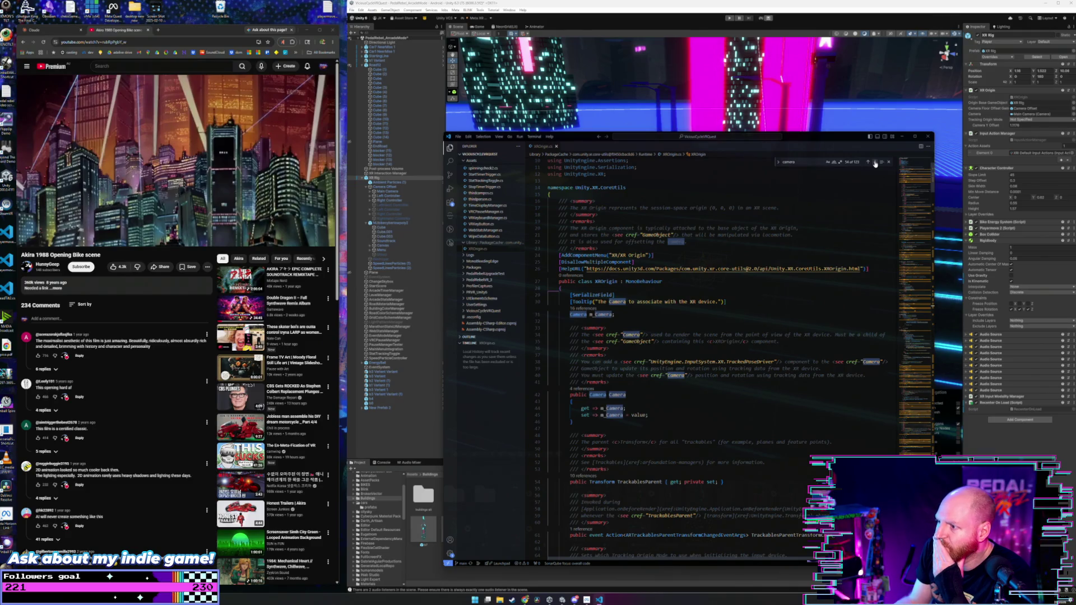
- Read the tracking origin and camera offset code, briefly searching for '100'
scroll(863, 192, "down", 3)
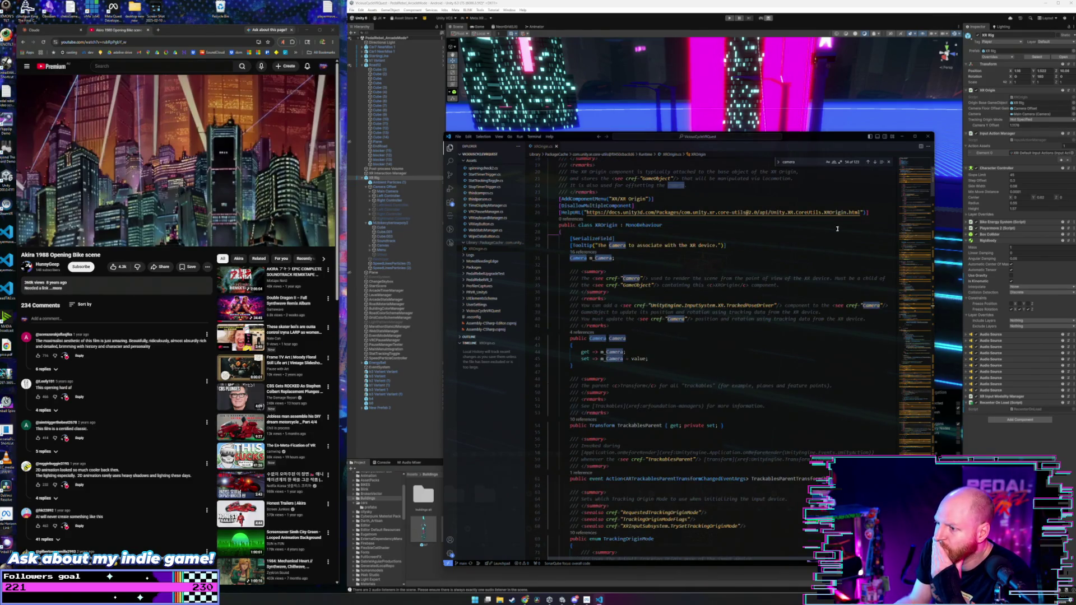
scroll(828, 205, "down", 3)
scroll(835, 229, "down", 3)
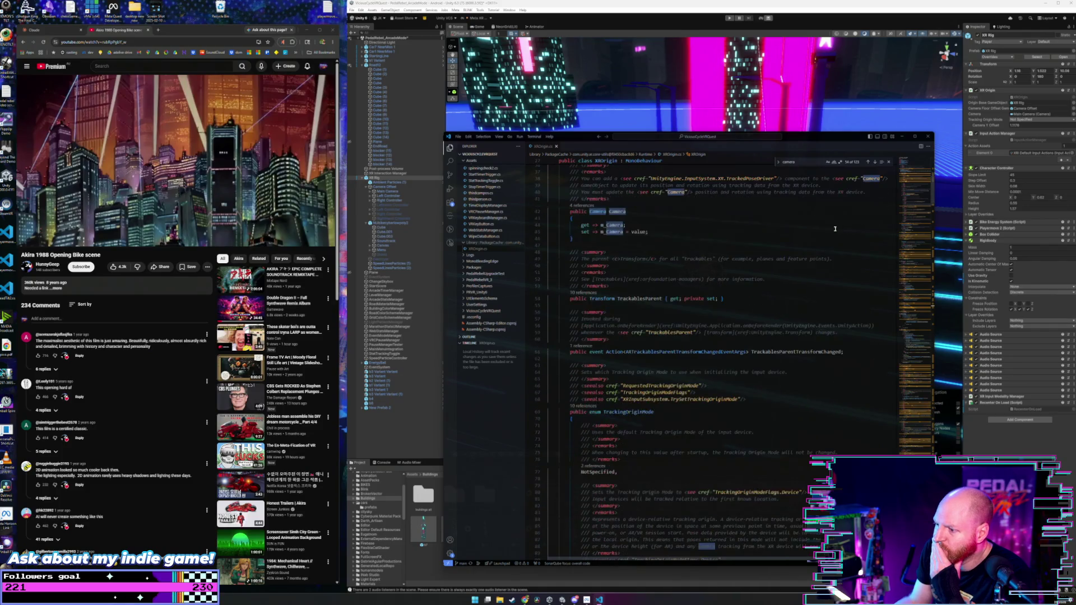
scroll(834, 229, "down", 9)
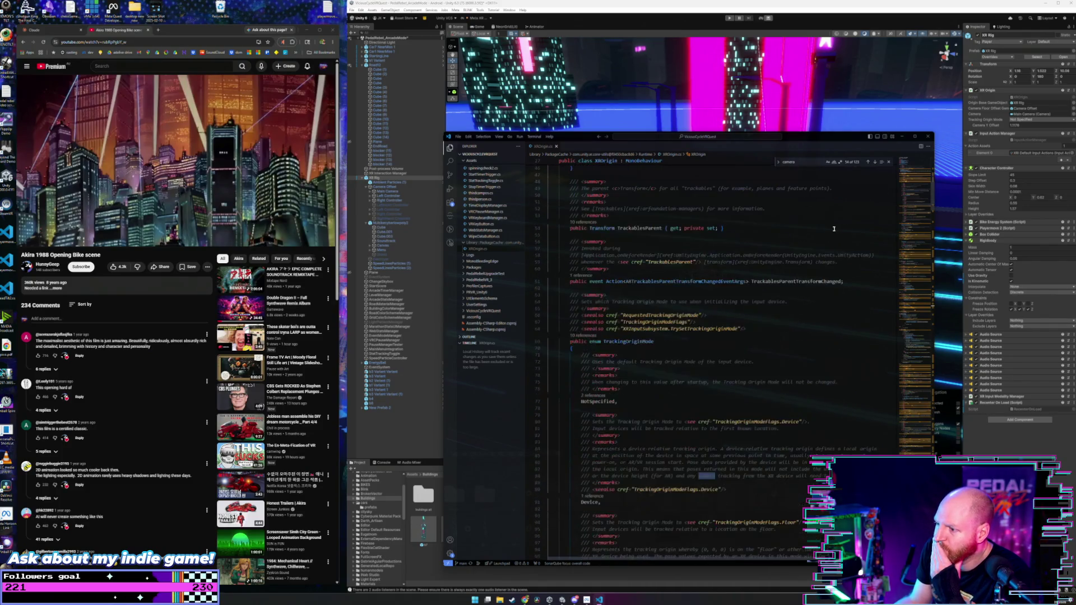
scroll(834, 228, "down", 6)
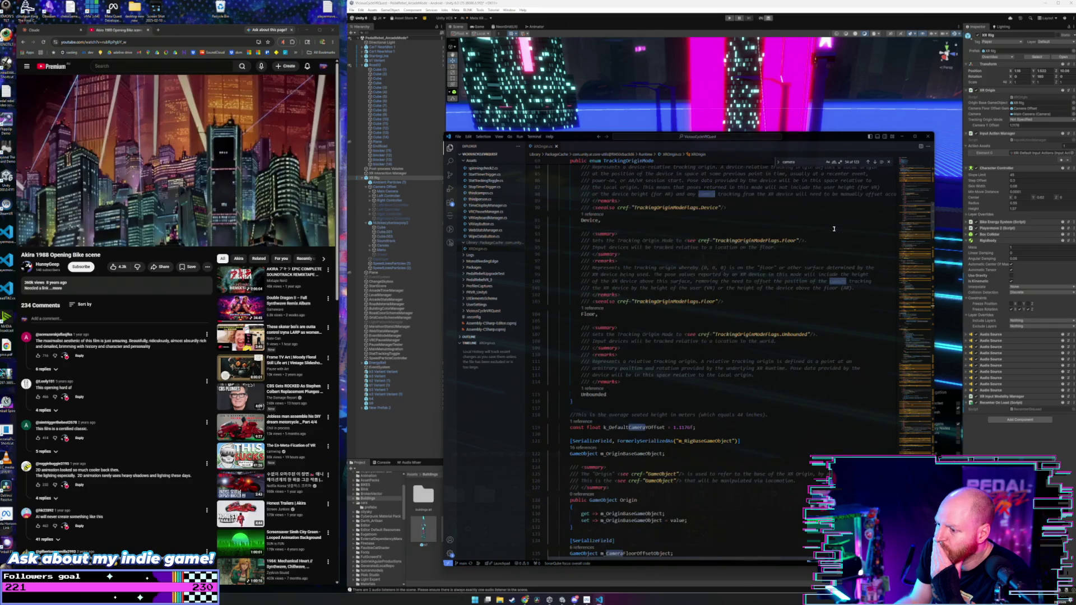
scroll(834, 229, "down", 3)
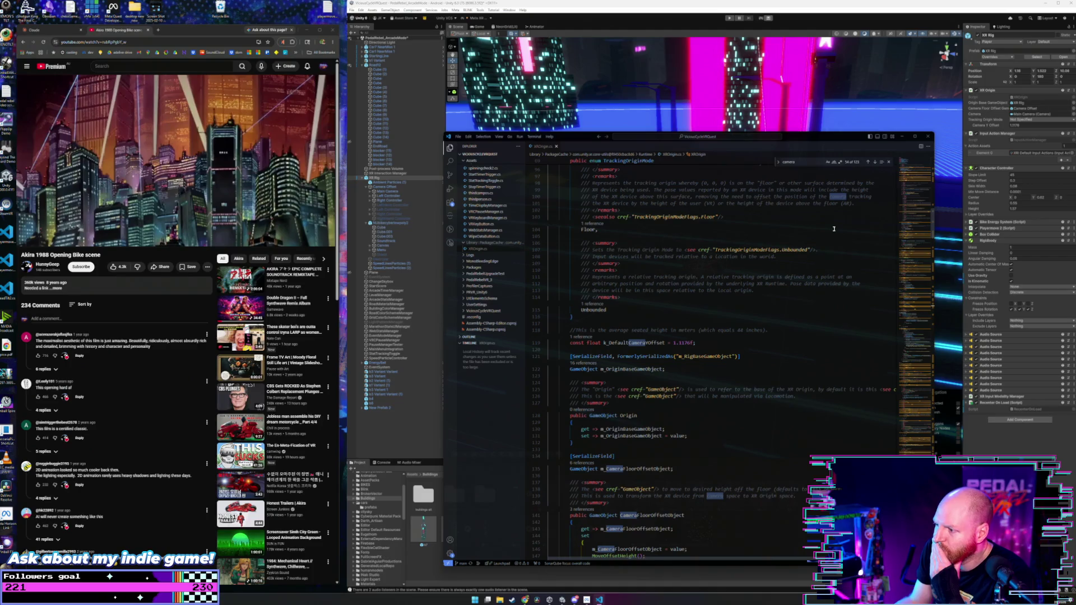
scroll(834, 229, "down", 1)
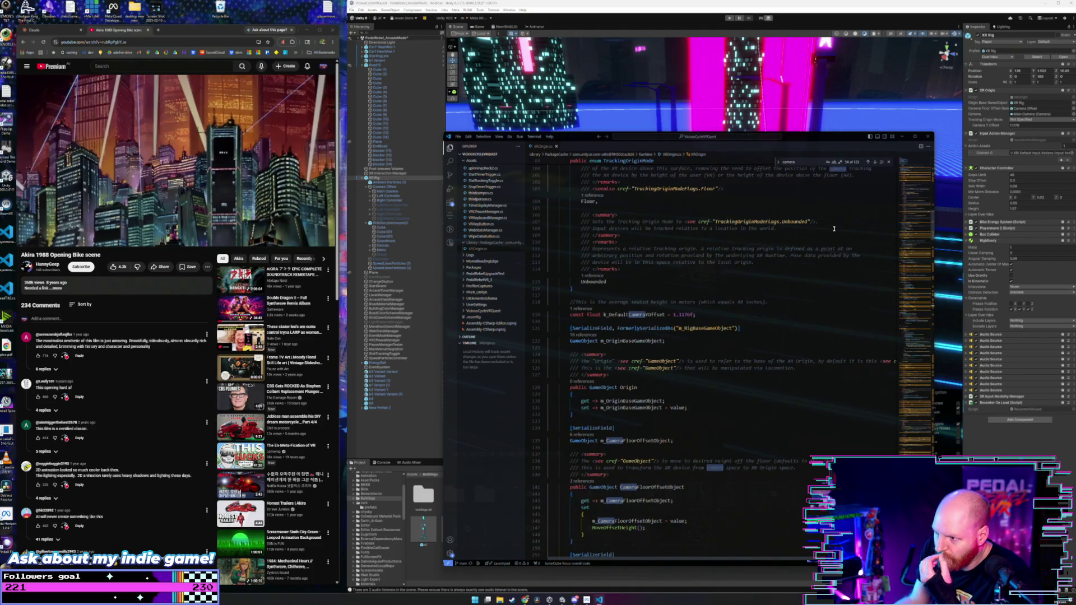
scroll(834, 228, "down", 2)
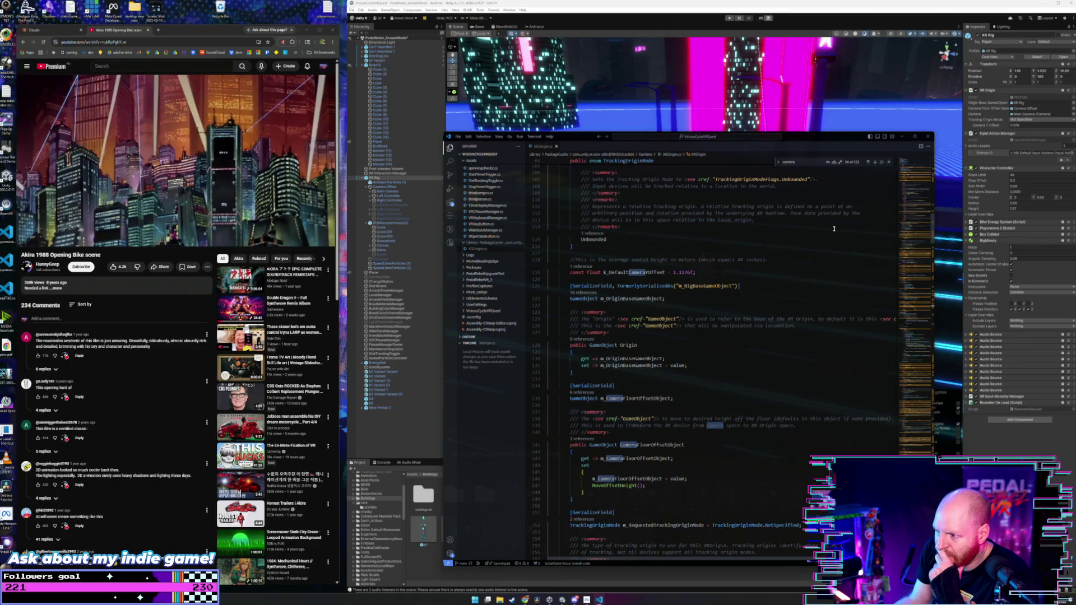
key("ctrl+a")
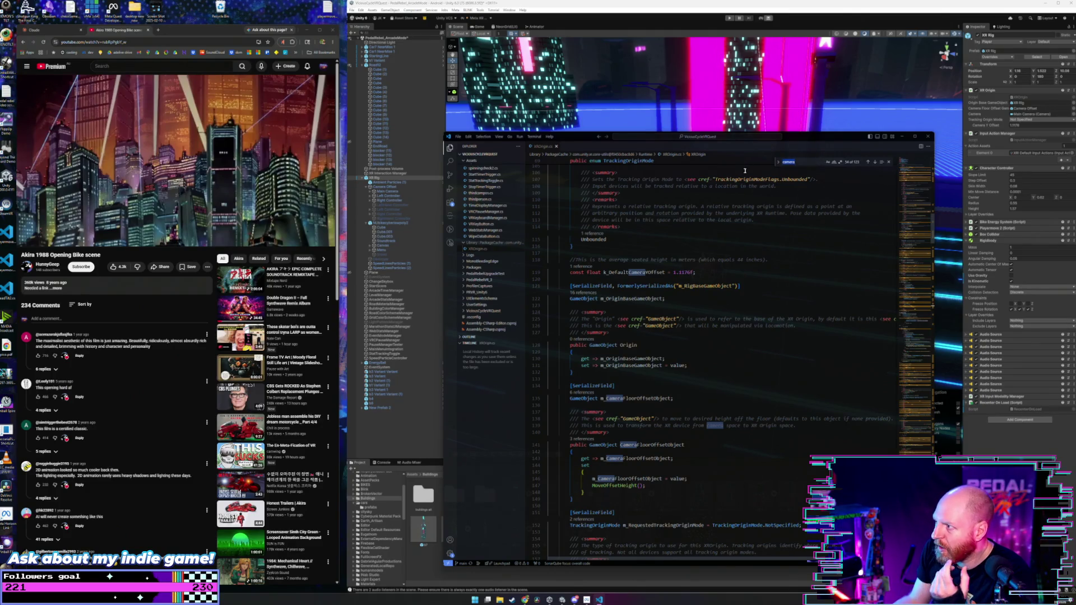
type("100")
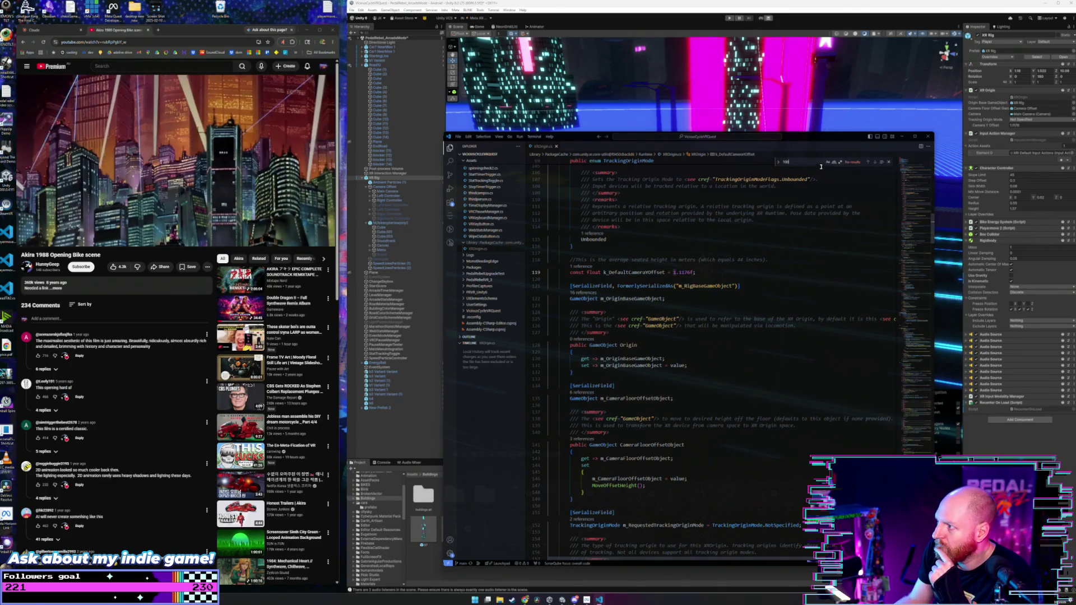
key("BackSpace")
key("BackSpace")
key("BackSpace")
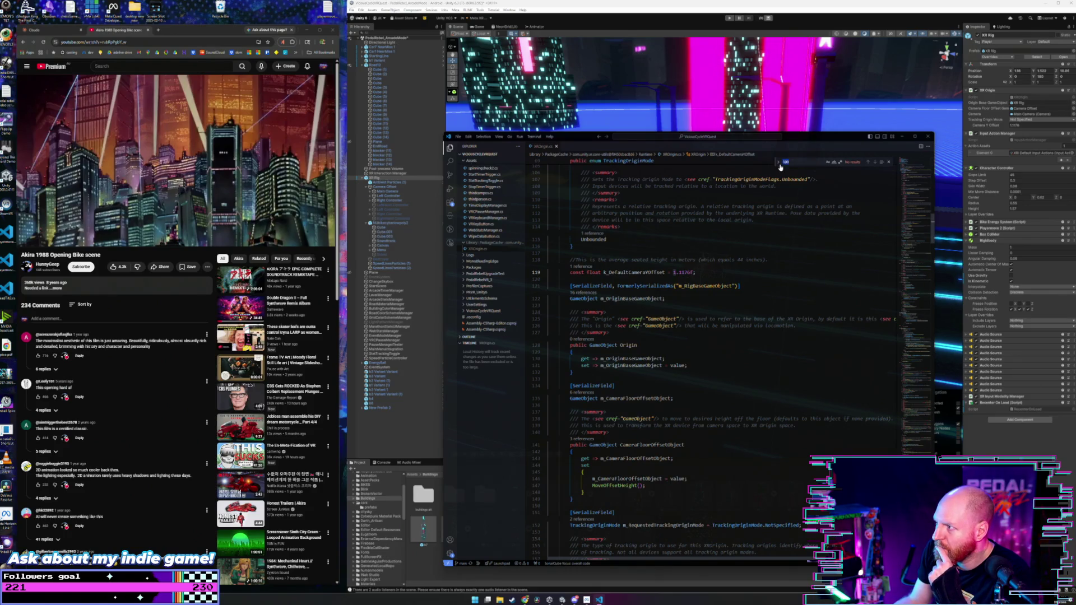
- Finish reading the script, close Visual Studio Code, and return to the Claude project page
scroll(800, 198, "down", 4)
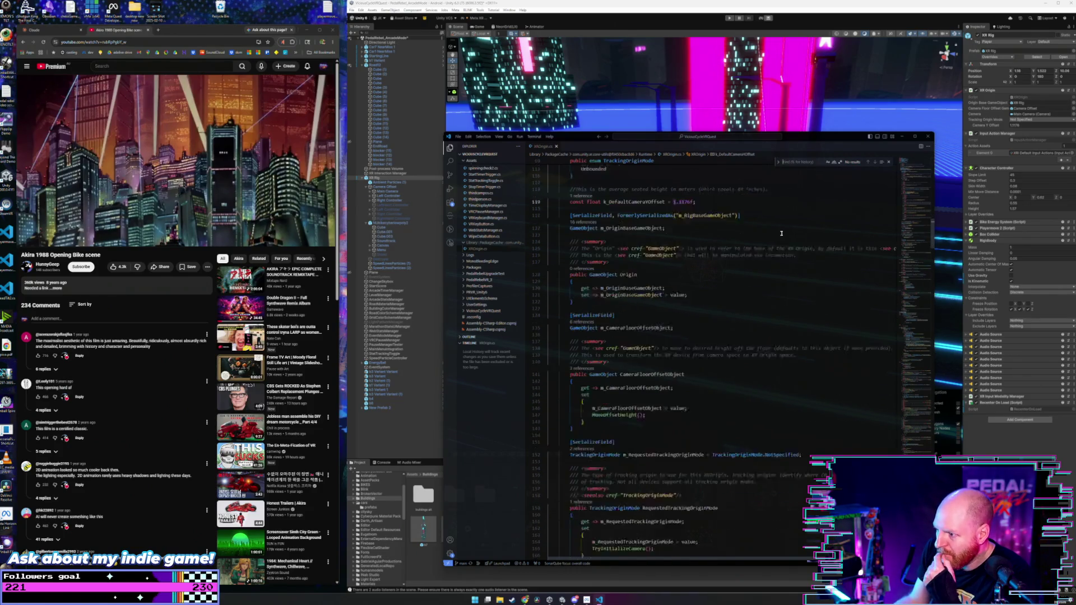
scroll(780, 233, "down", 4)
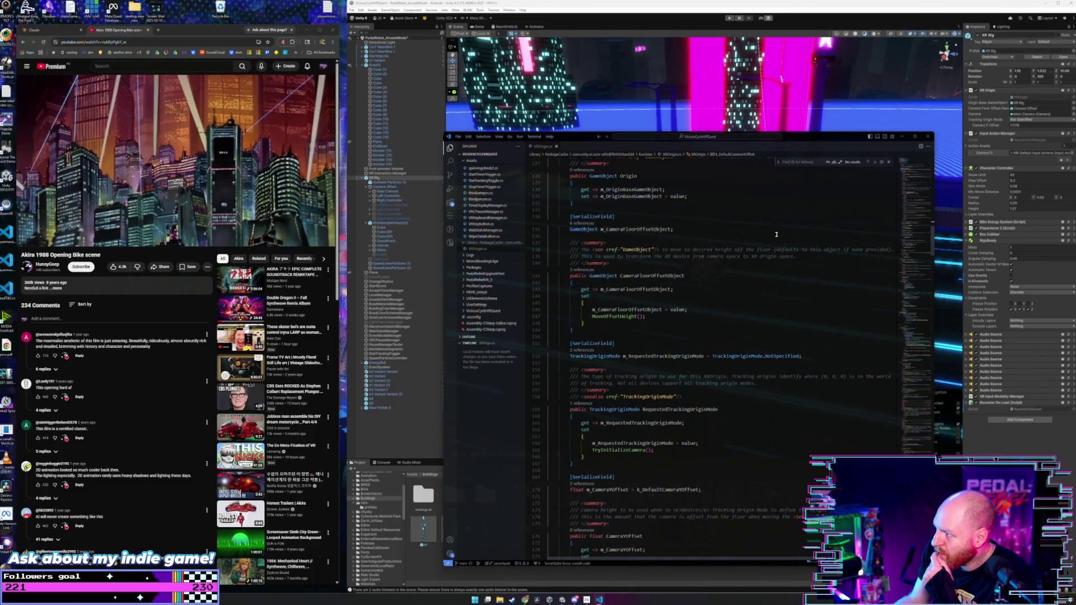
scroll(776, 234, "down", 9)
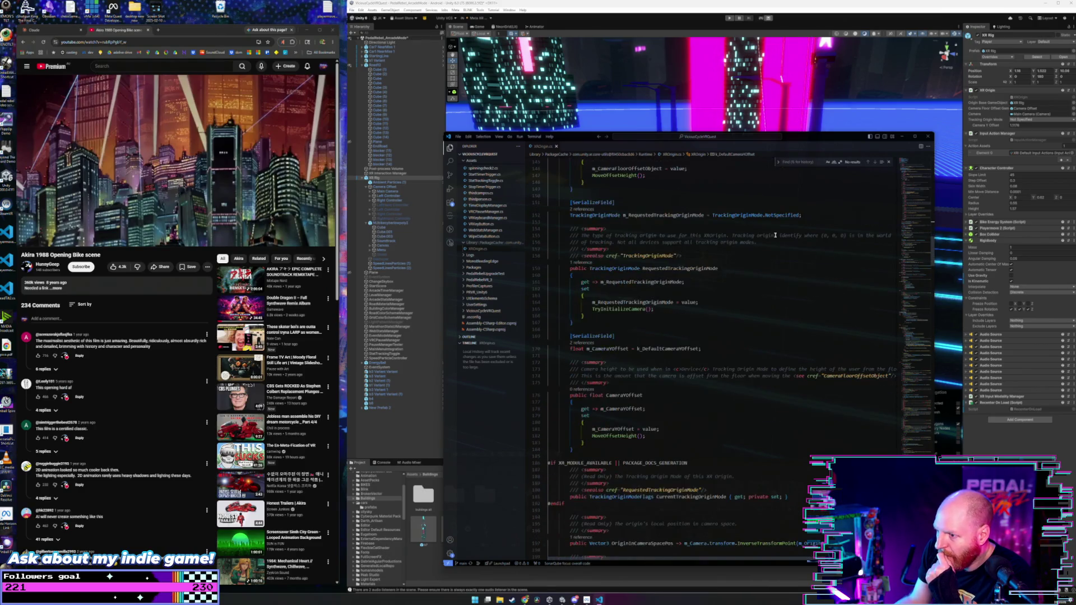
left_click(928, 136)
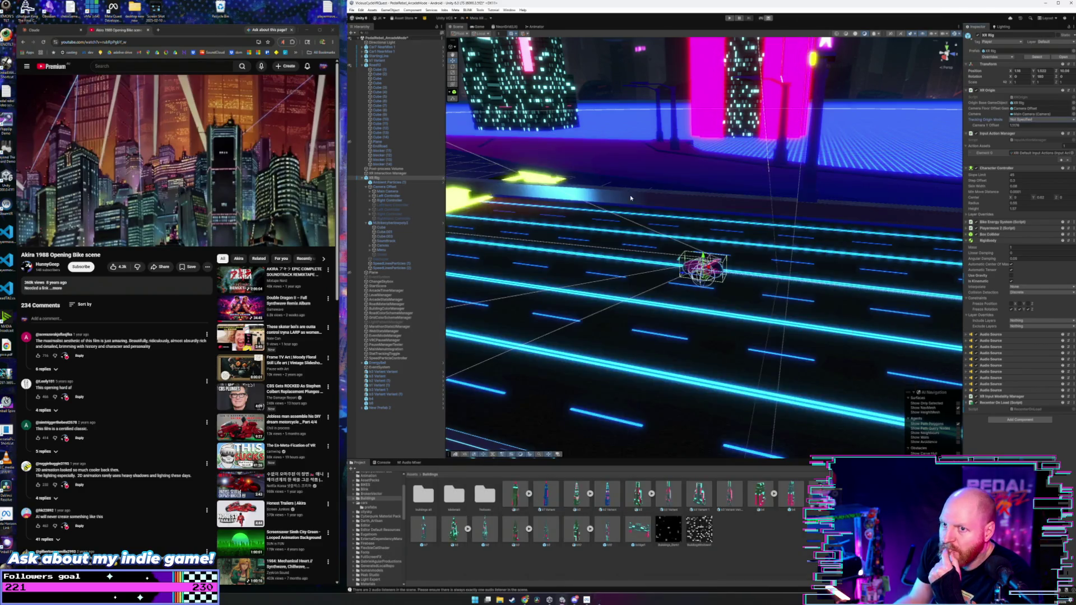
left_click(35, 30)
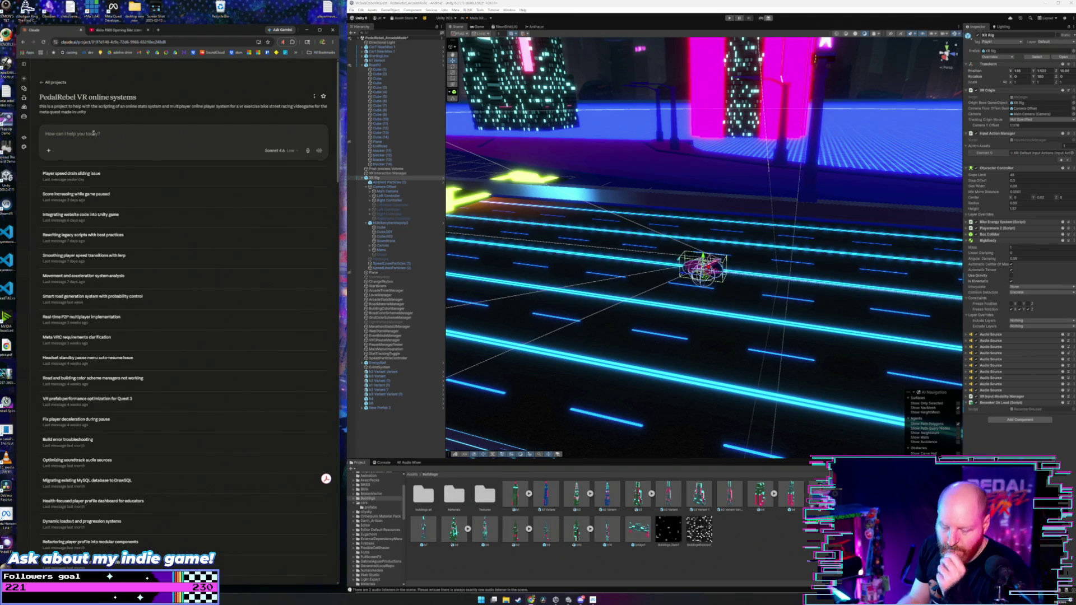
- Type the question asking for unique trailer-shot angles, focal lengths and player distances
type("hey so we")
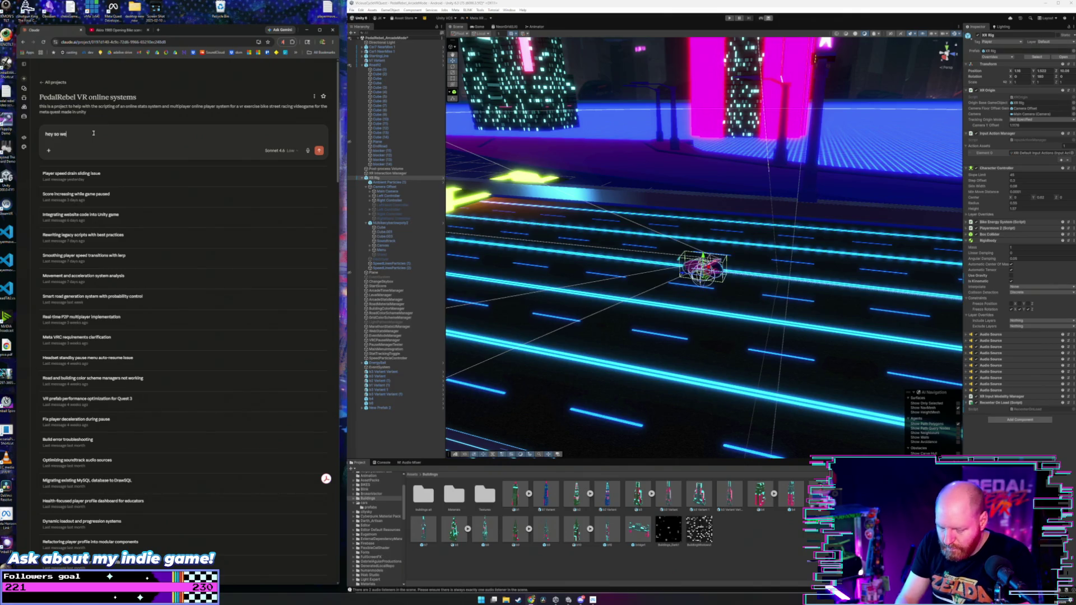
type("'re tr")
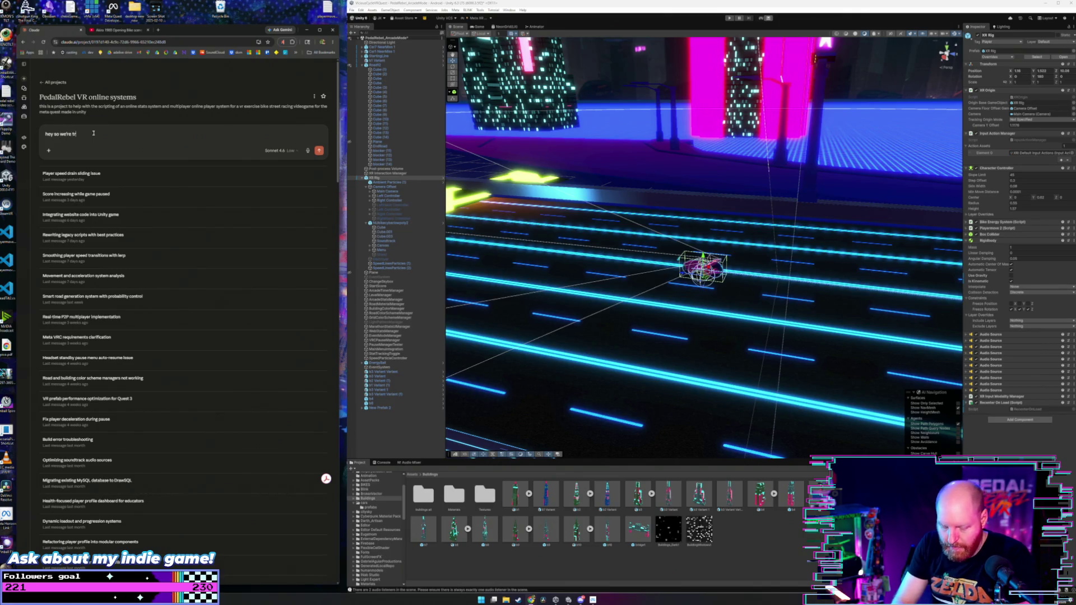
key("BackSpace")
key("BackSpace")
key("BackSpace")
key("BackSpace")
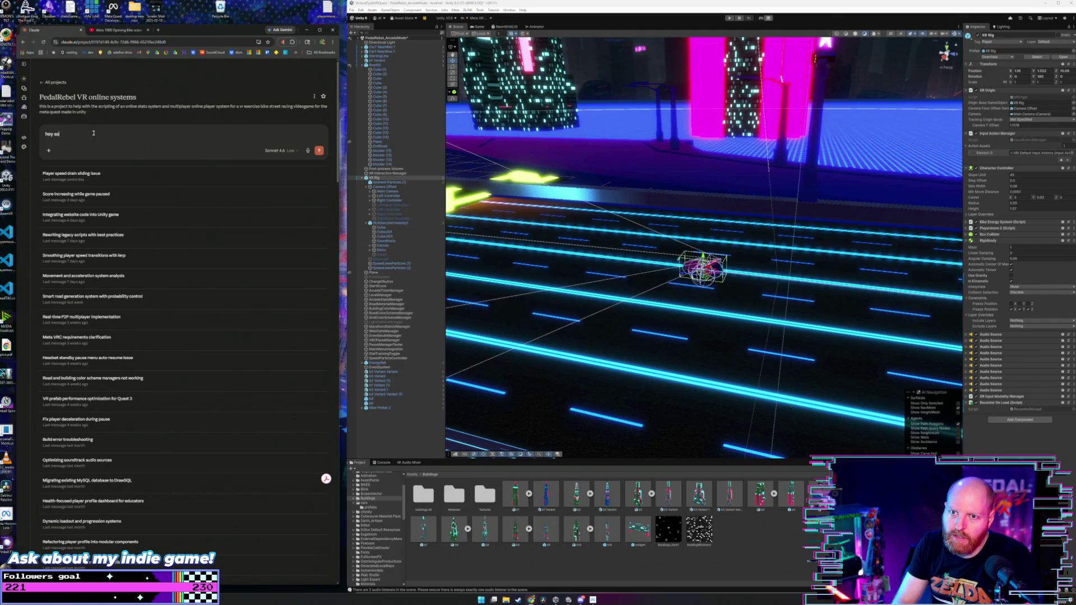
key("BackSpace")
key("BackSpace")
type("im try")
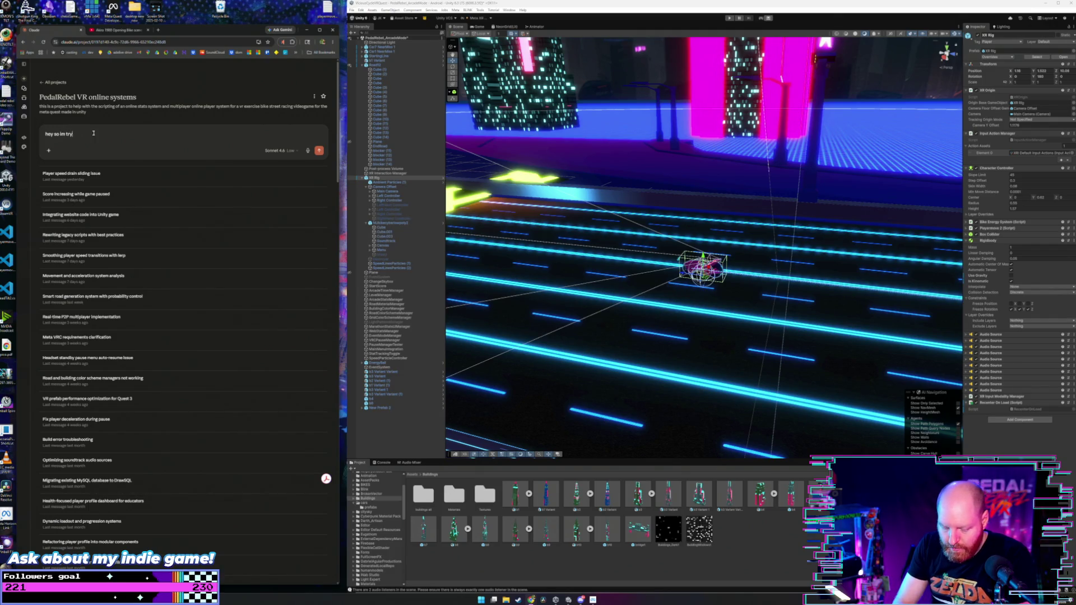
type("ing to get some cinematic s")
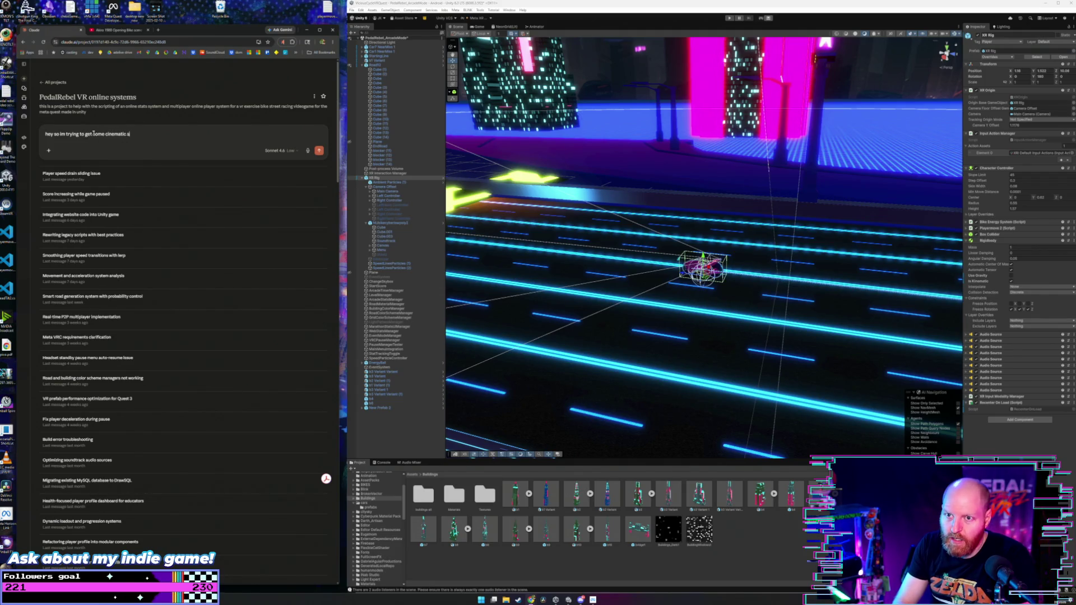
type("hots of my ga")
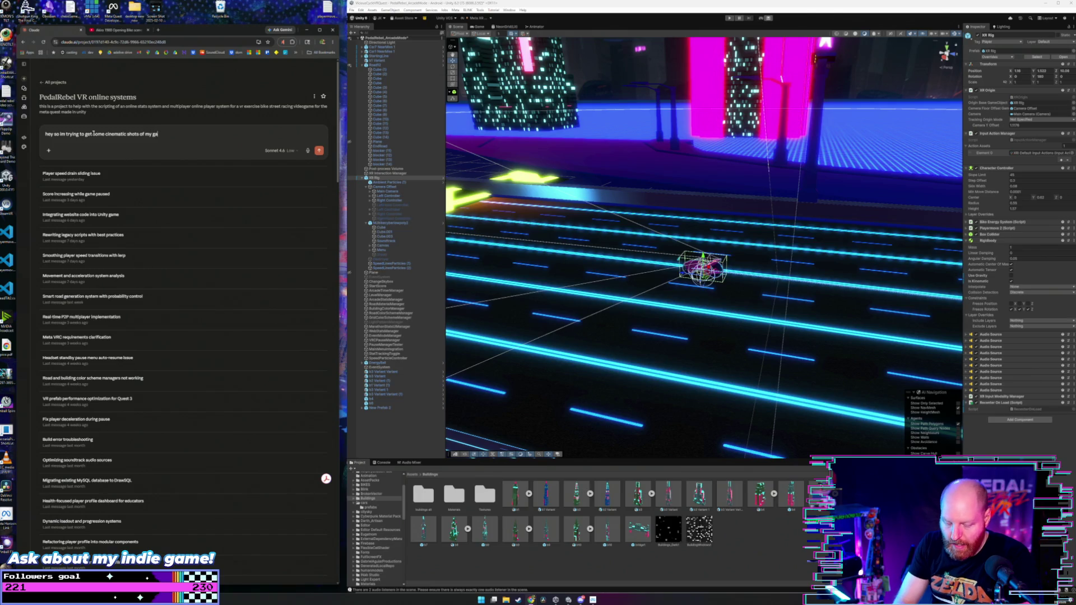
type("me running ")
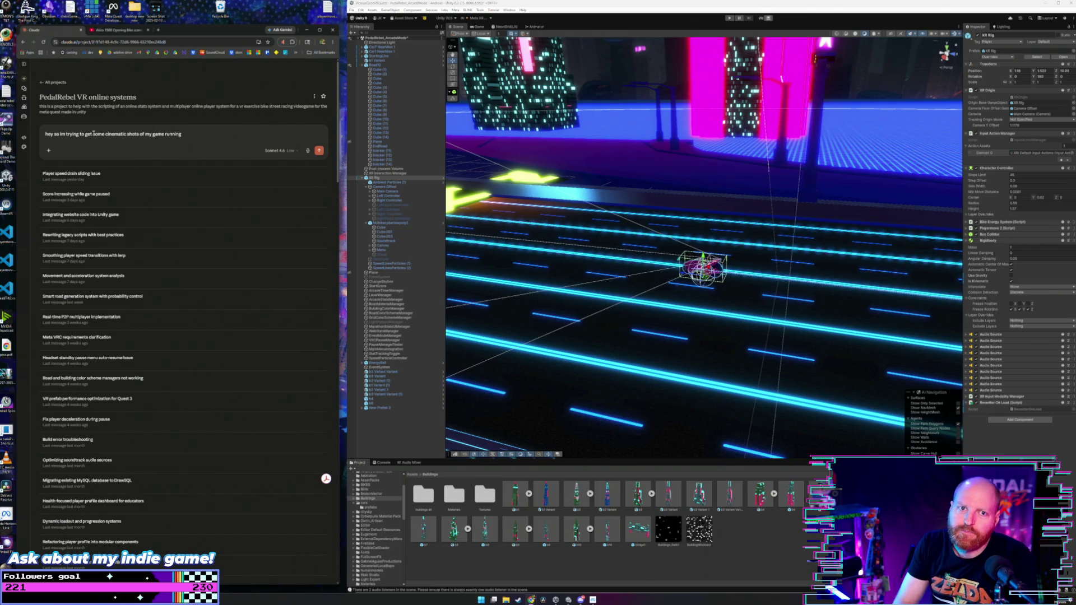
type("in t")
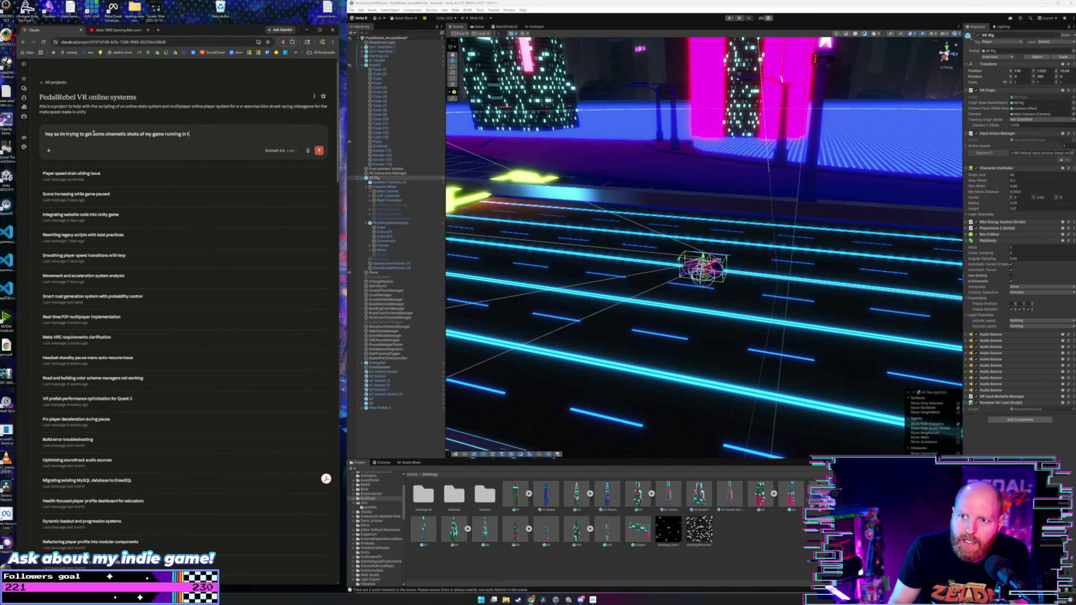
type("he unity")
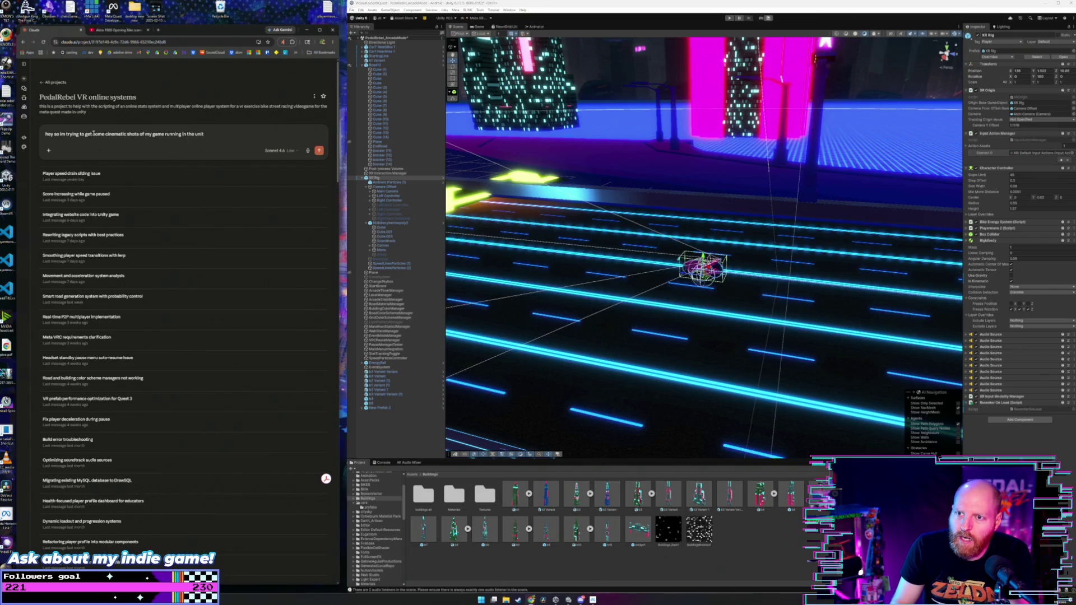
key("ctrl+BackSpace")
key("ctrl+BackSpace")
key("ctrl+BackSpace")
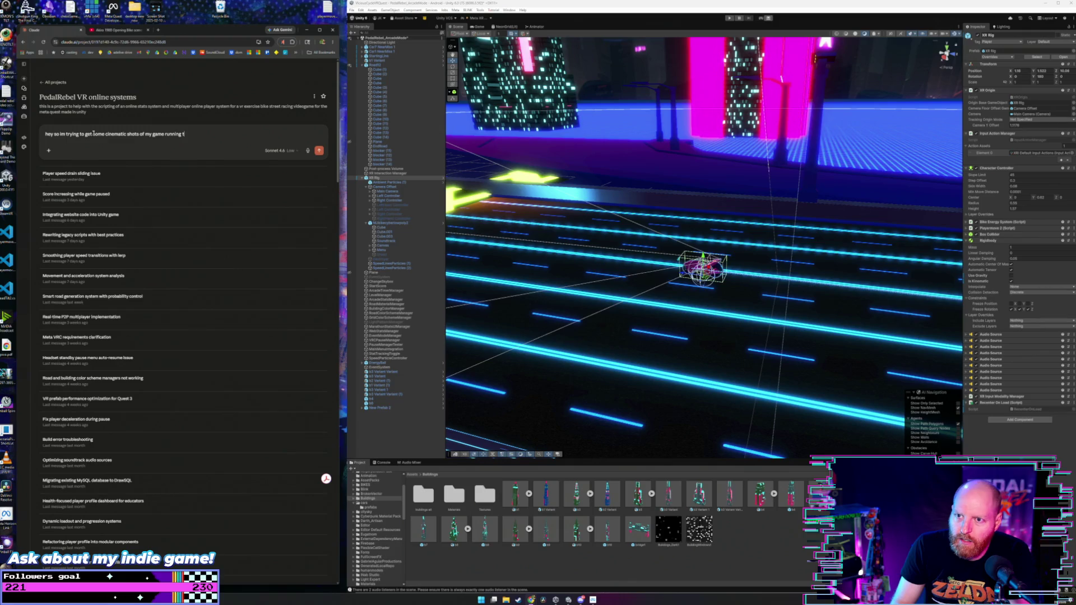
type("o capture for my n")
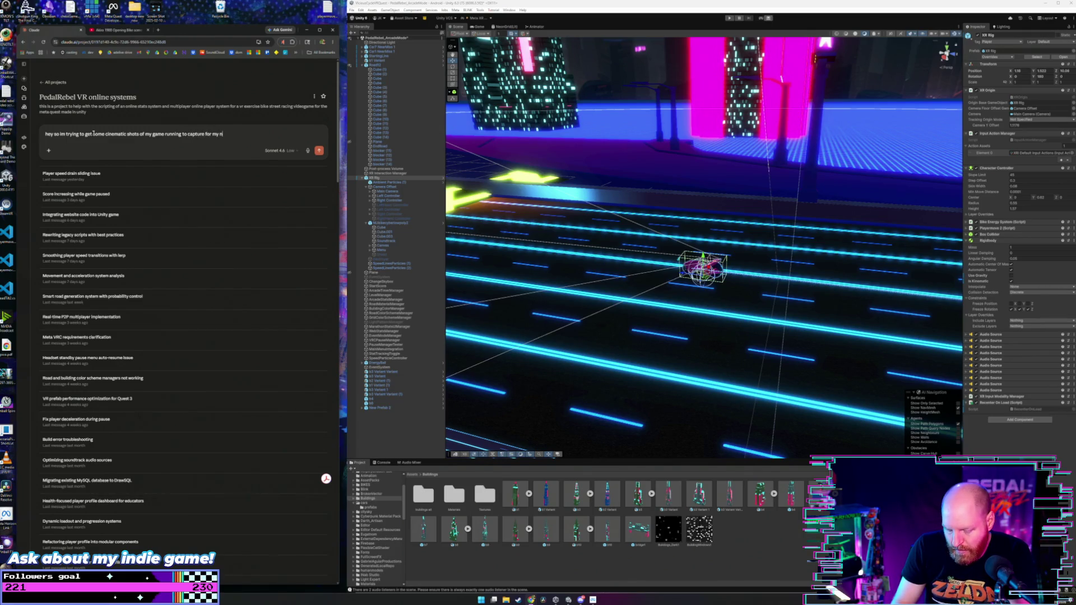
type("ext game trail")
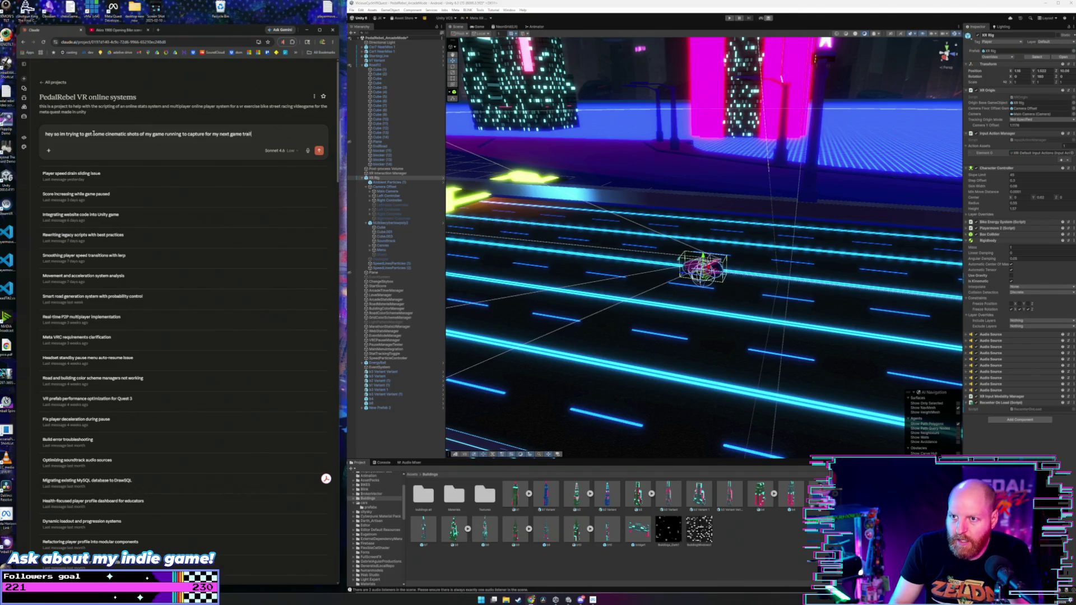
type("er, and i was w")
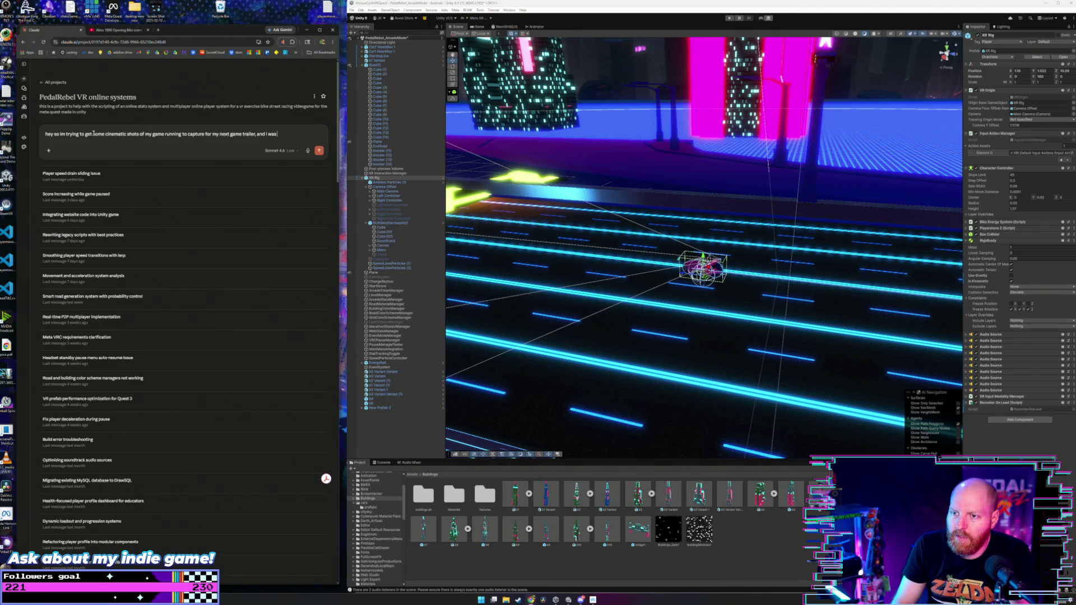
type("ondering i")
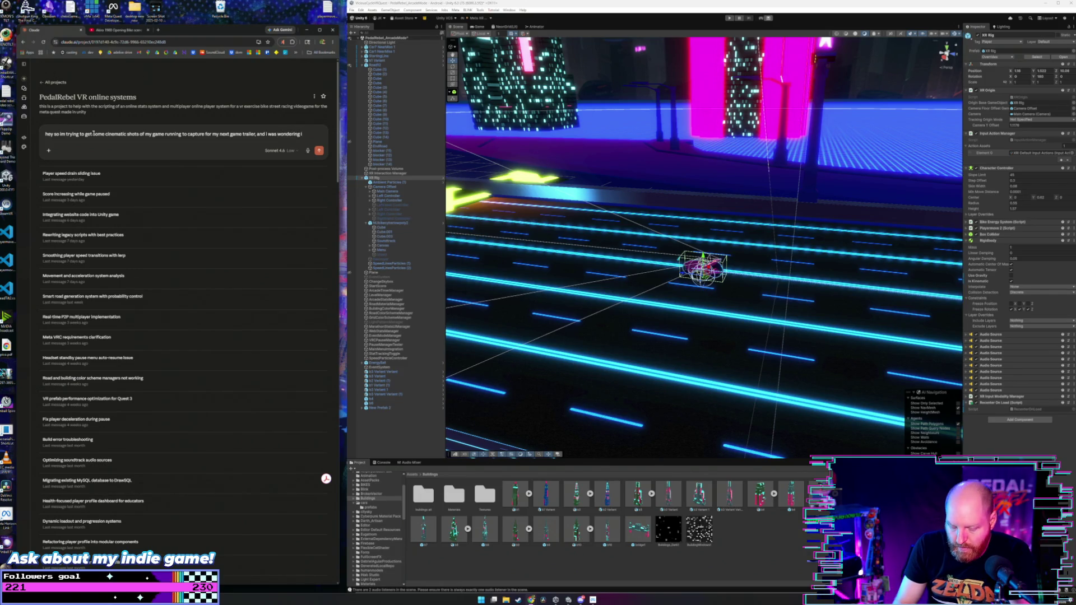
type("f you have any ideas o")
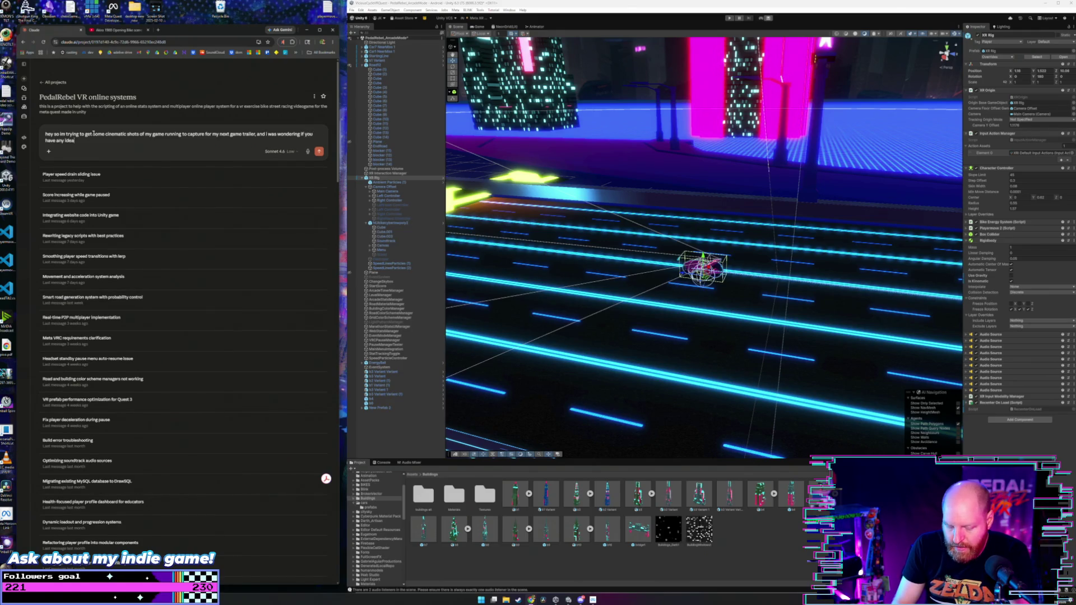
type("n how best we c")
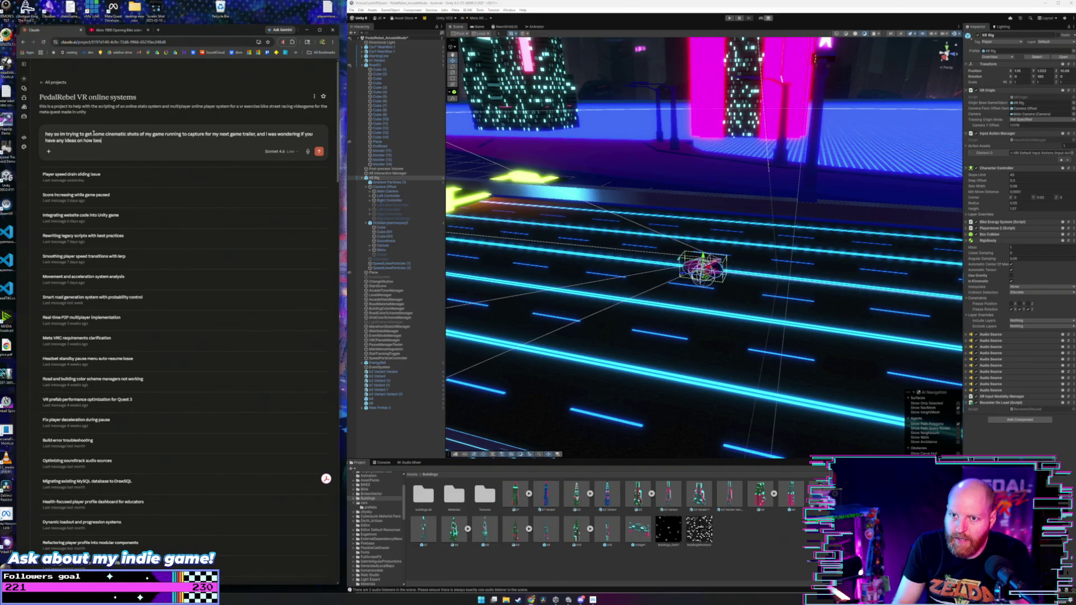
type("an")
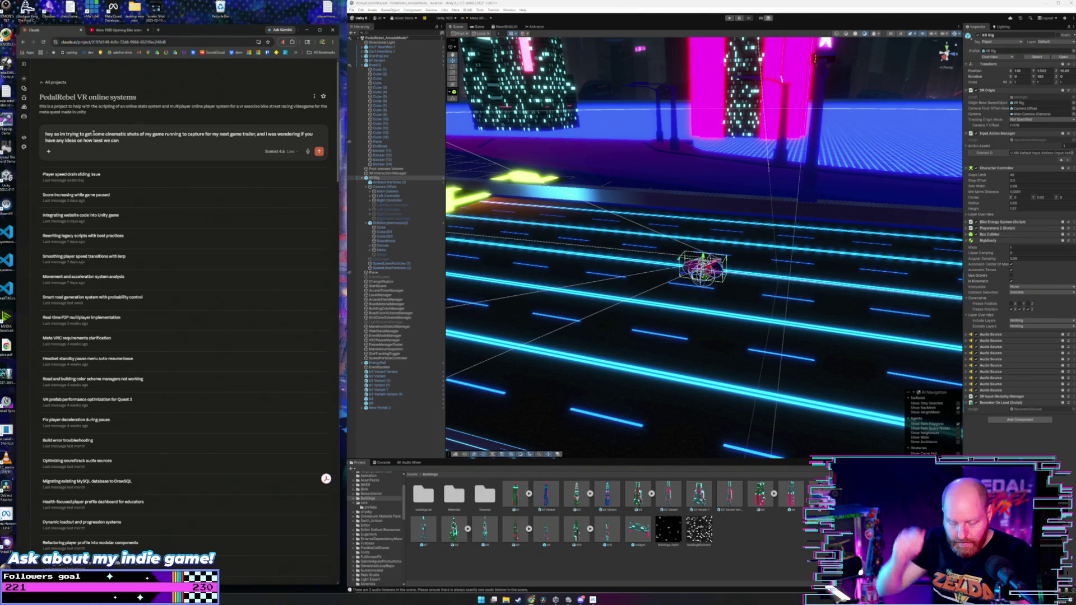
type(" get some ")
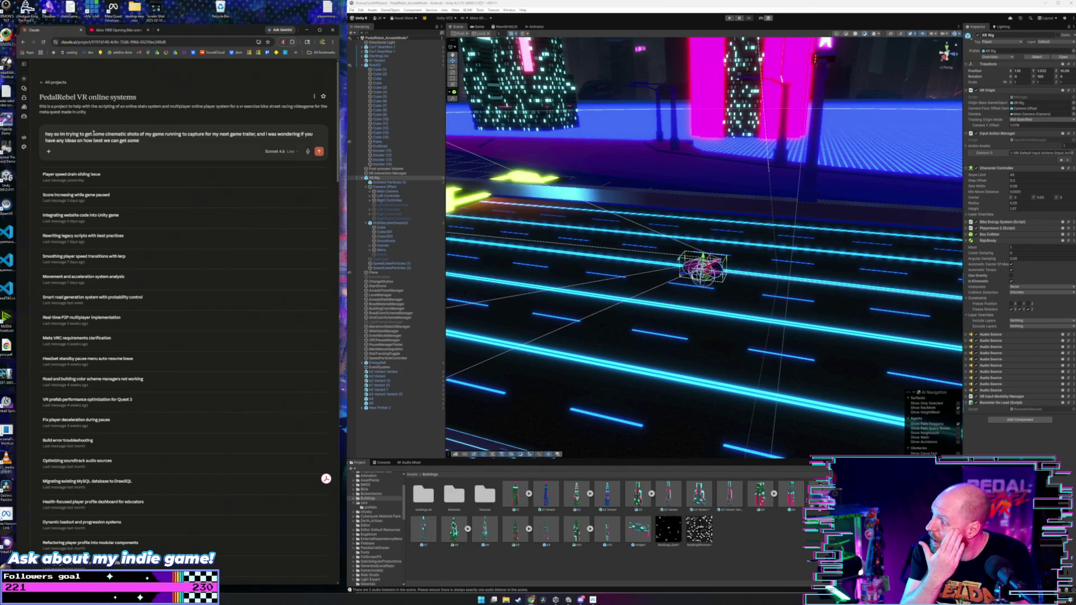
type("moving")
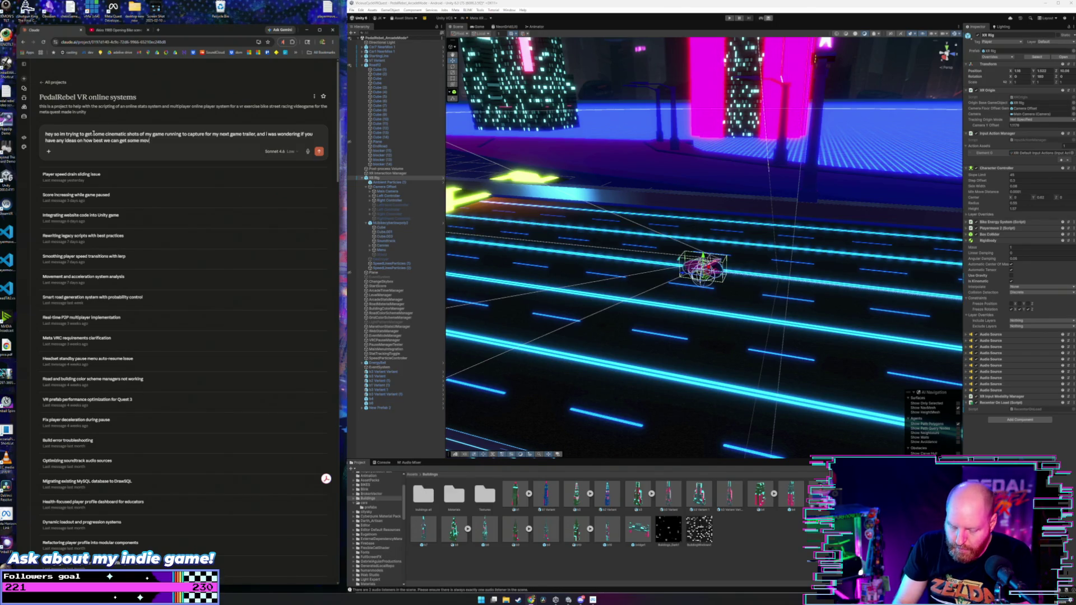
key("ctrl+BackSpace")
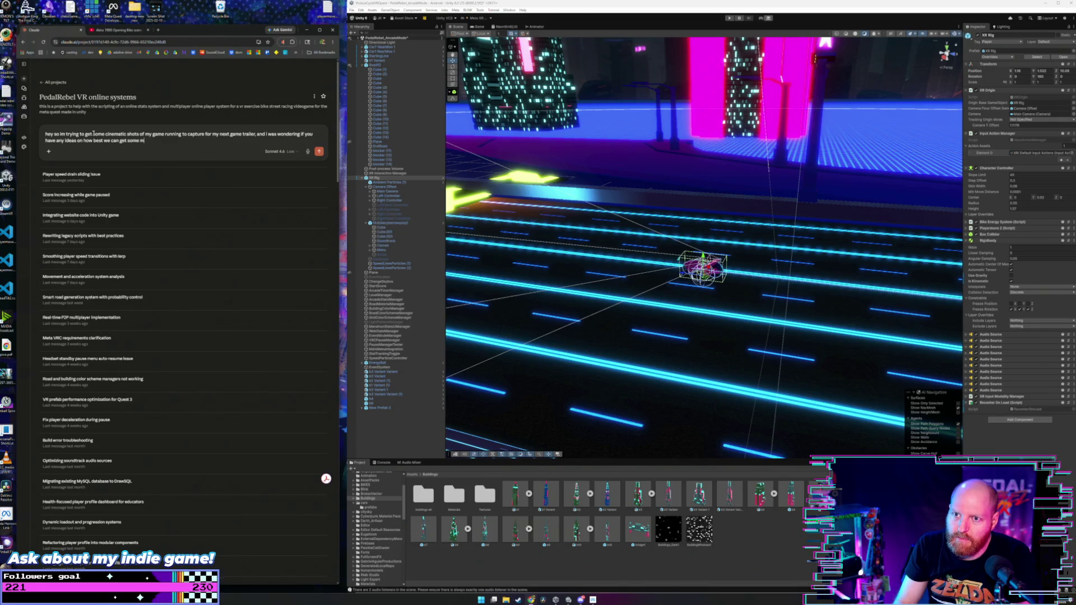
type("unique a")
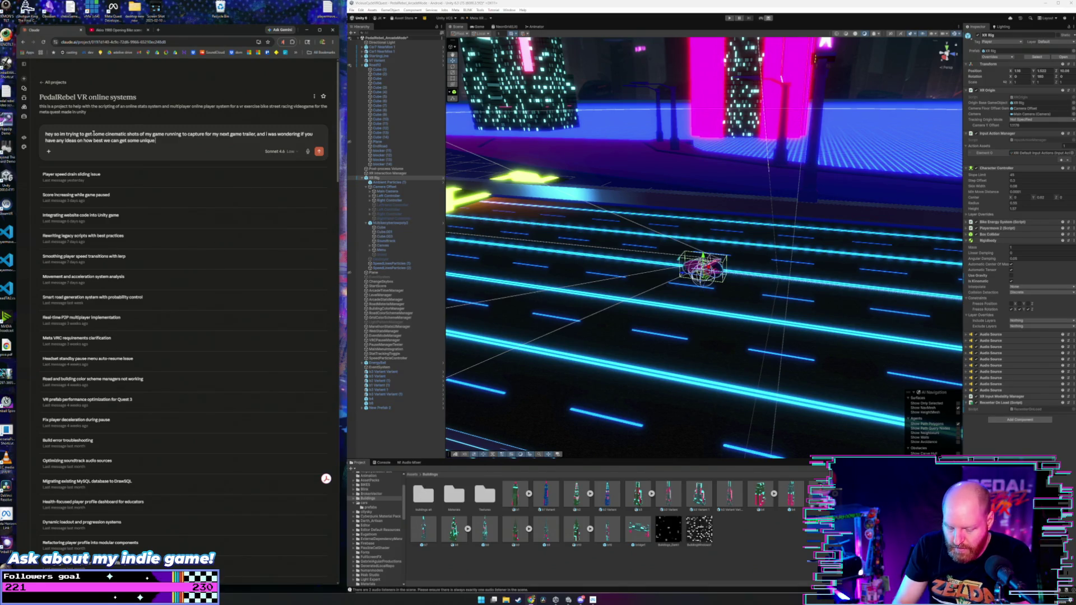
type("ngles, with diffe")
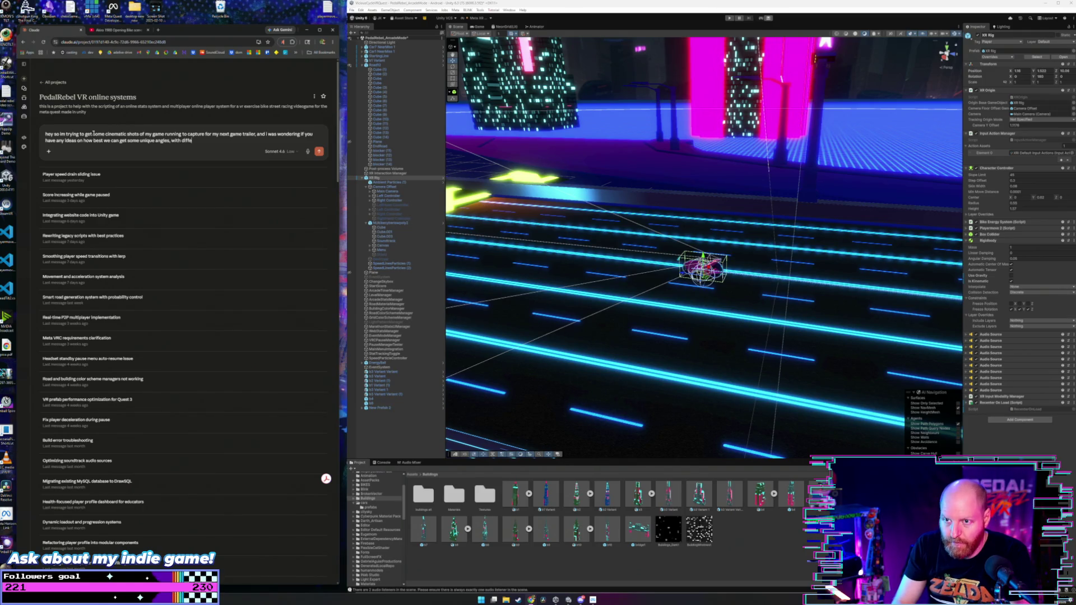
type("rent focal len")
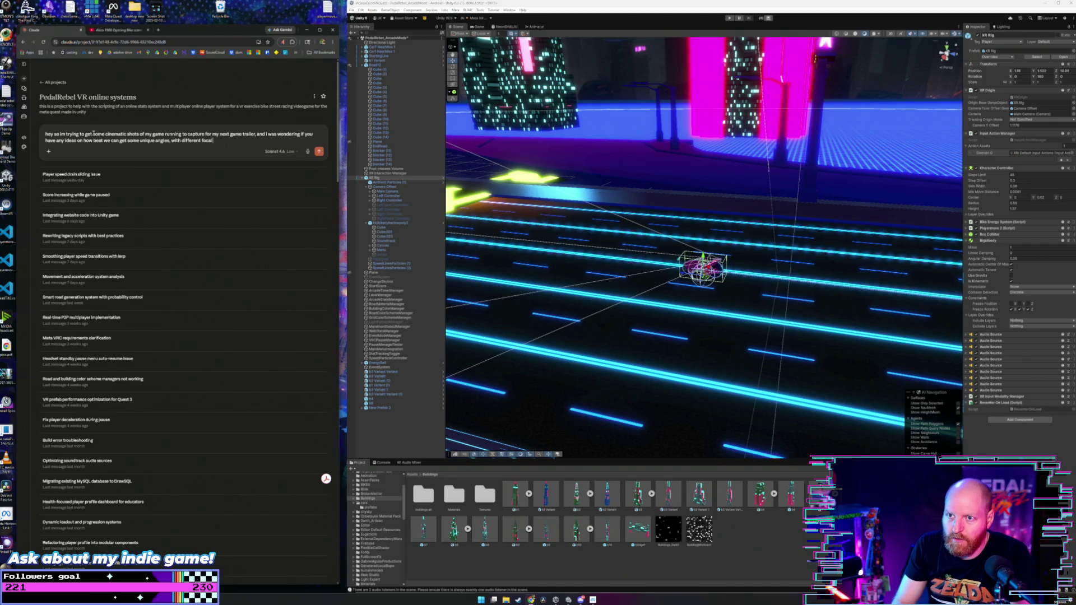
type("gths and")
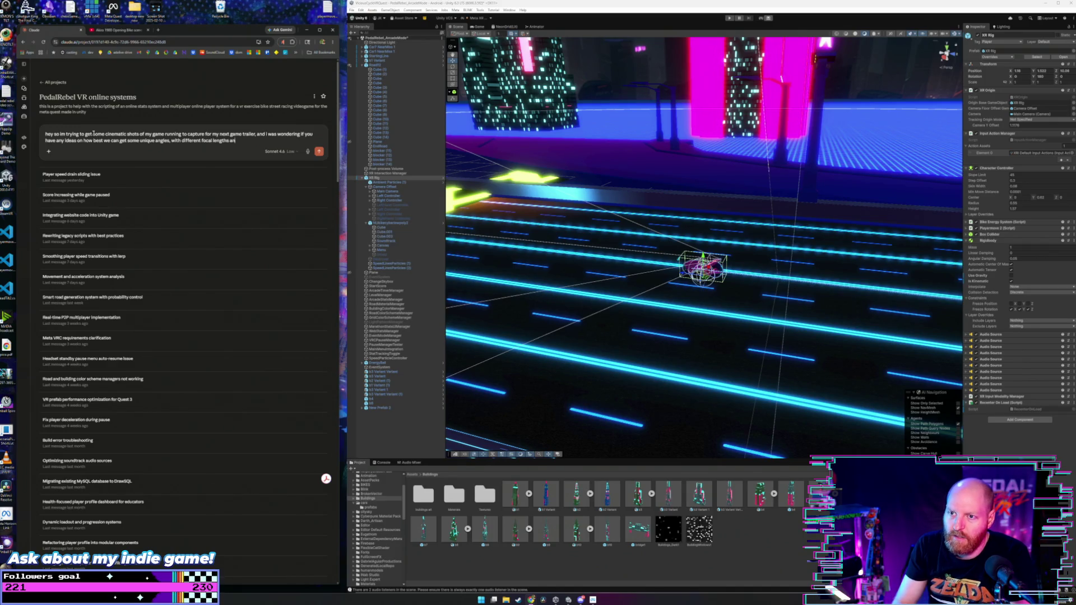
type(" distances")
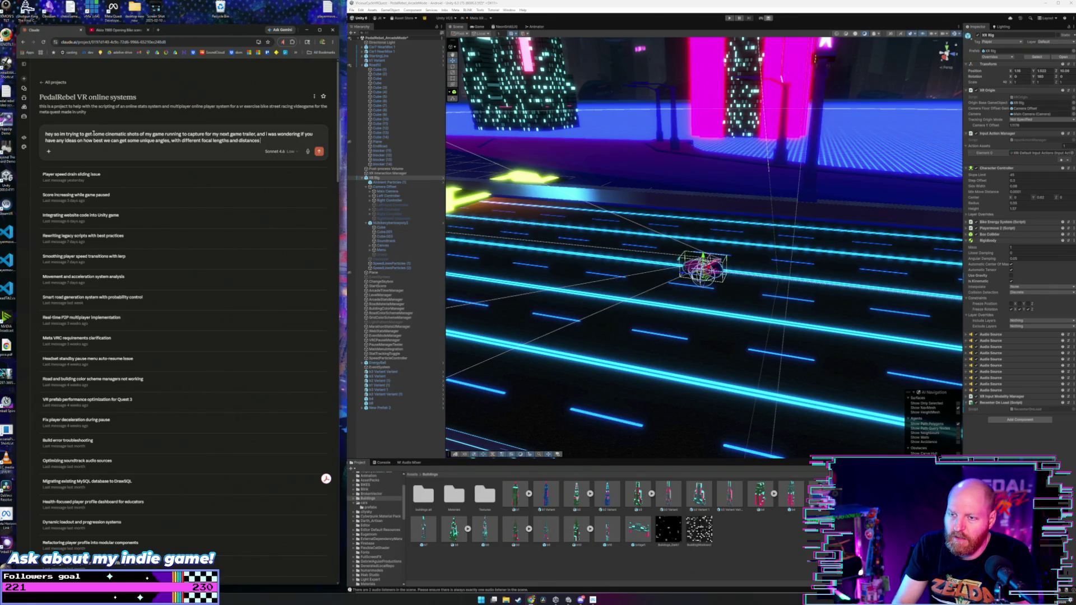
type(" from the player to get")
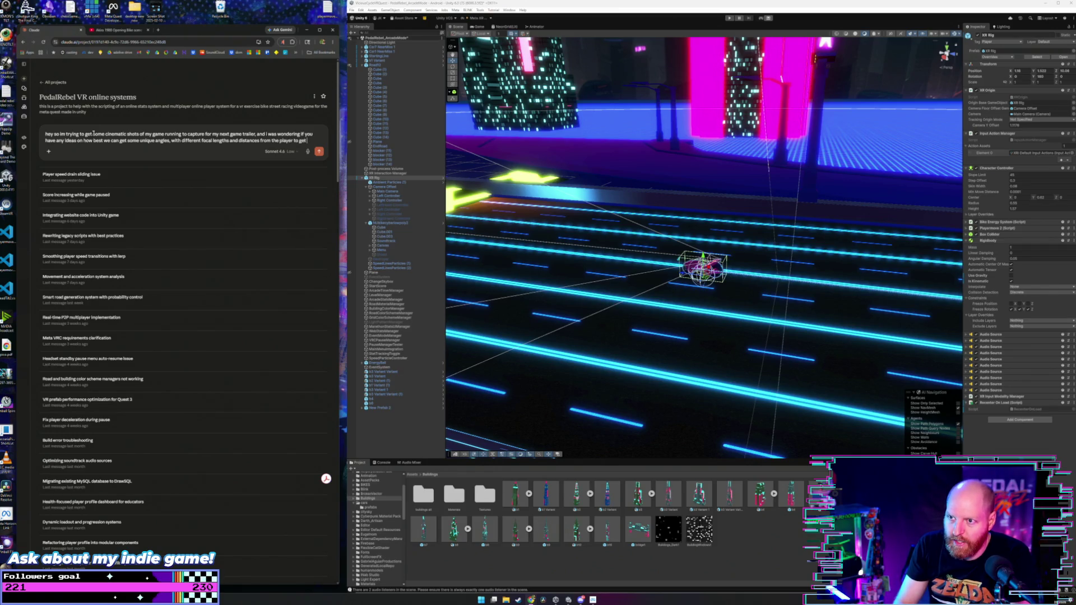
type(" some cool sh")
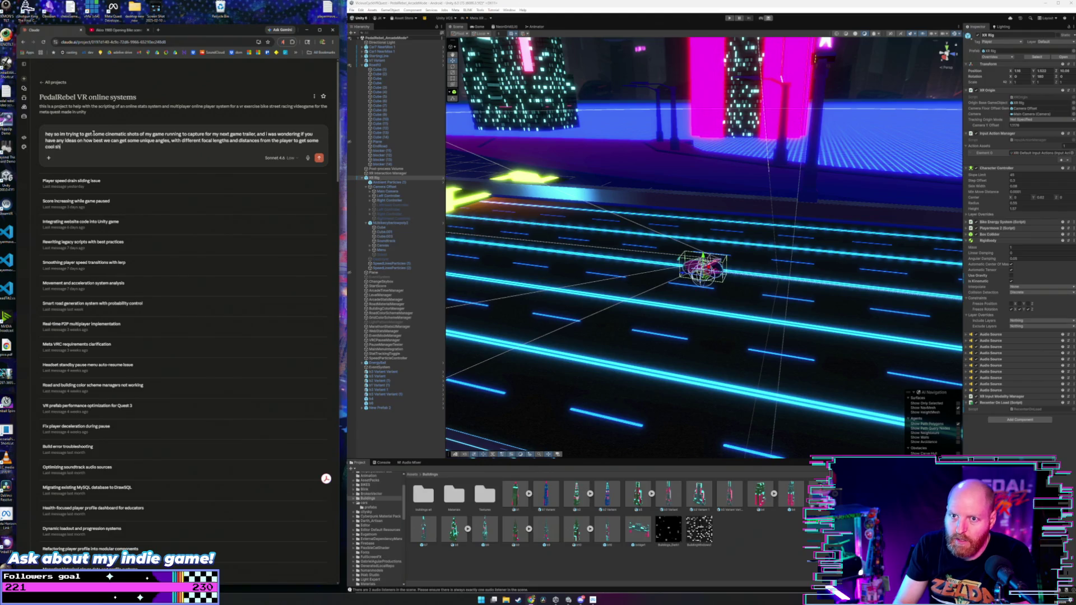
type("ots.")
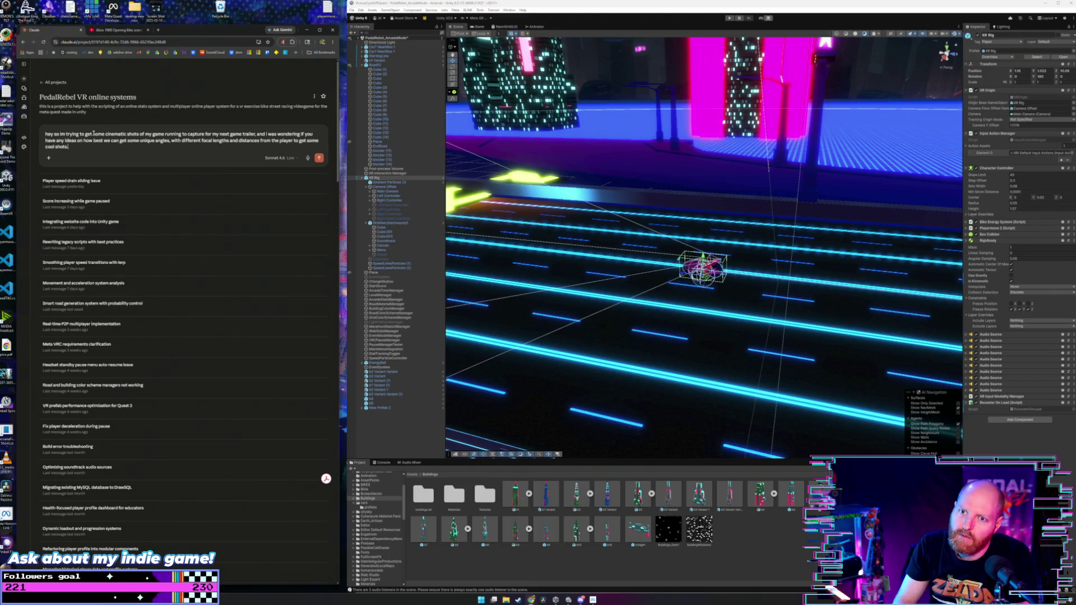
key("shift+Return")
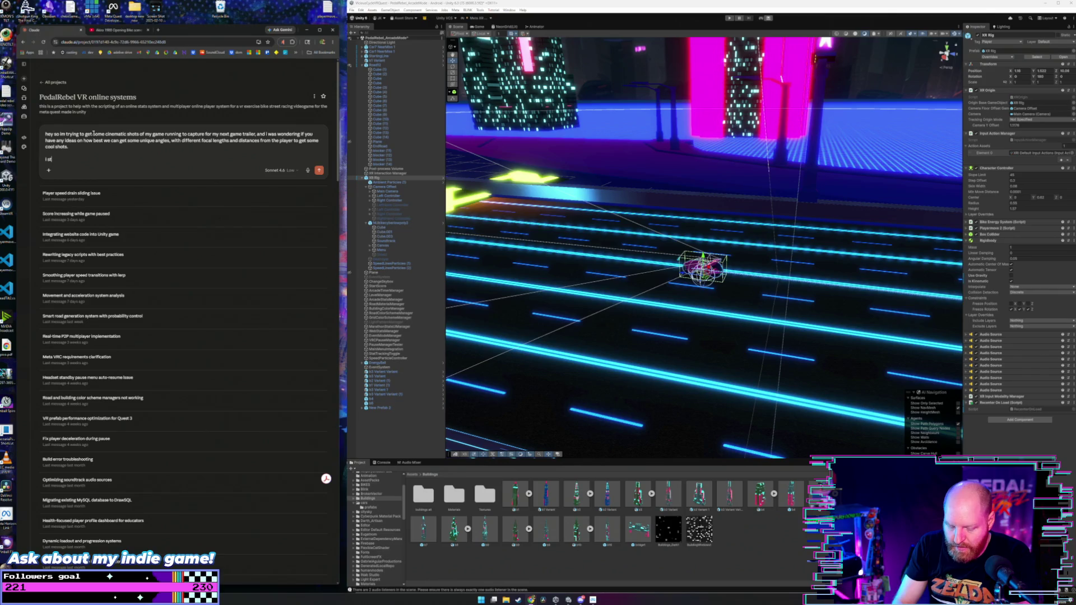
- Explain the camera's focal length can't be changed, presumably because it's part of the XR rig origin
type("arte")
type("d to me")
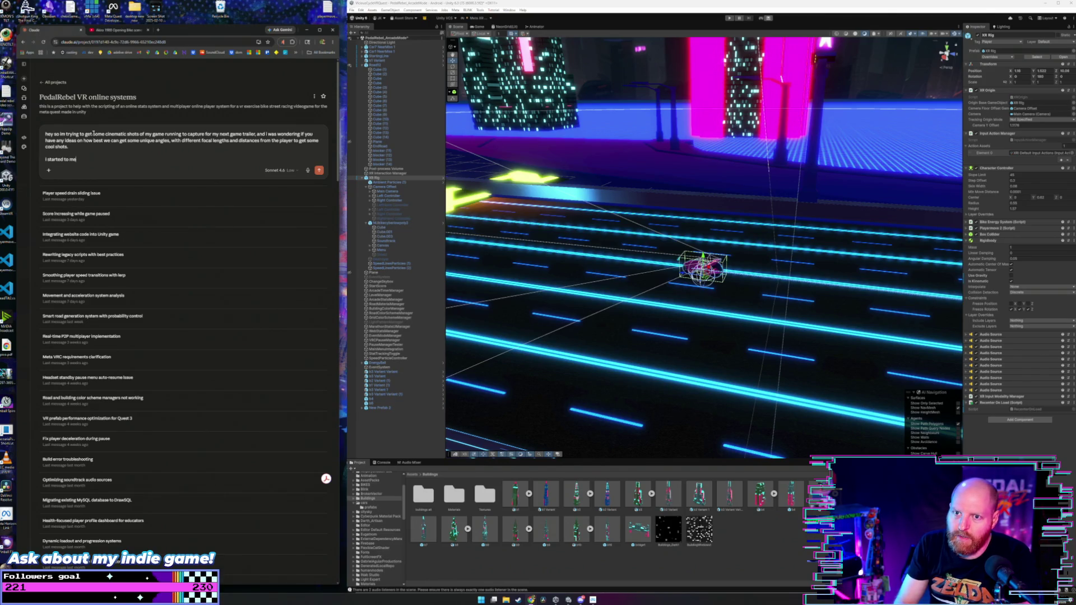
type("sslay with the")
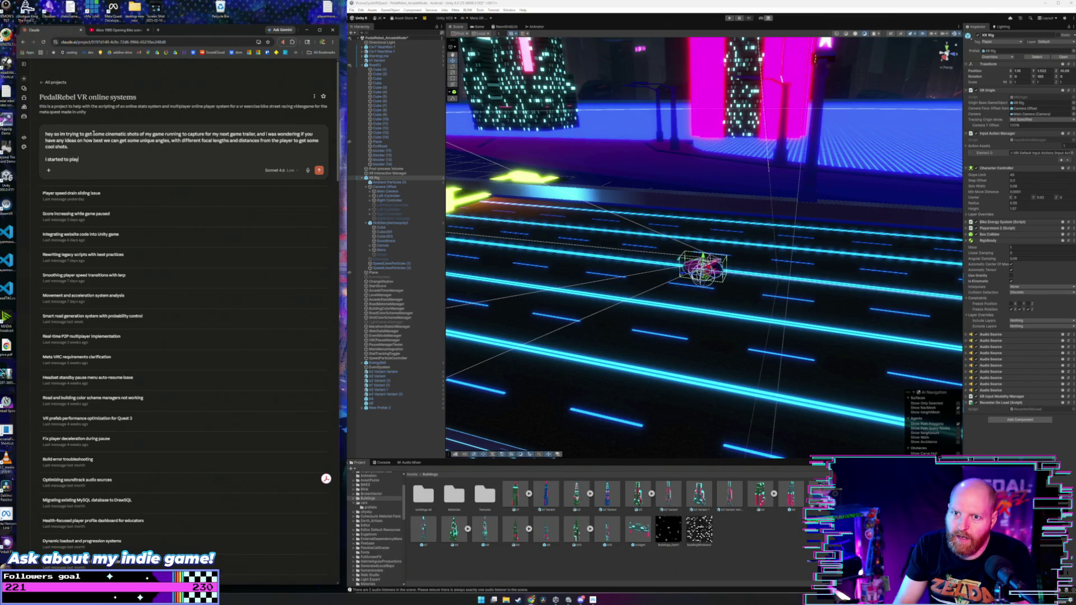
key("BackSpace")
key("BackSpace")
key("BackSpace")
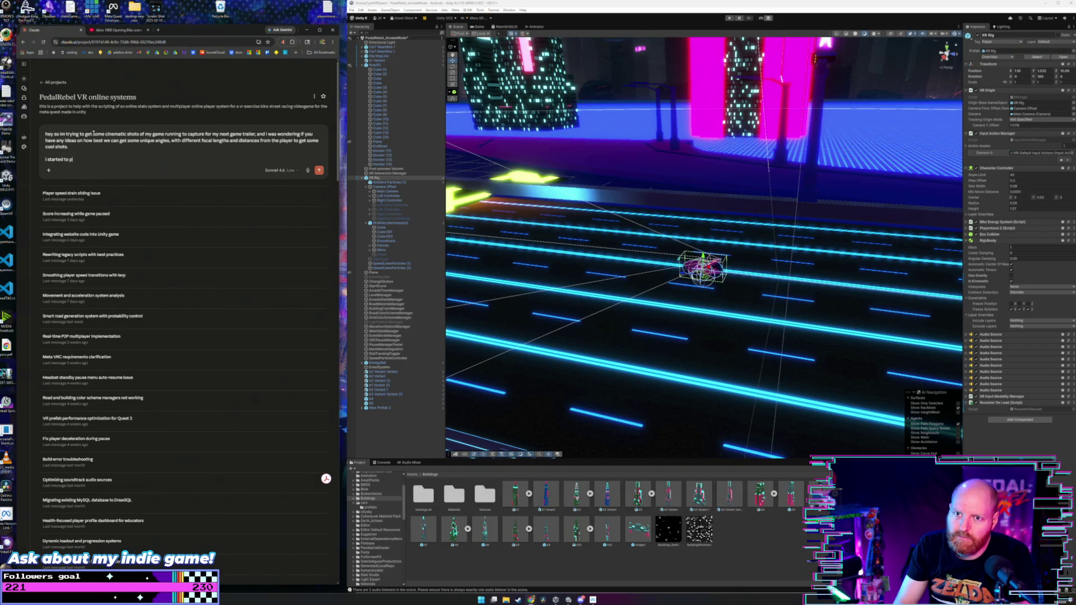
key("BackSpace")
key("BackSpace")
key("BackSpace")
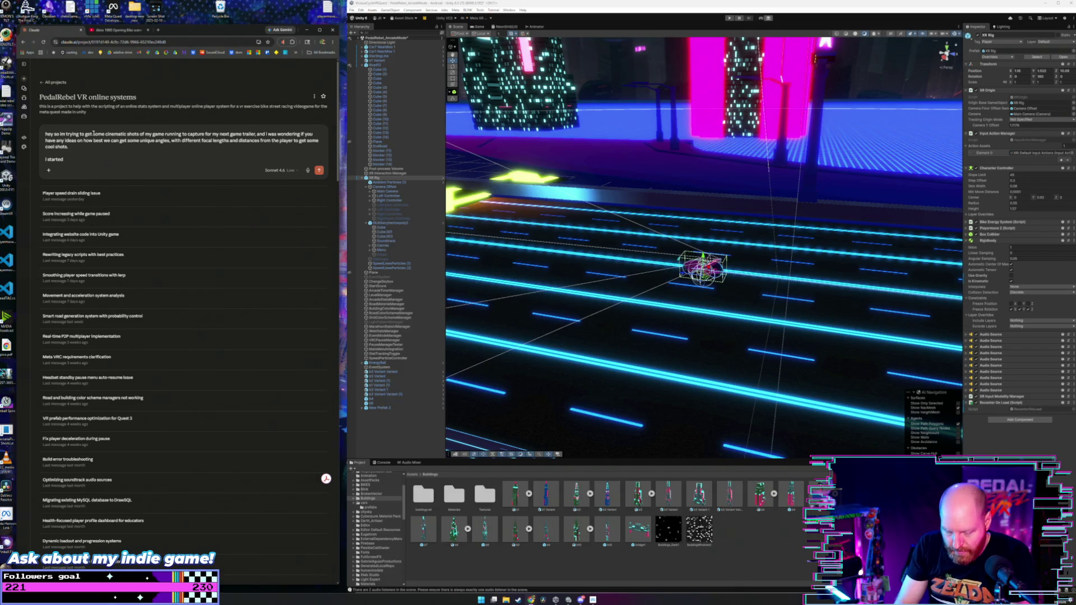
type(" by changing the po")
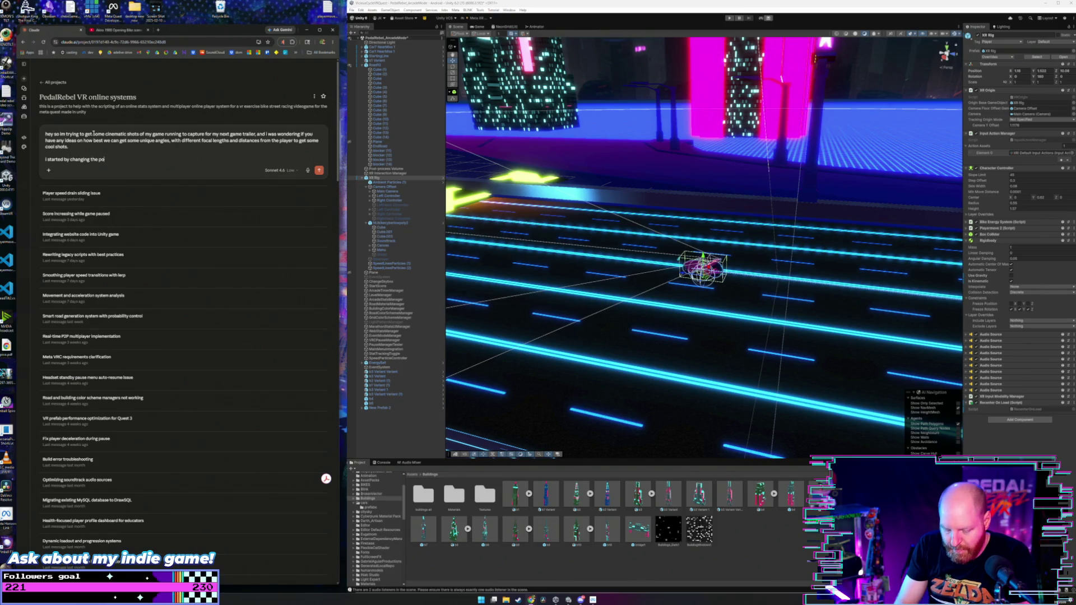
type("sition")
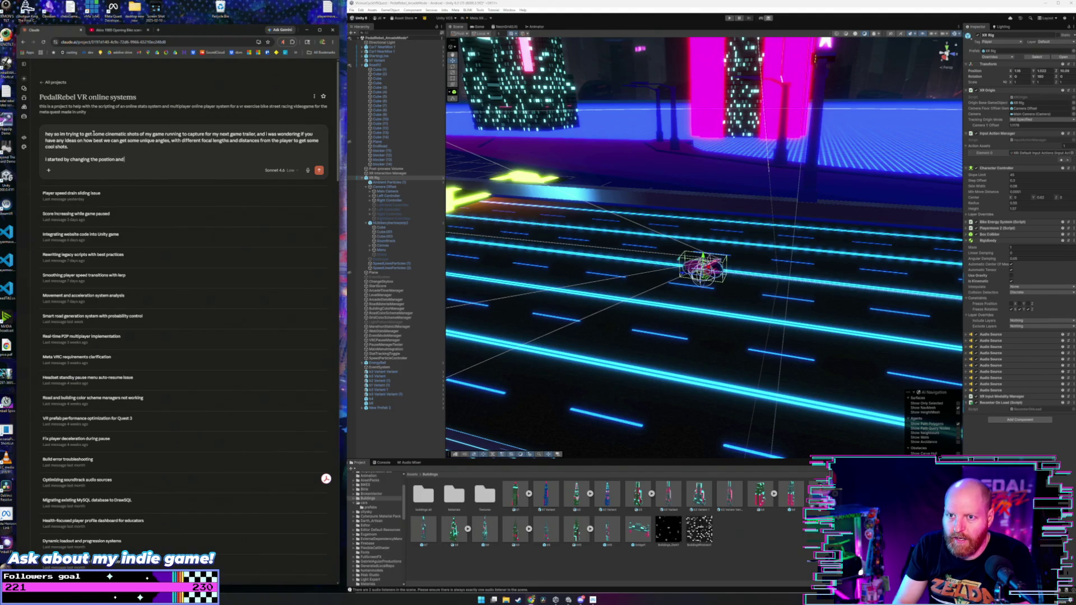
type(" and ang")
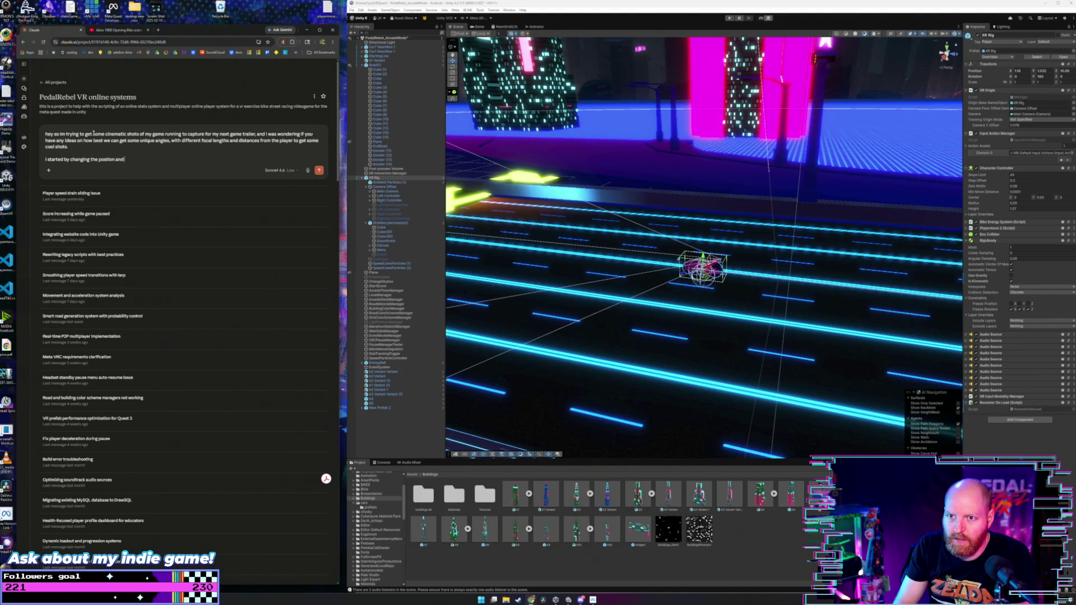
key("BackSpace")
type("the ma")
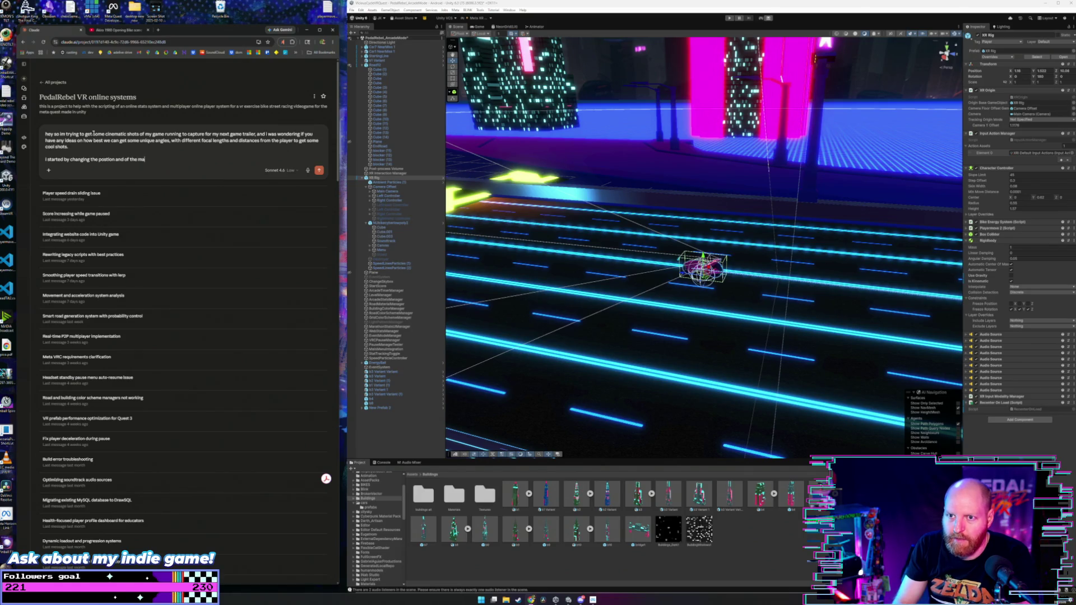
type("in camer")
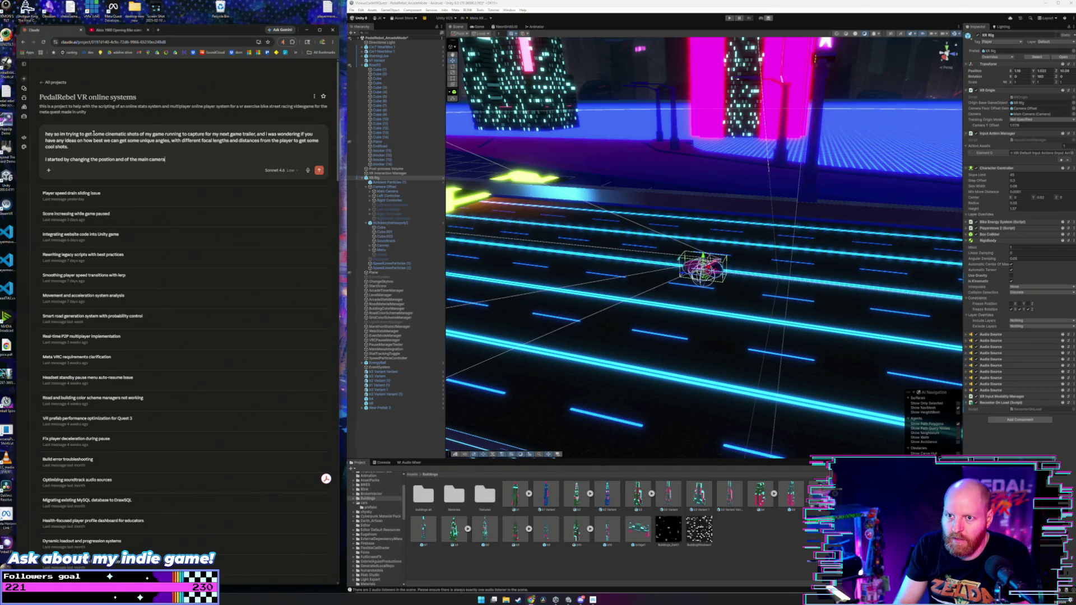
type(" and")
type(" play")
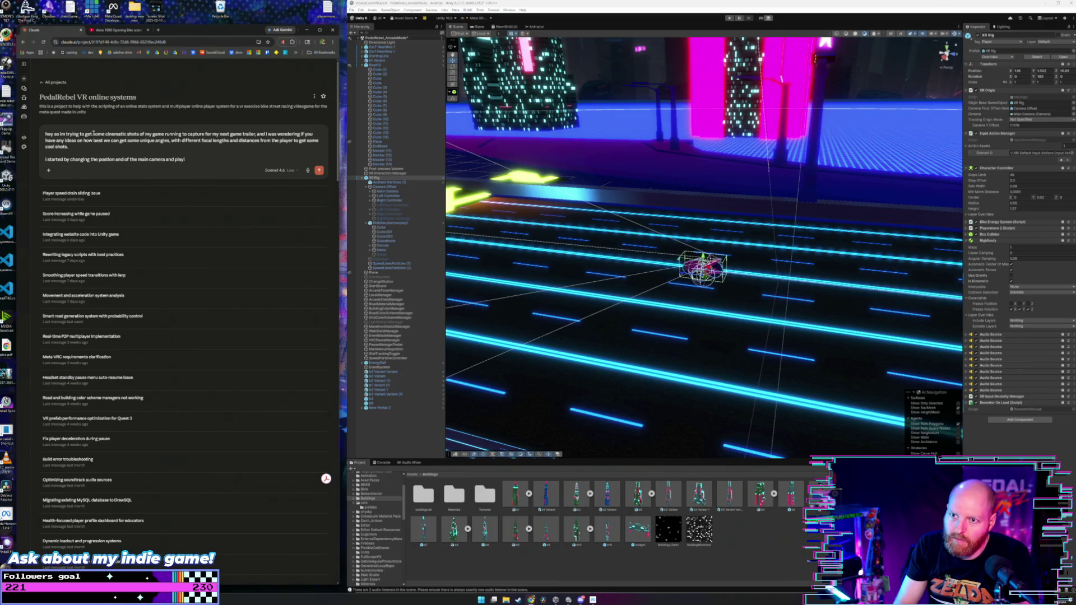
type("ing arog the game with teh")
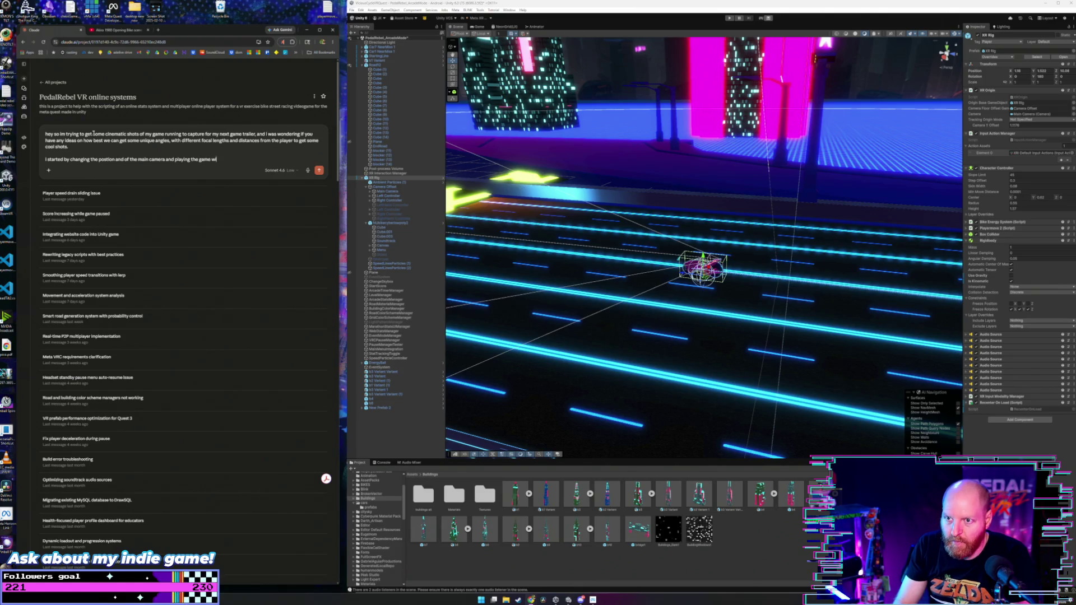
key("BackSpace")
key("BackSpace")
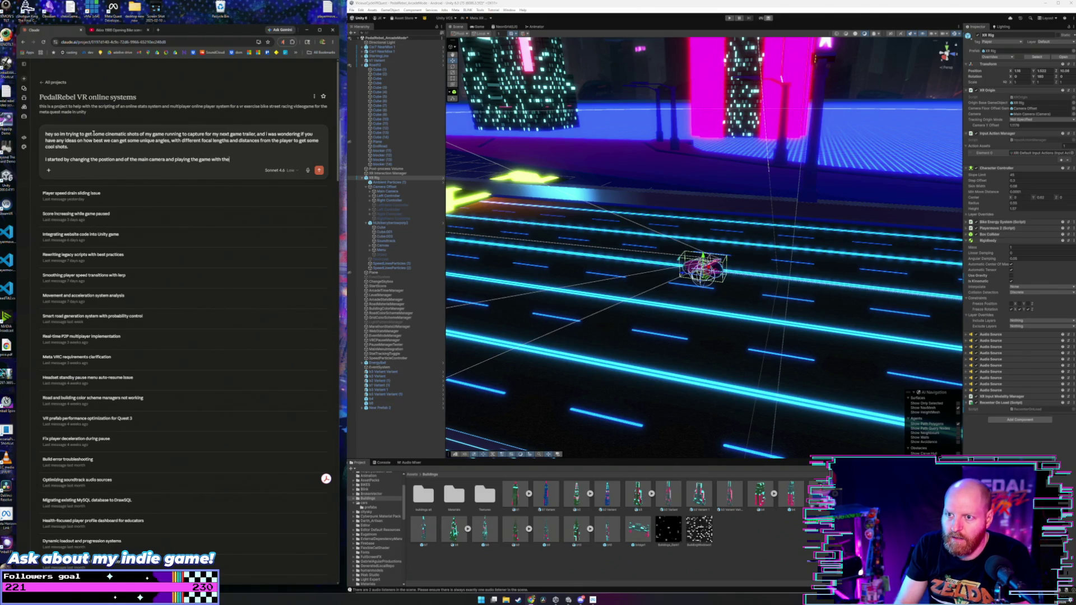
type(" ma")
type("in camera")
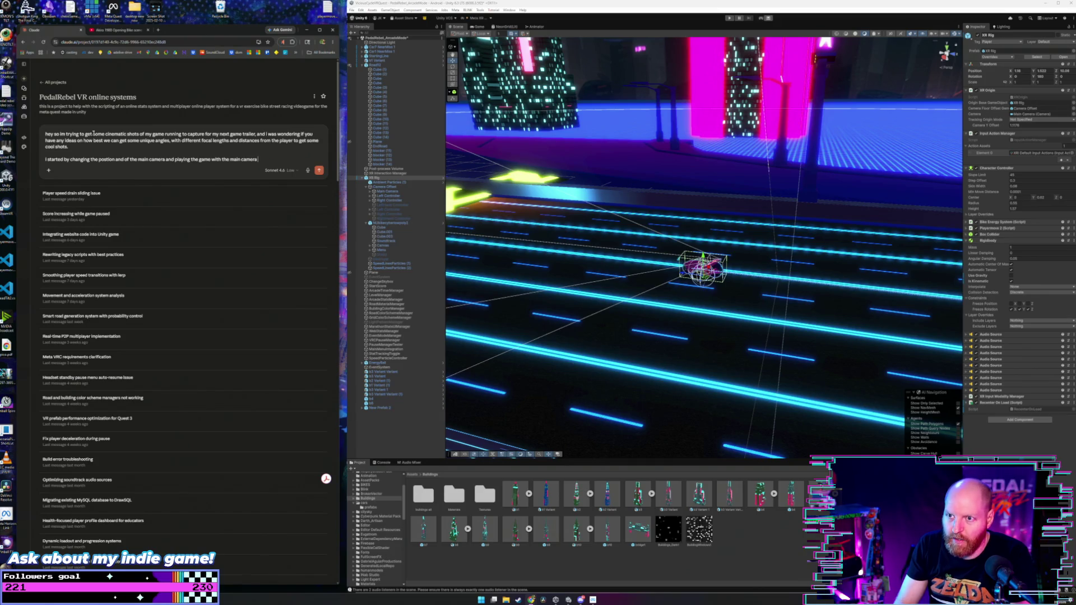
type(" in a new")
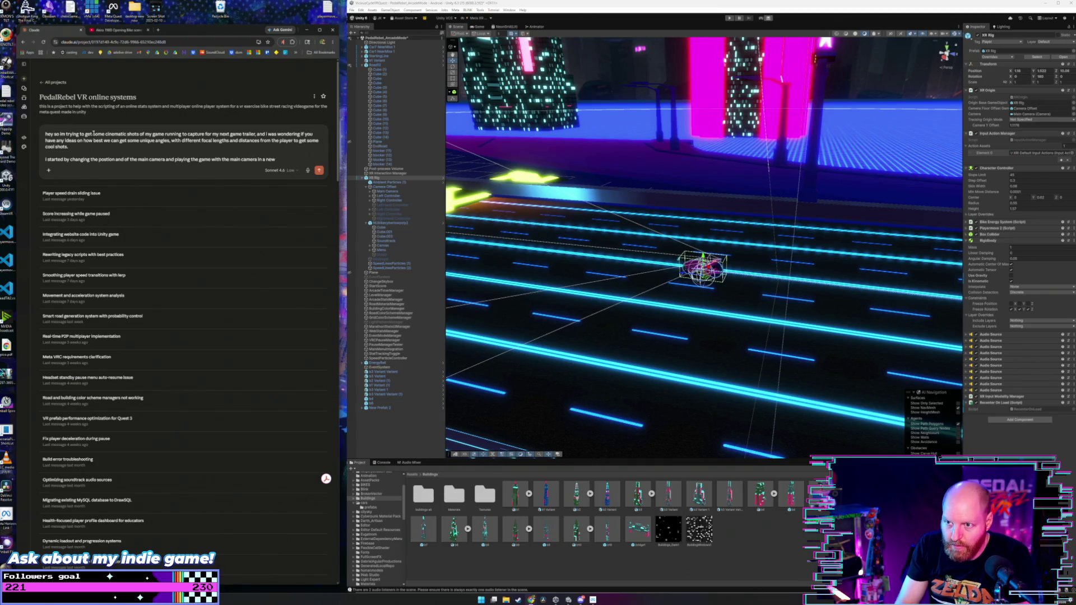
type(" plane")
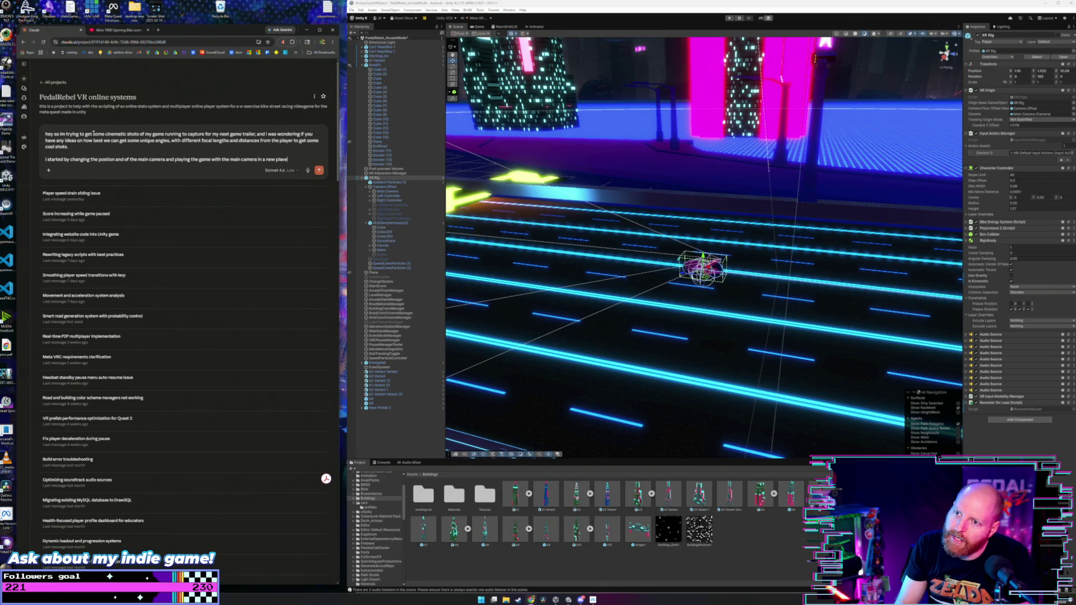
type("e, but")
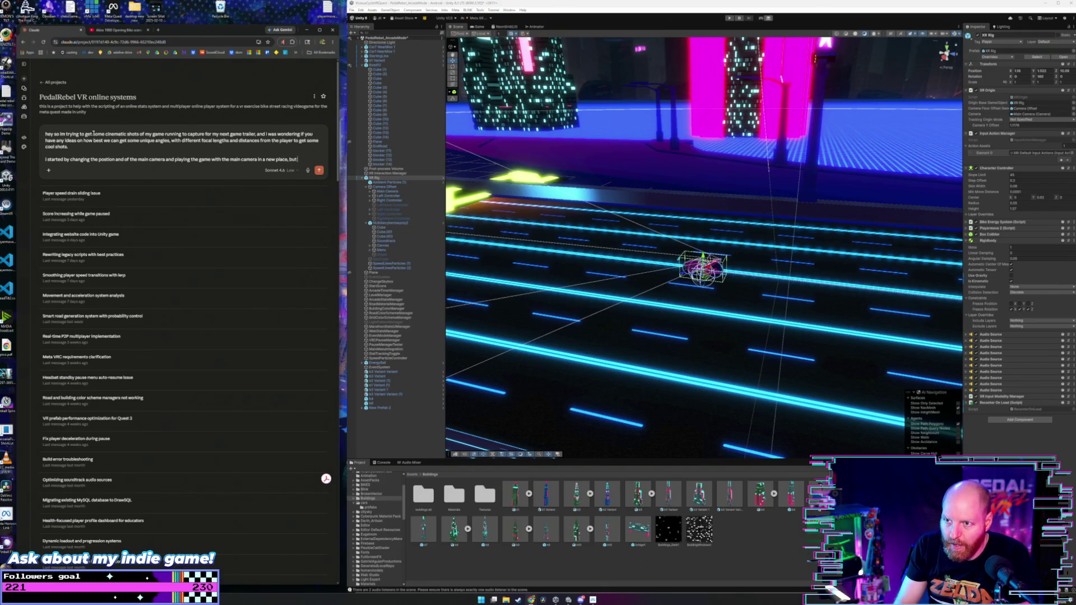
type(" real")
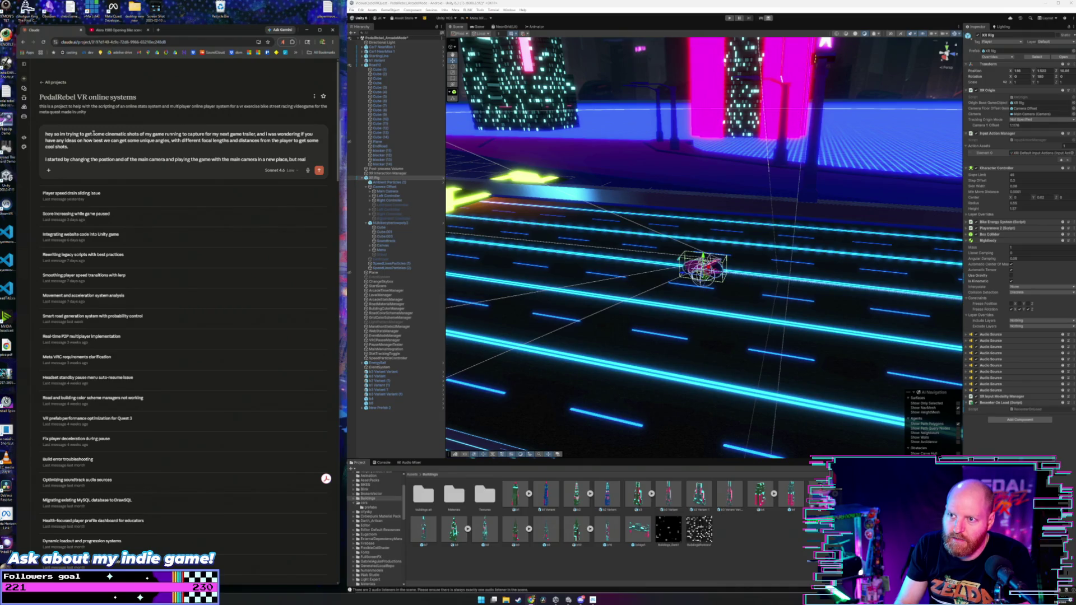
type("ised that")
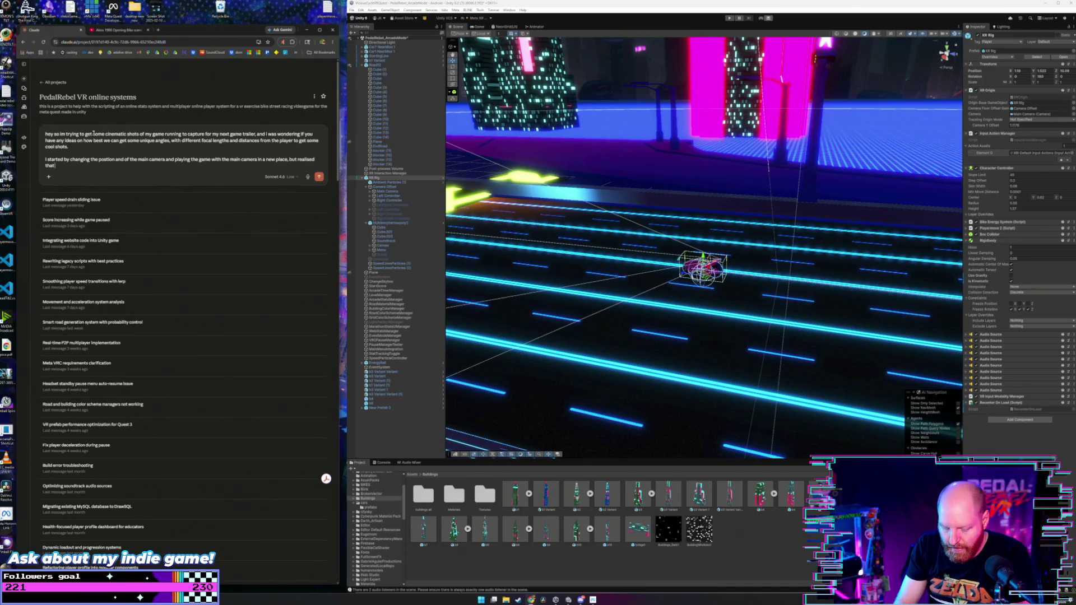
type(" i ca change the f")
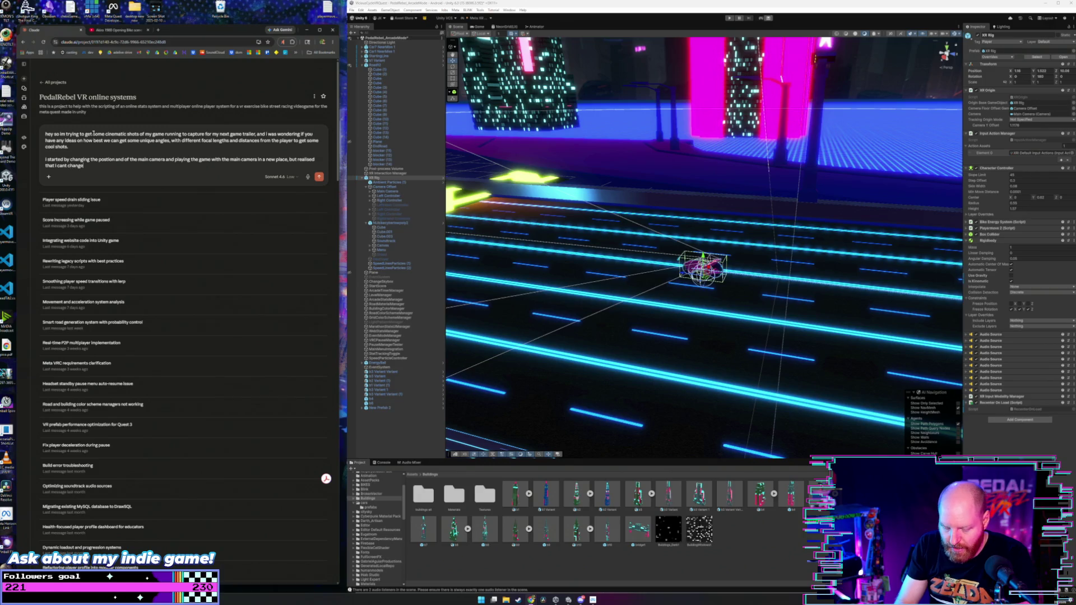
type("c")
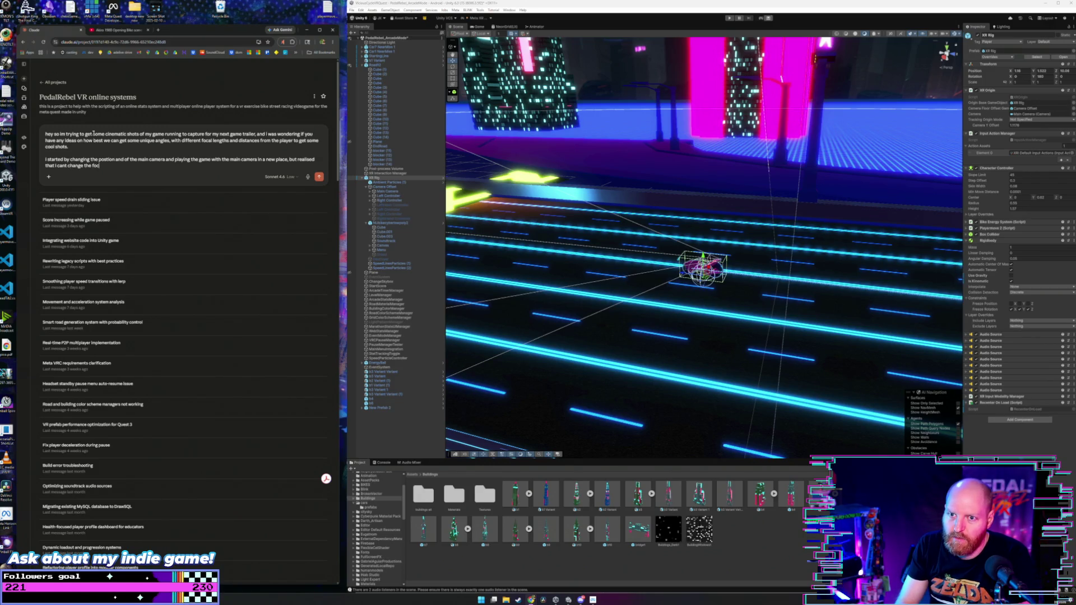
type("al length")
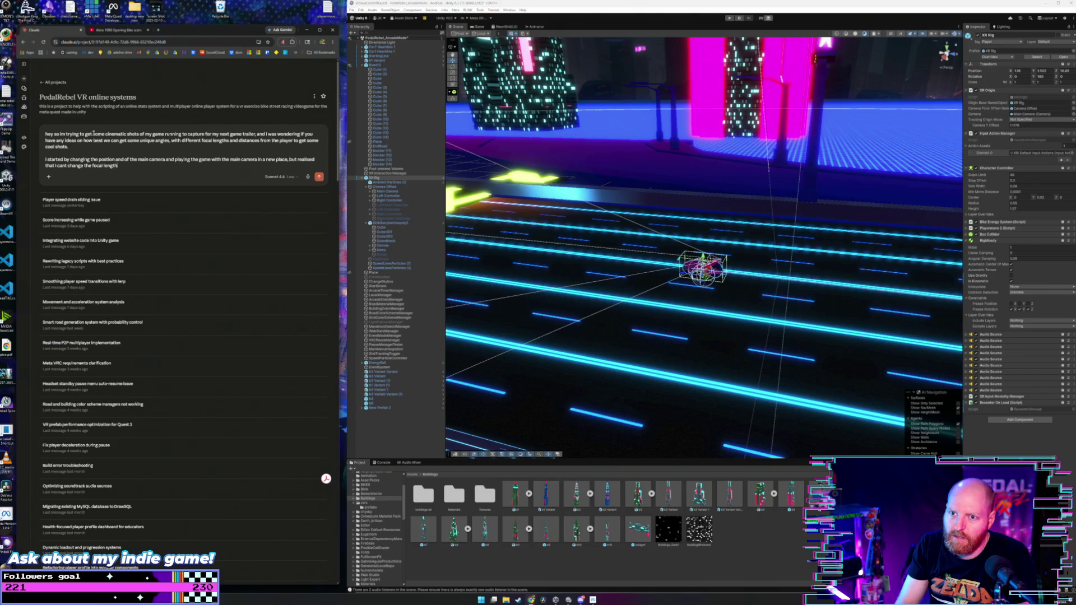
type(" of")
key("BackSpace")
key("BackSpace")
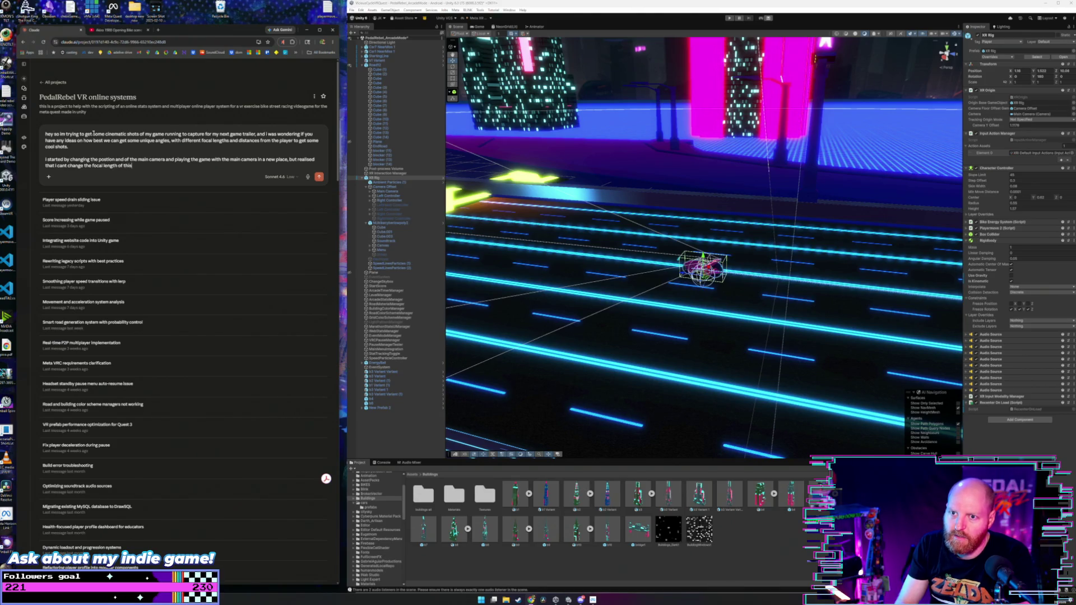
type("length of this camera,")
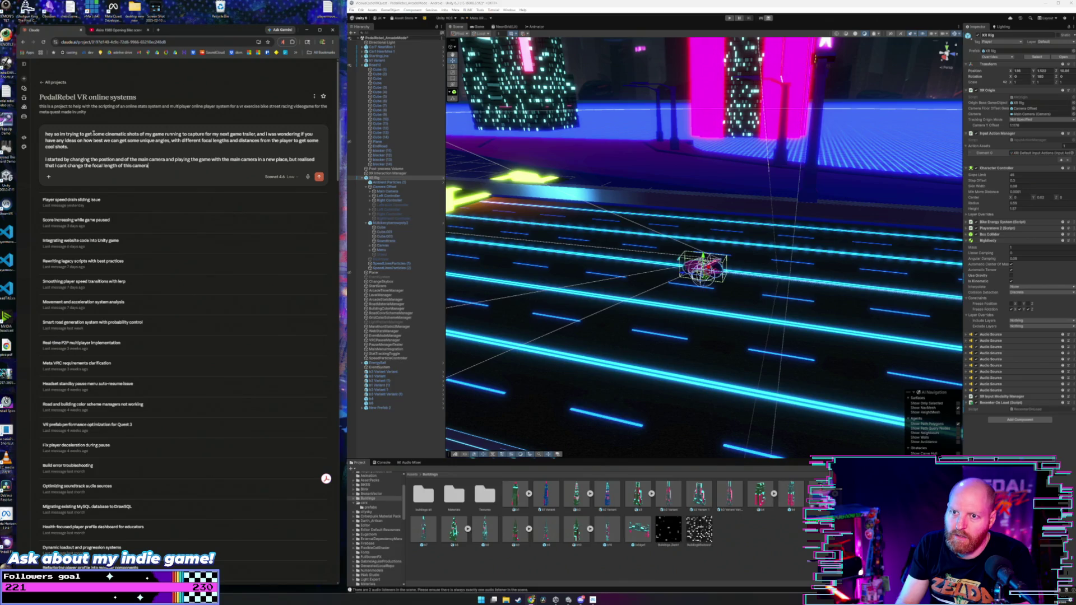
type(" i a")
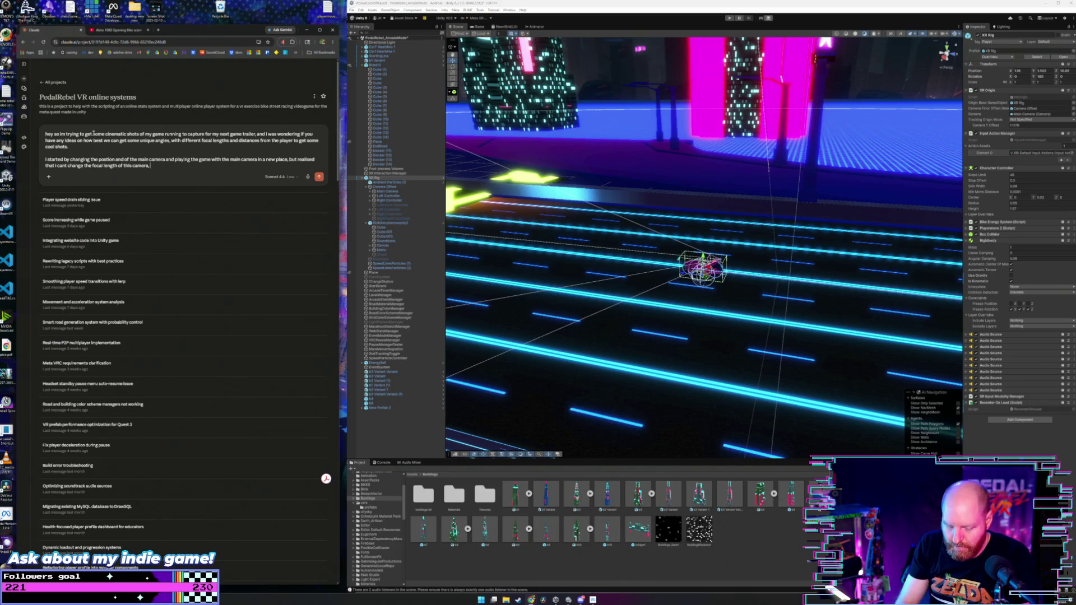
type("ssume")
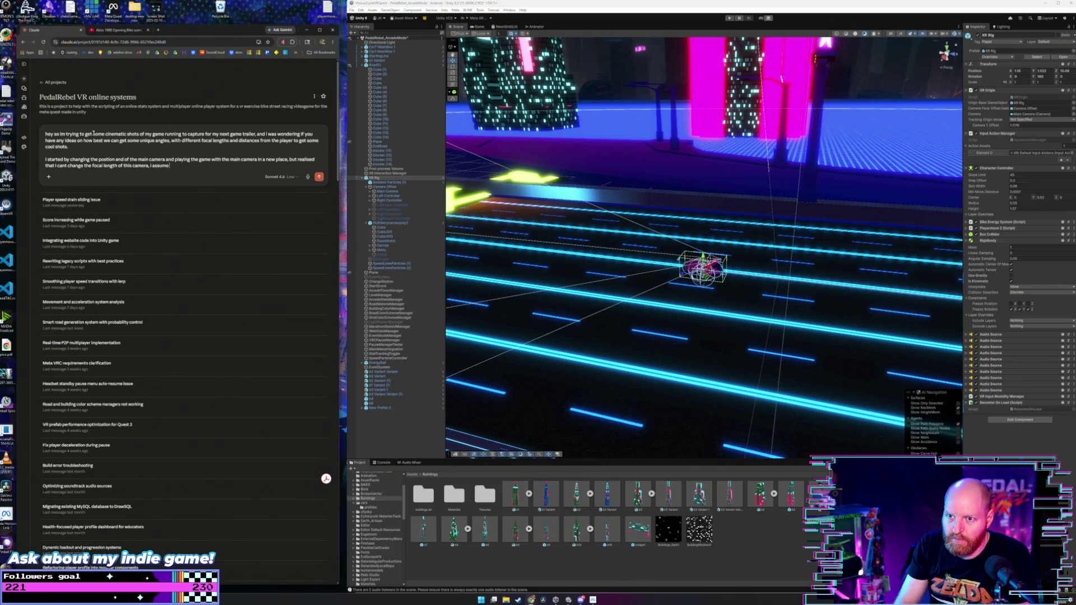
type(" due to it being a pa")
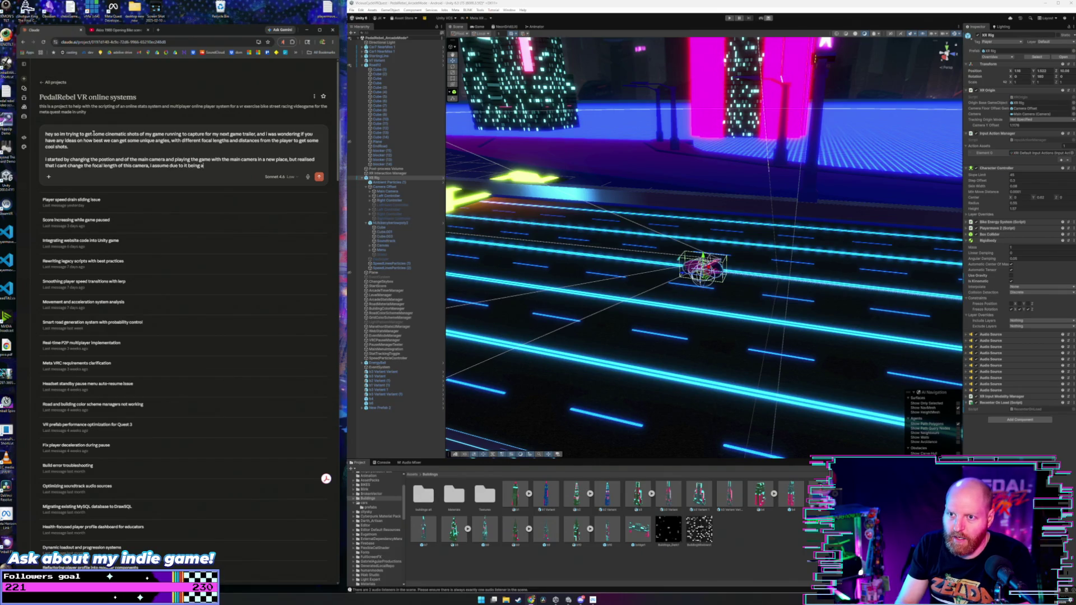
type("rt of the")
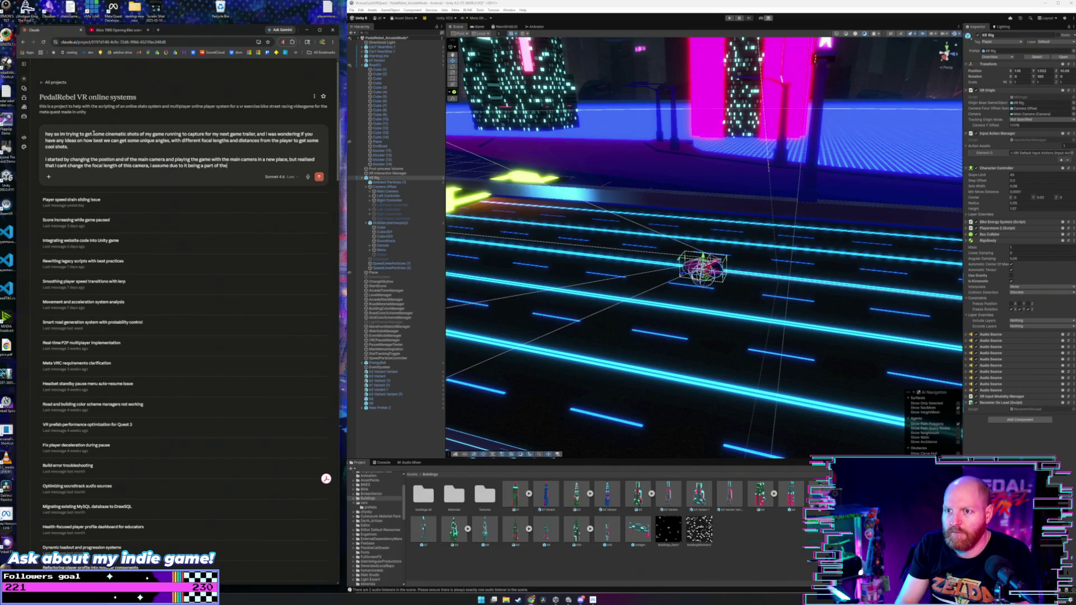
type(" xr rig")
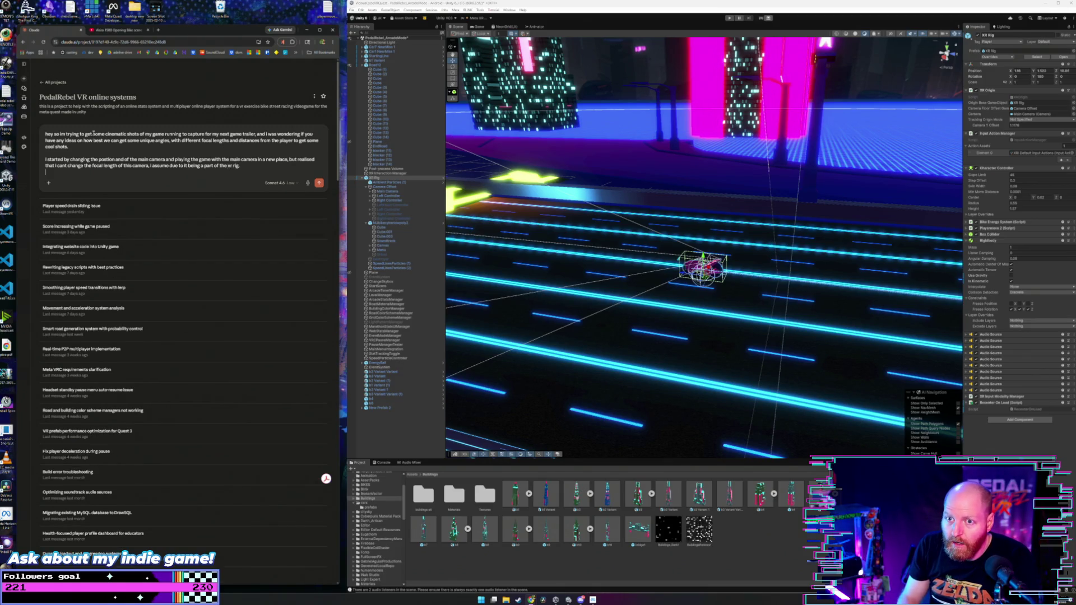
type(". whatere")
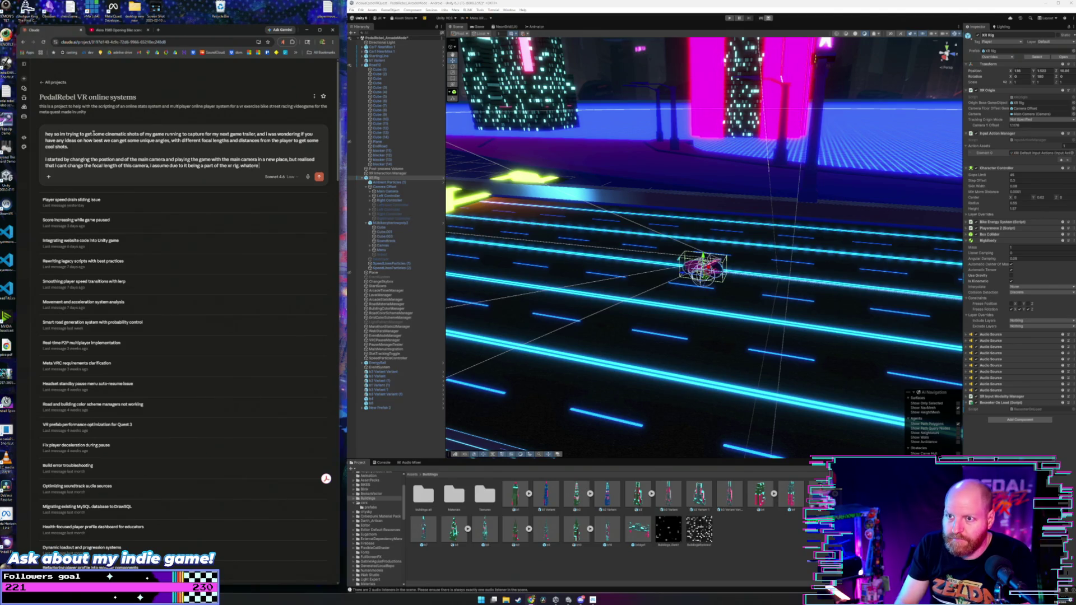
key("BackSpace")
key("BackSpace")
key("BackSpace")
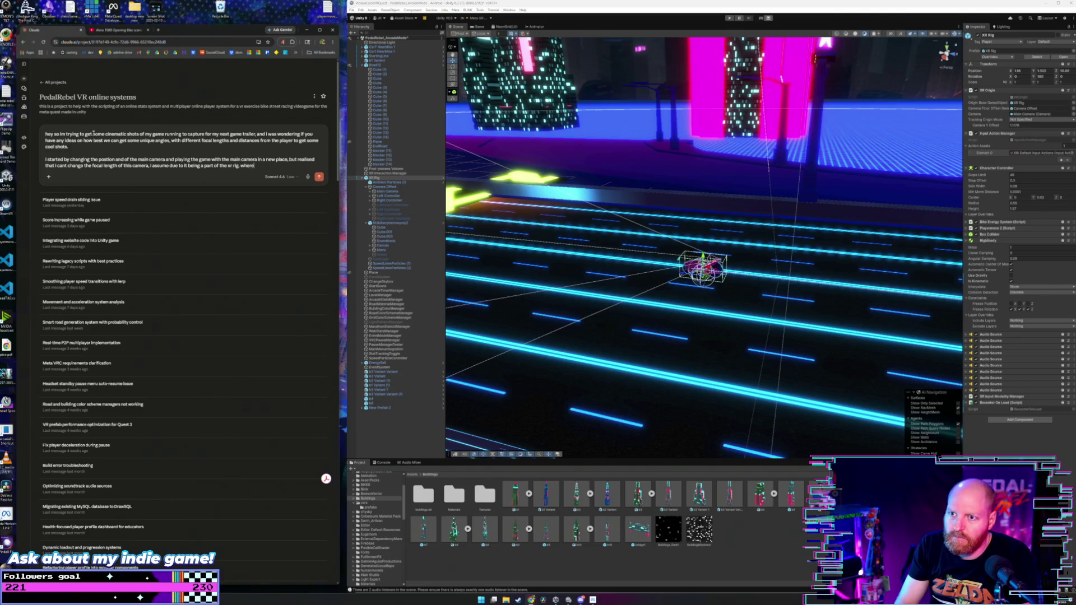
key("ctrl+BackSpace")
key("ctrl+BackSpace")
key("ctrl+BackSpace")
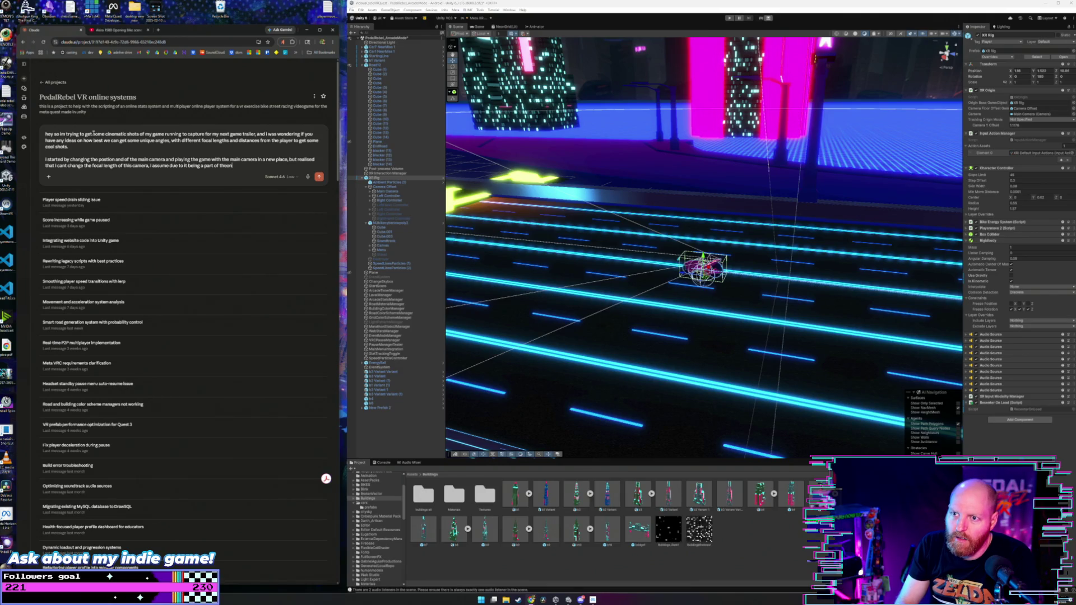
key("BackSpace")
key("BackSpace")
type("en")
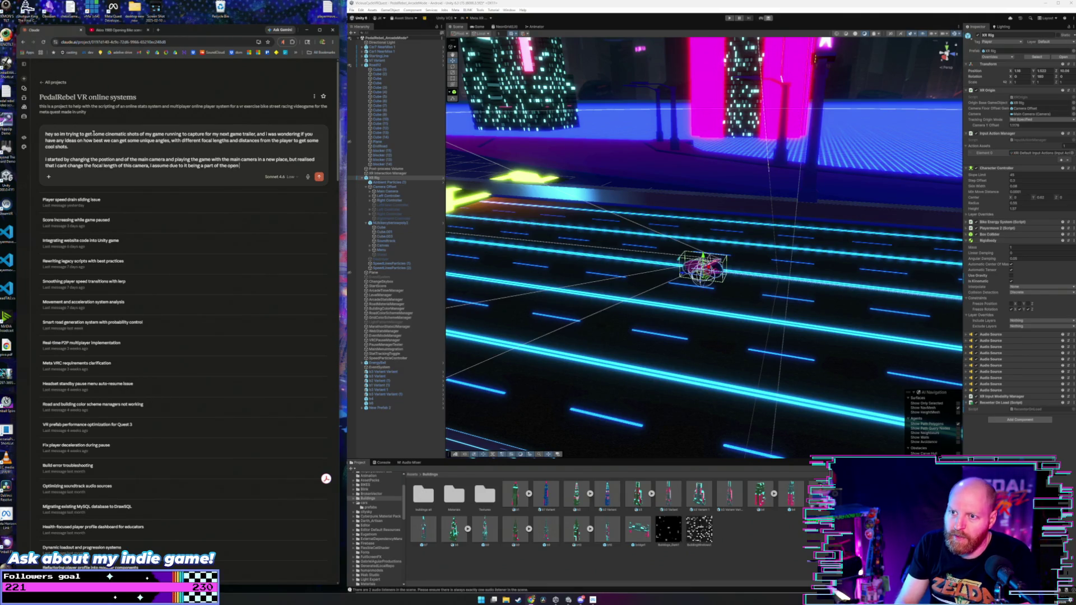
type(" xr xr rig")
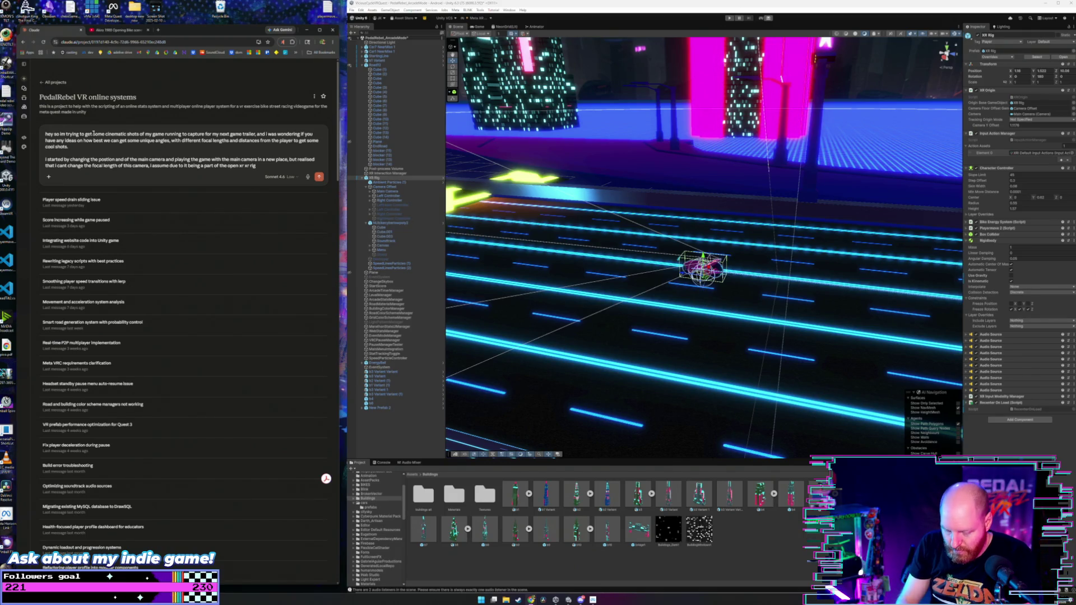
type(" / xr origin")
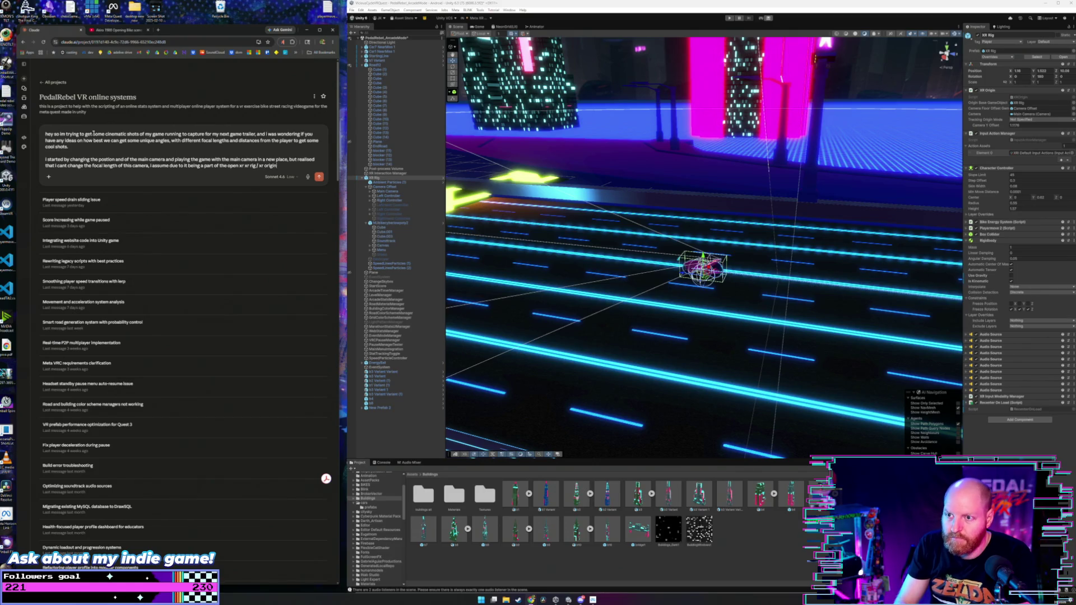
type(".")
- Add 'what are some ways we can do this' and begin asking where the field is set
key("shift+Return")
key("shift+Return")
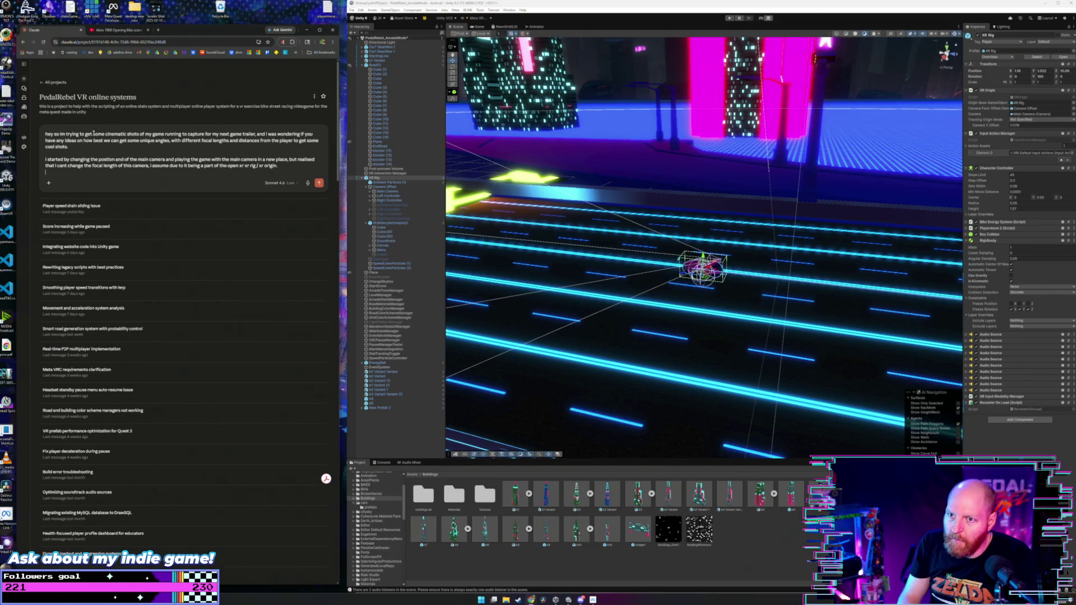
type("what are some ways we can")
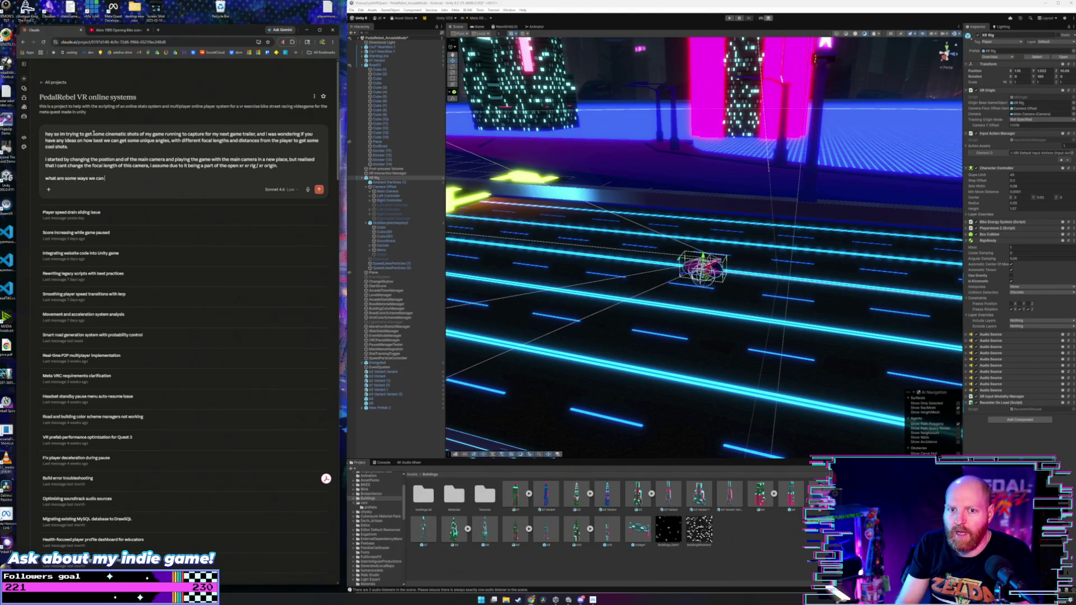
type(" do this?")
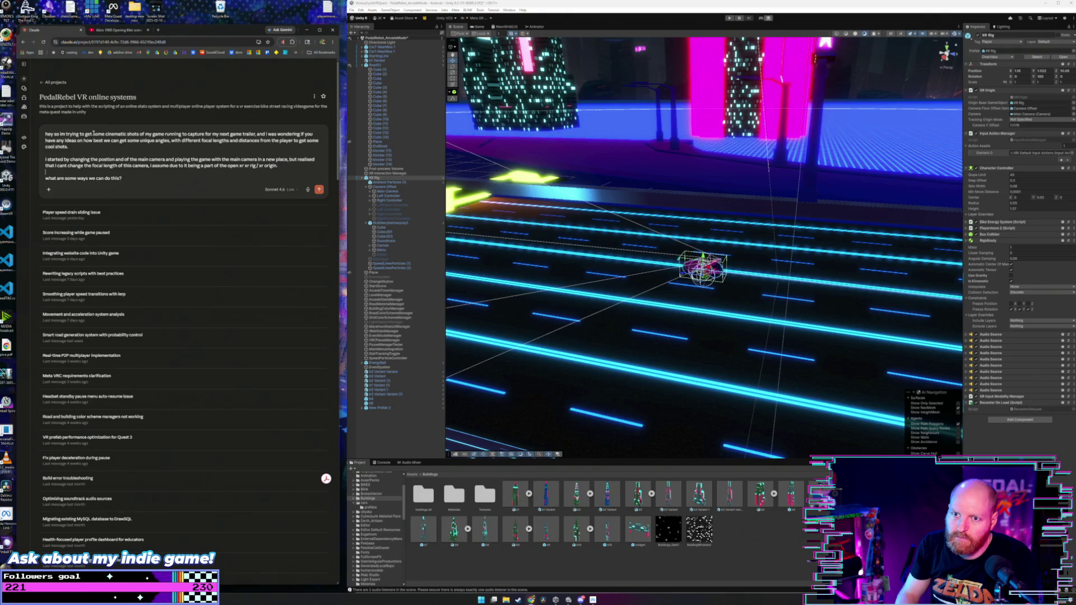
type(".")
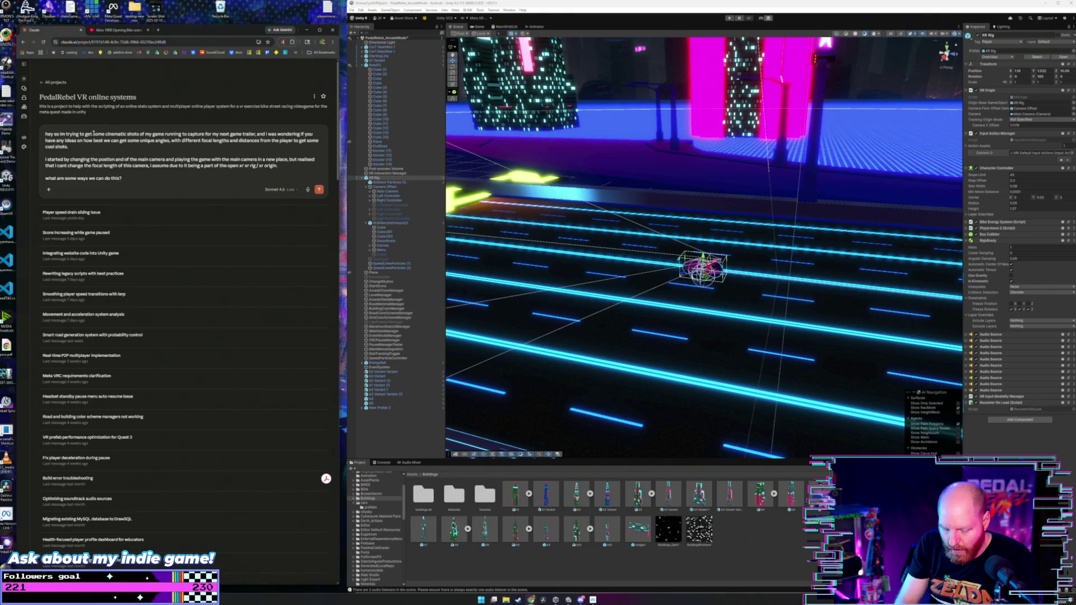
type(" where is this")
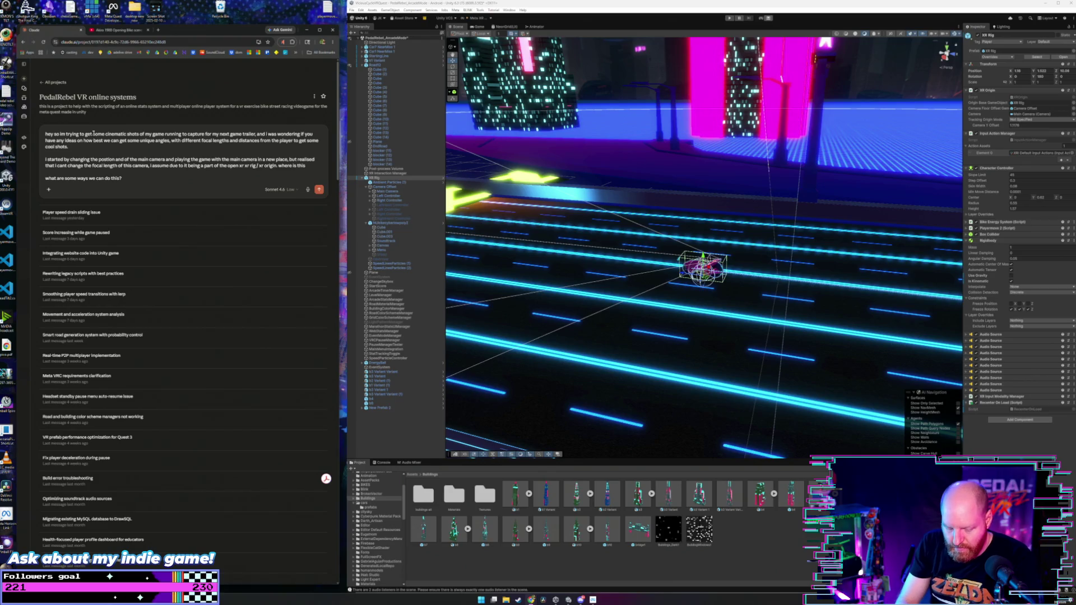
type(" focal")
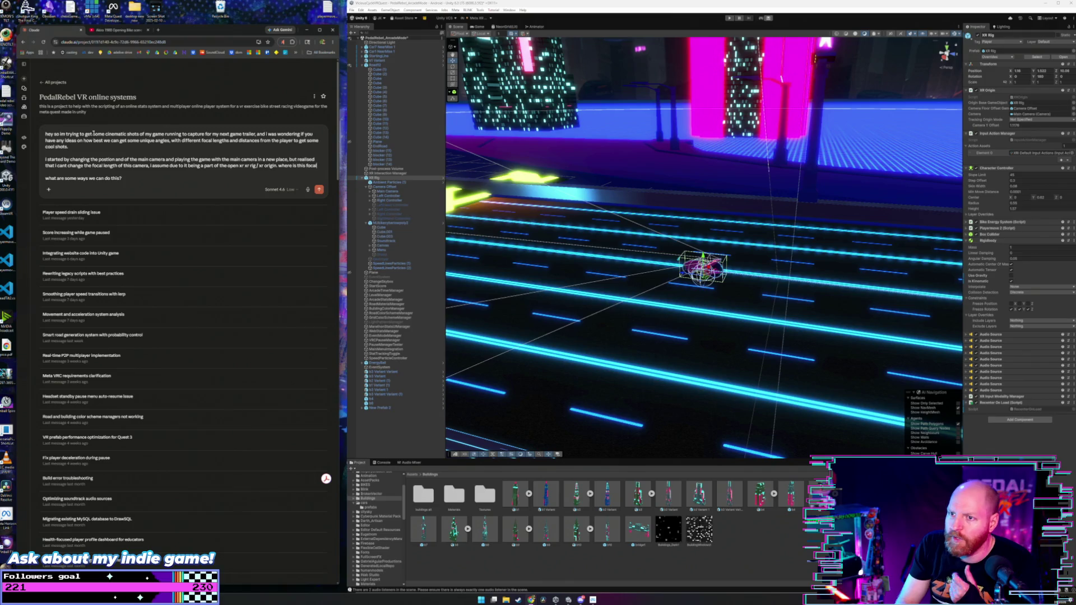
key("BackSpace")
key("BackSpace")
key("BackSpace")
type("field of")
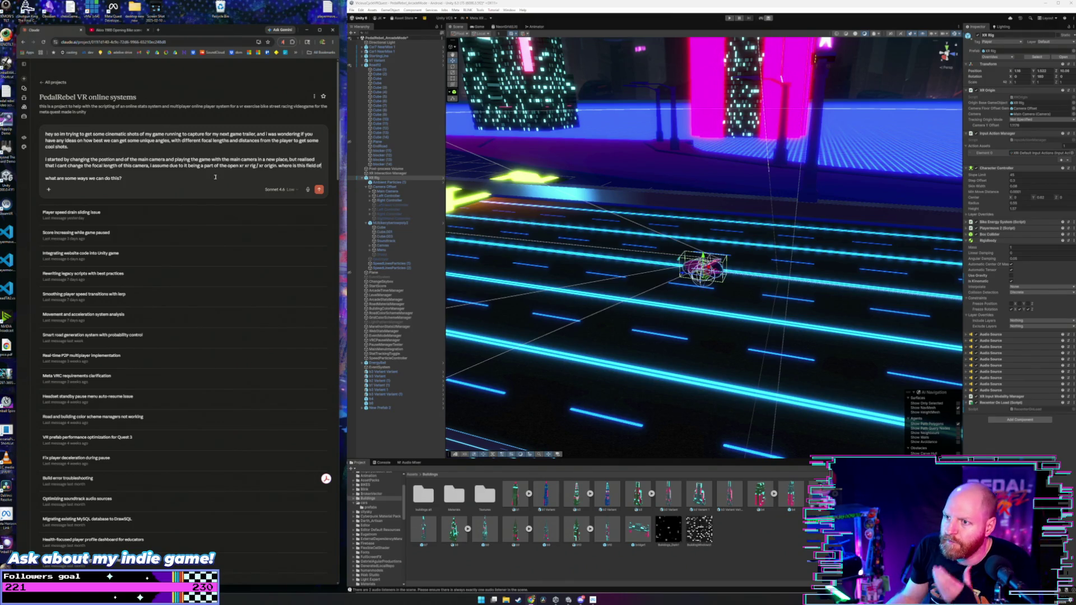
left_click(363, 192)
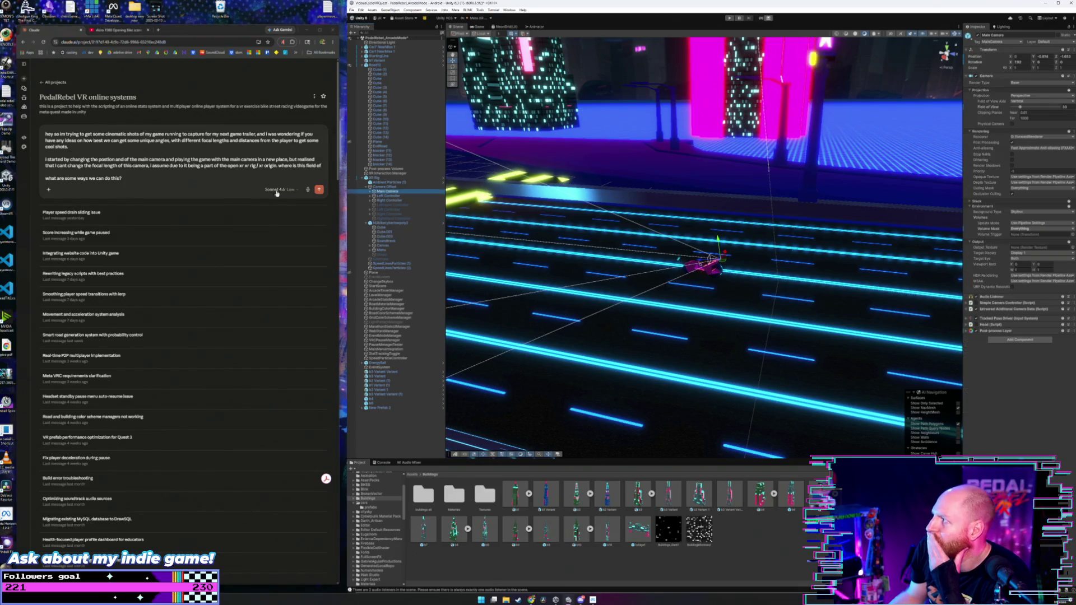
- Ask where the field of view value is assigned, add '/ field of views', and send
left_click(335, 168)
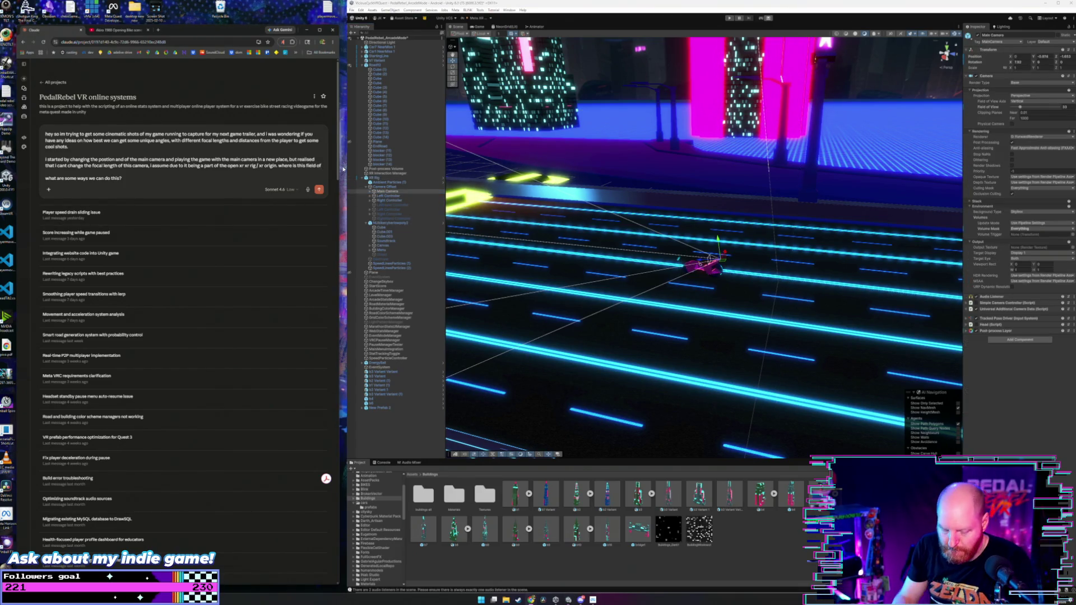
type("view value")
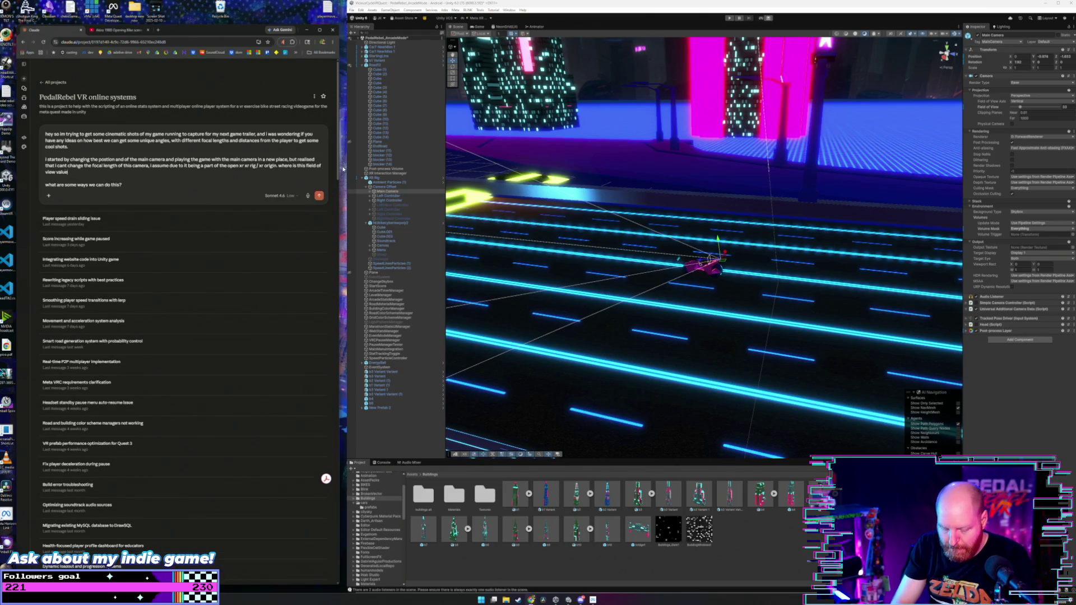
type(" assigned so")
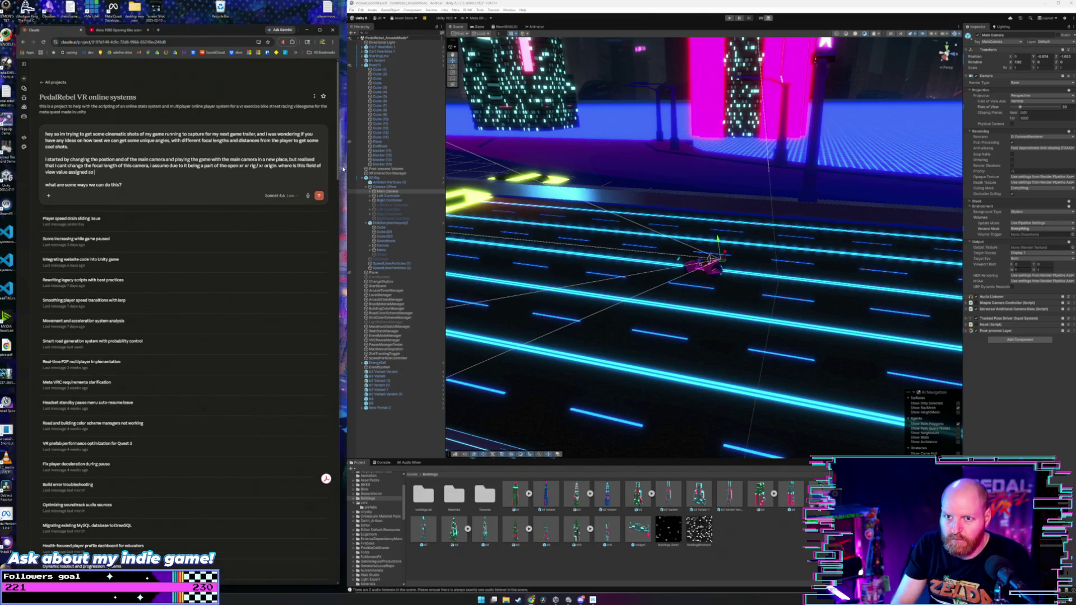
type(" that we can temp")
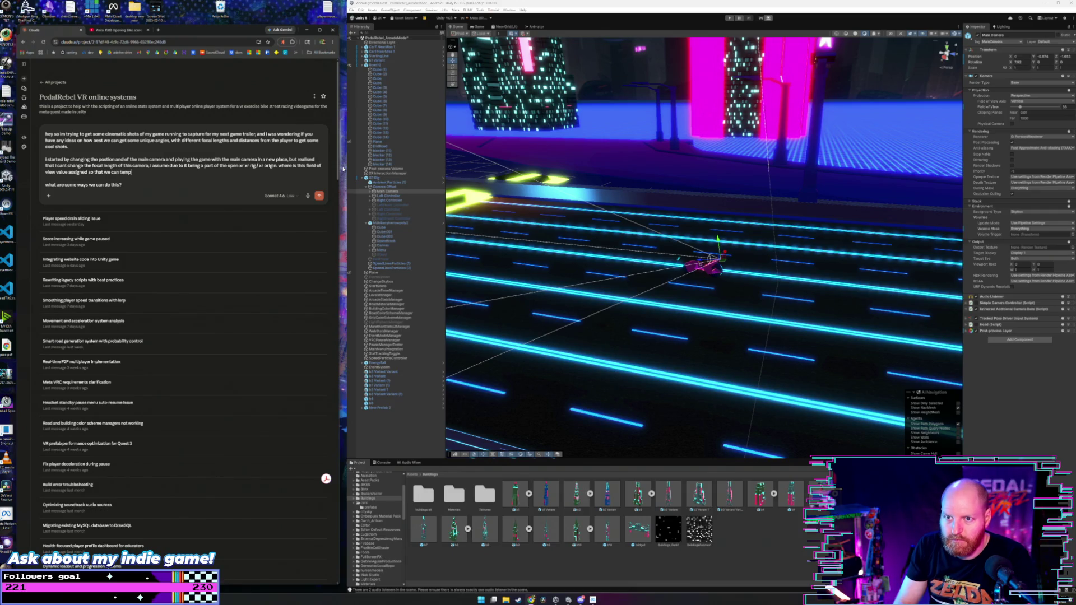
type("ora")
type("ri")
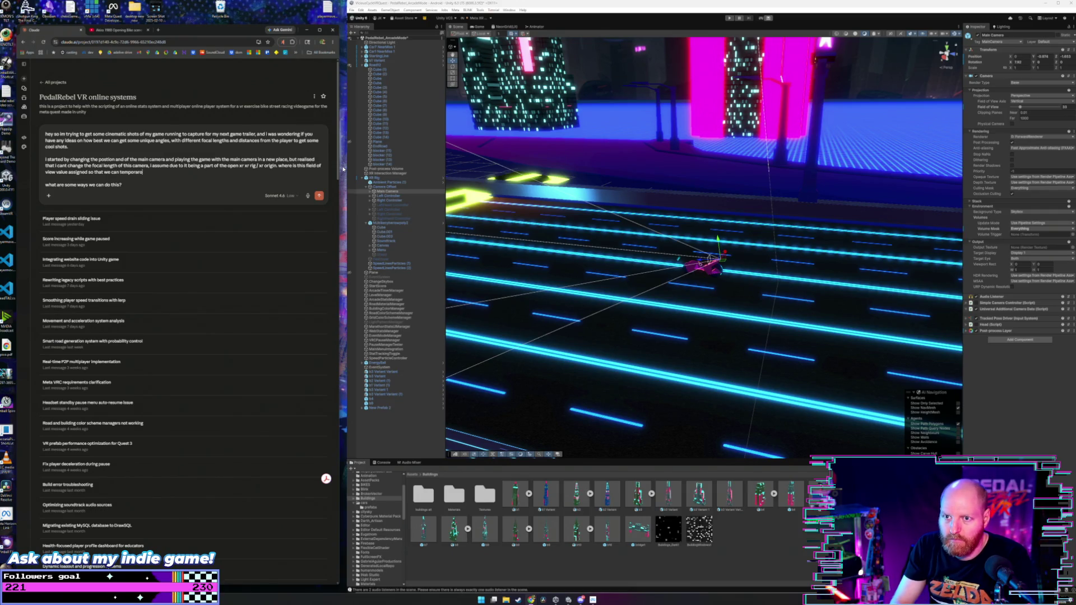
type("ly")
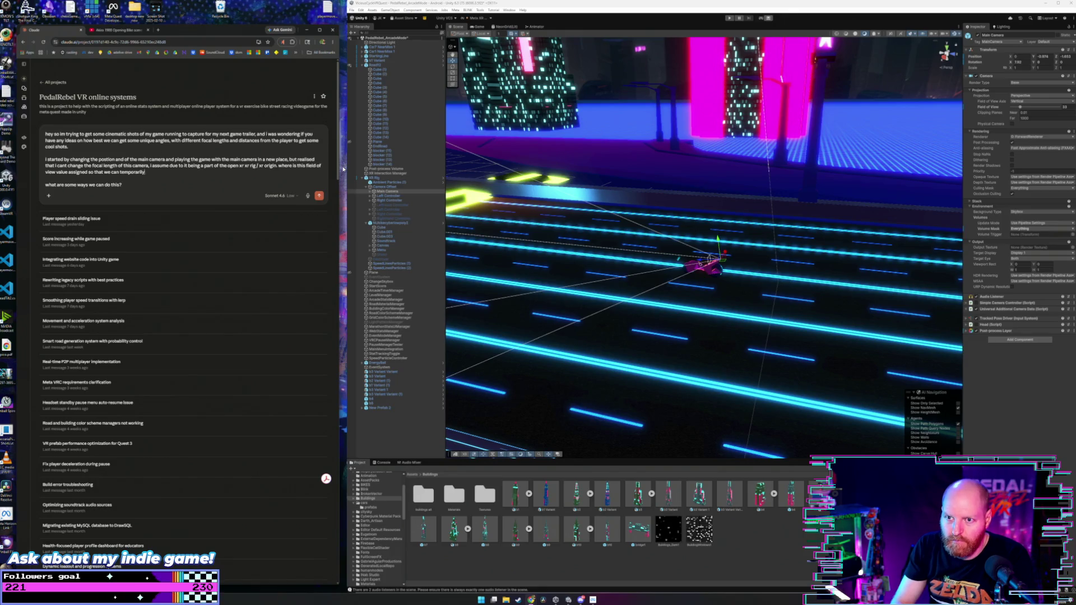
type(" change it to get")
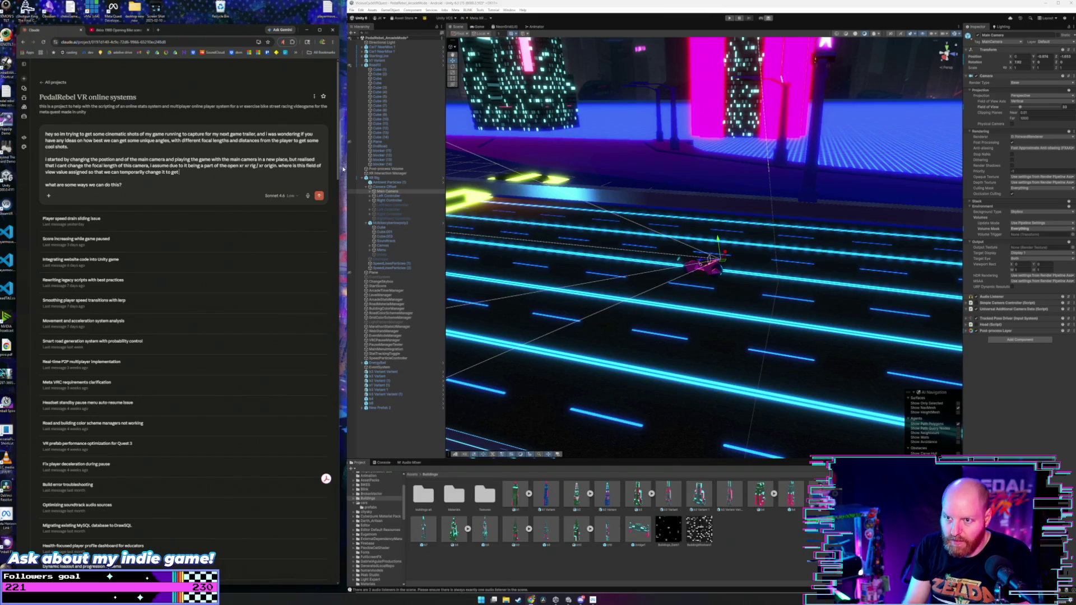
type(" some different camre")
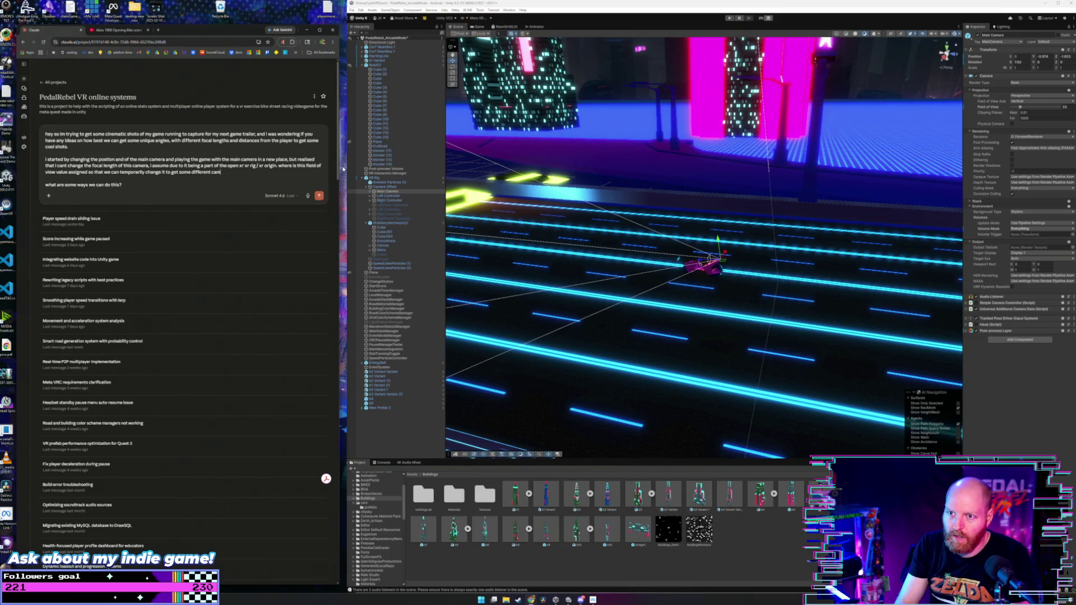
type("era ange")
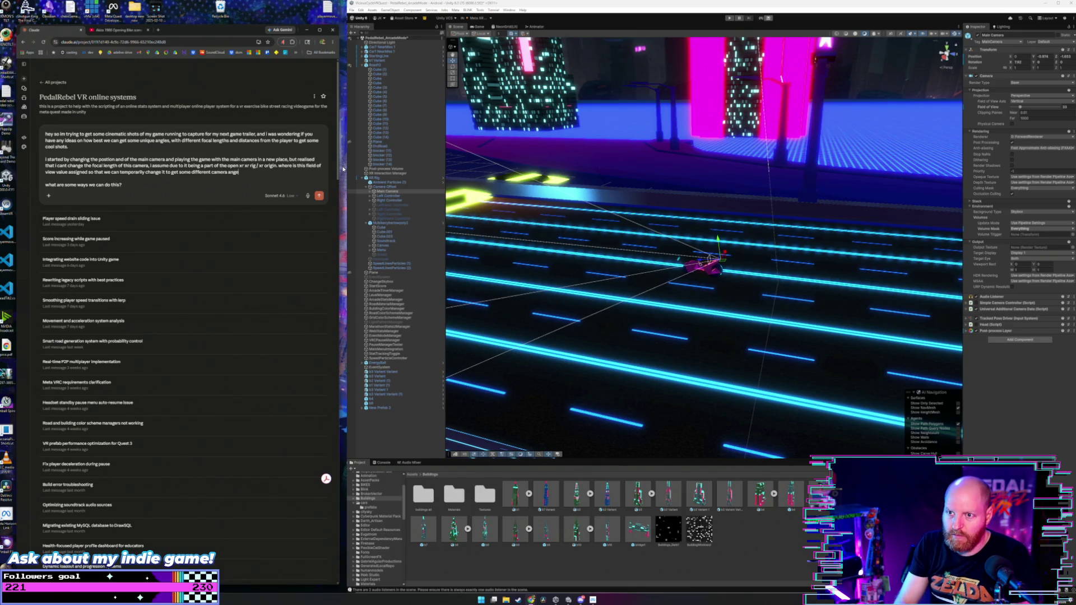
type("les?")
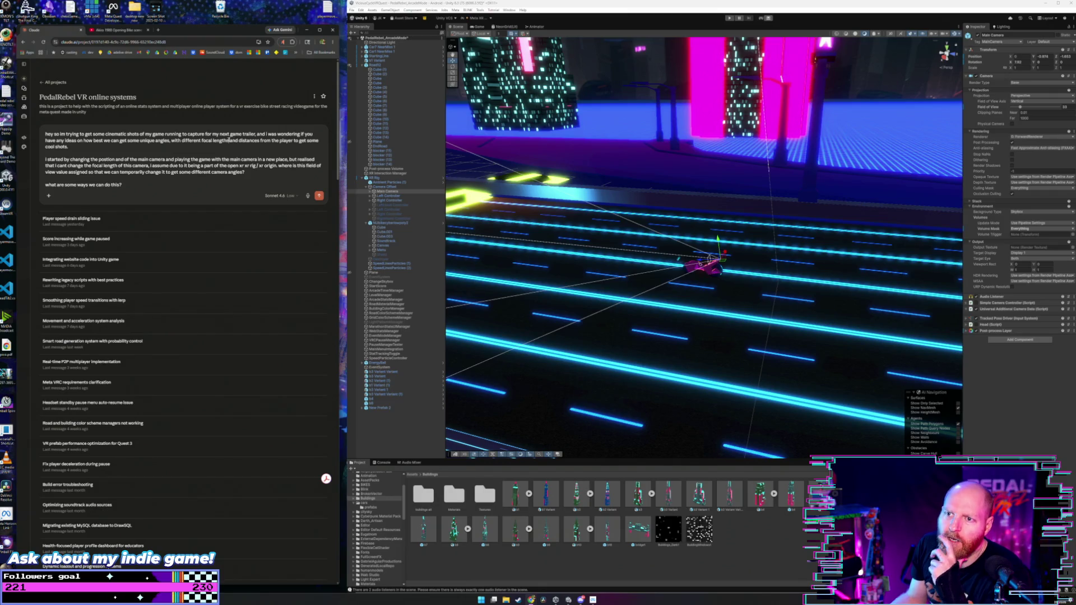
left_click(229, 141)
type("/ field of")
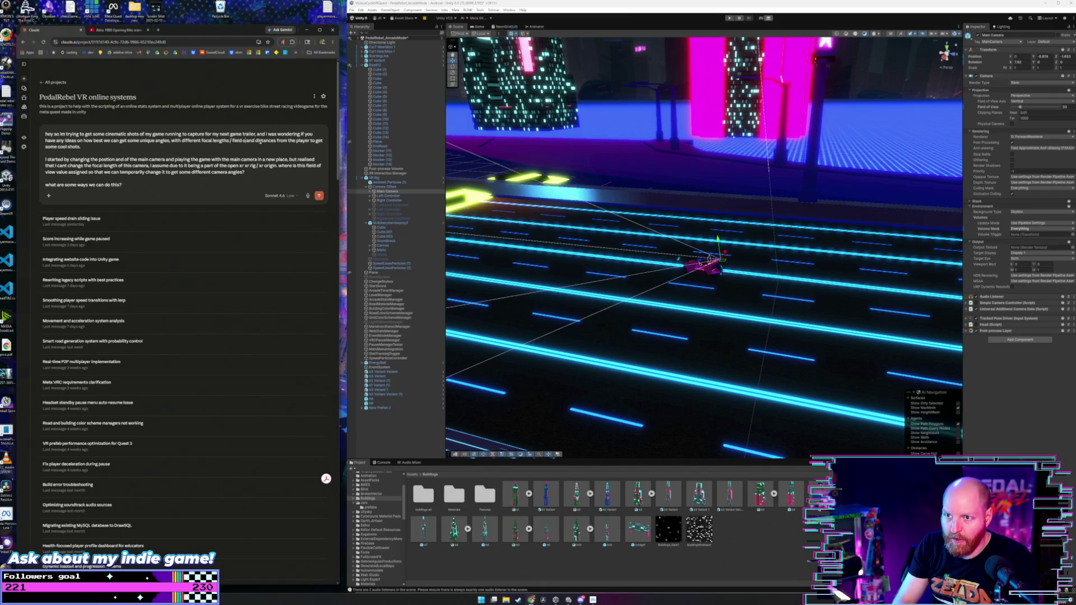
type(" view")
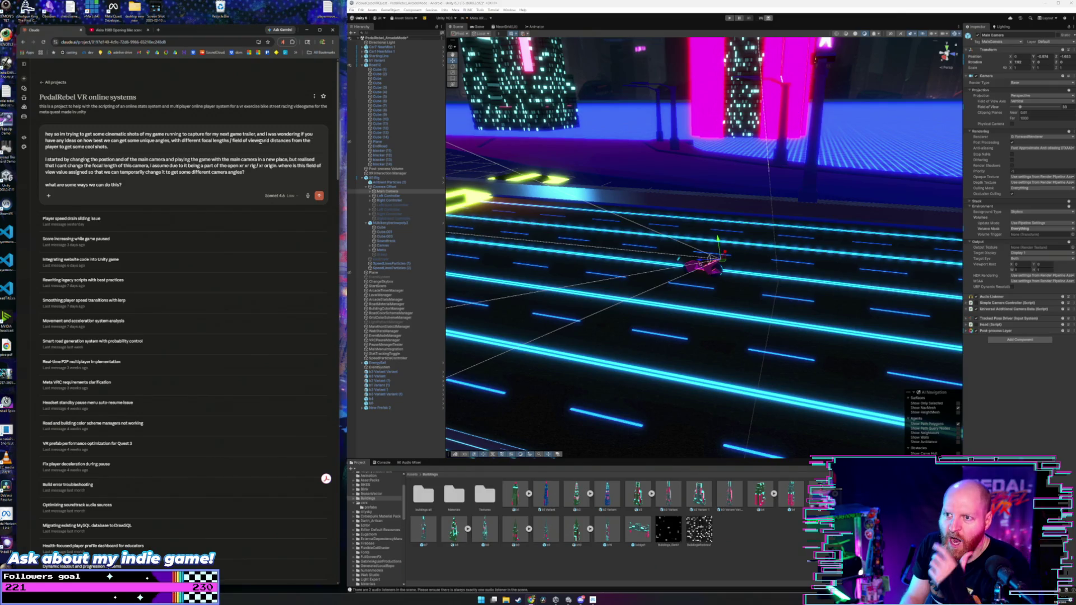
type("s")
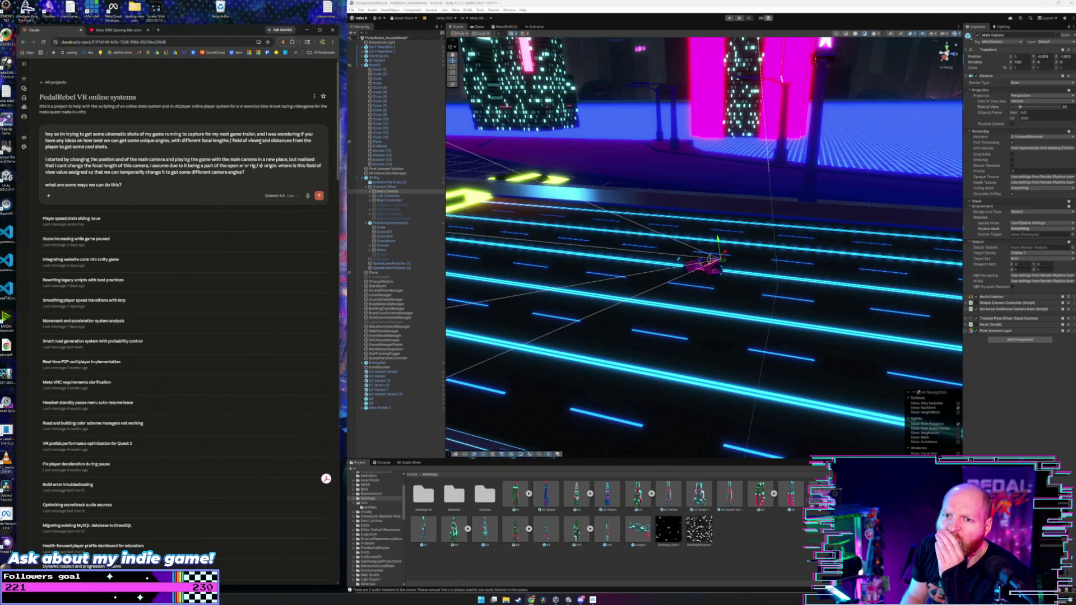
key("Return")
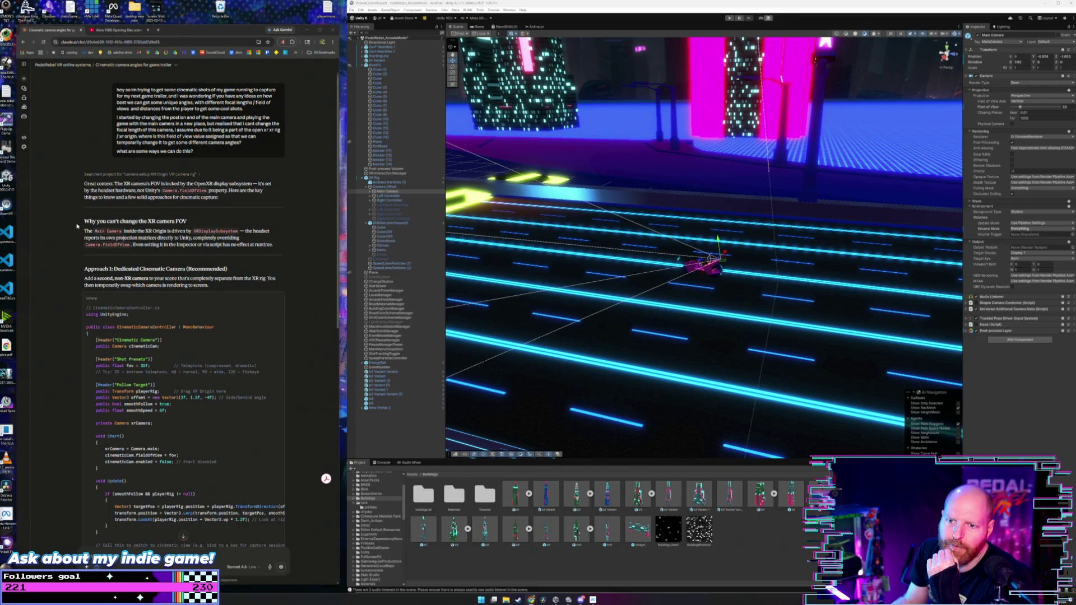
- Scroll through the reply's shot presets, Unity Recorder with Cinemachine, and quick setup recommendation
scroll(73, 224, "down", 1)
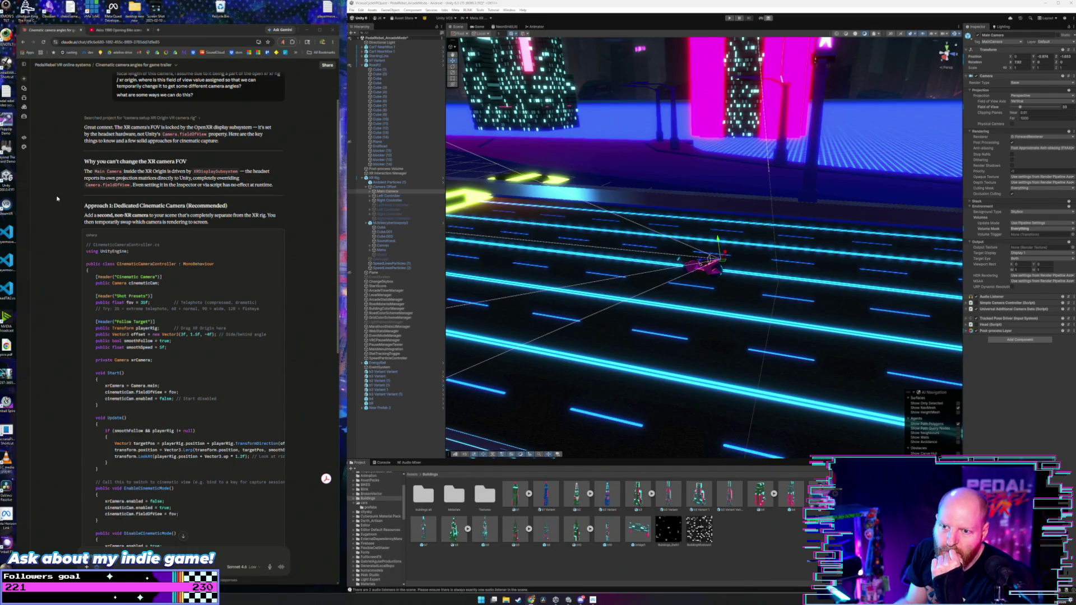
scroll(55, 200, "down", 3)
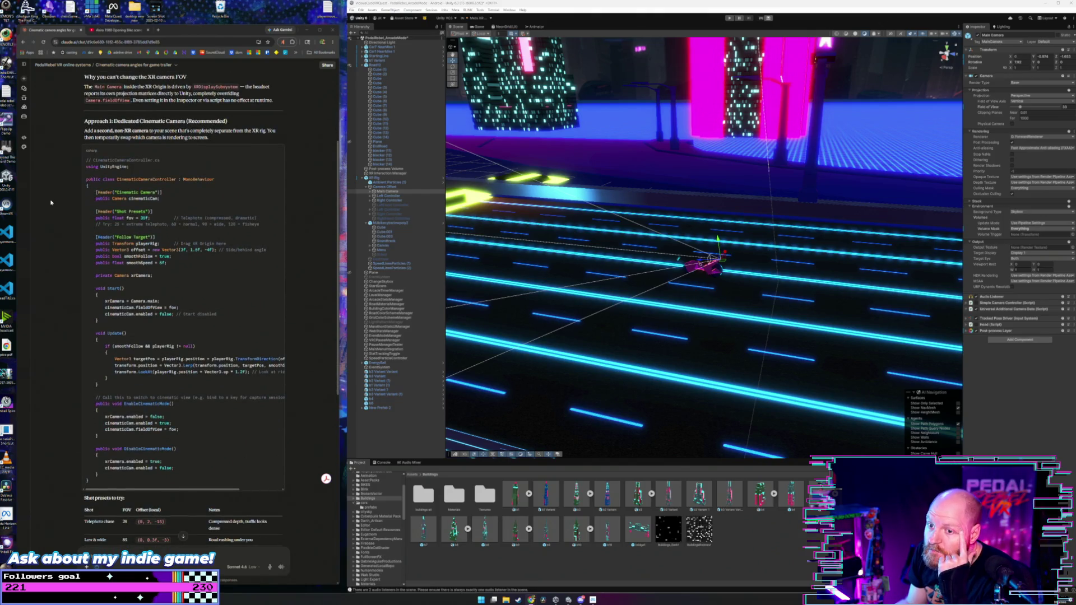
scroll(50, 203, "down", 4)
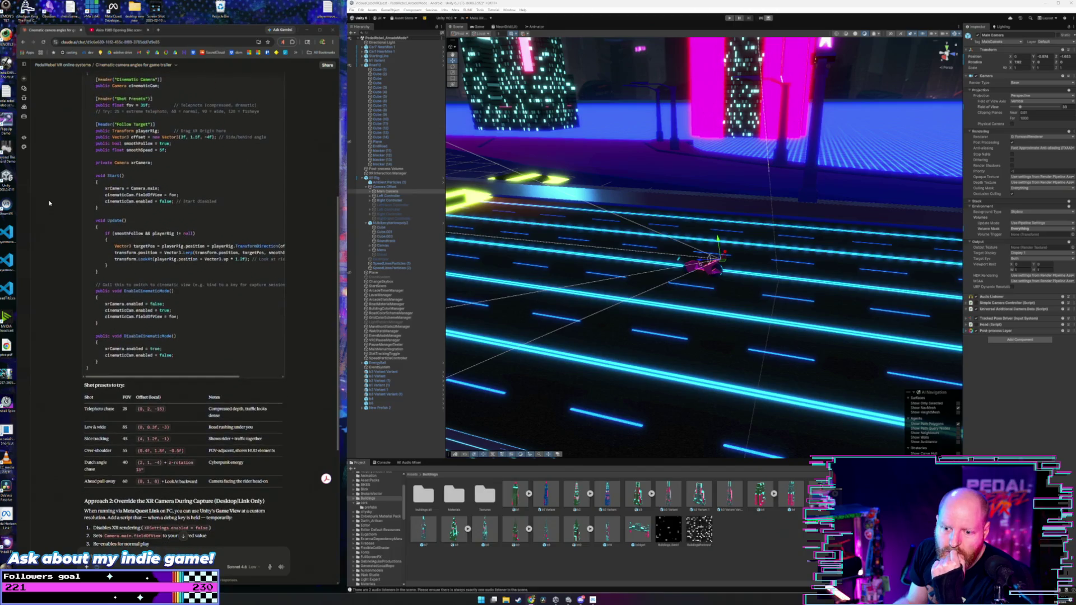
scroll(47, 205, "down", 3)
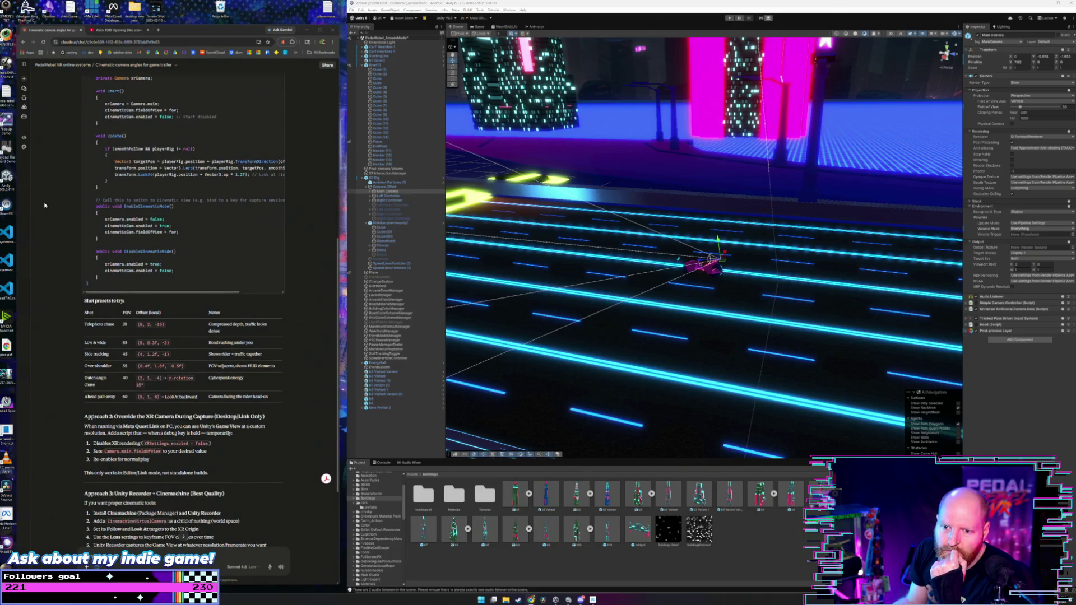
scroll(45, 206, "down", 3)
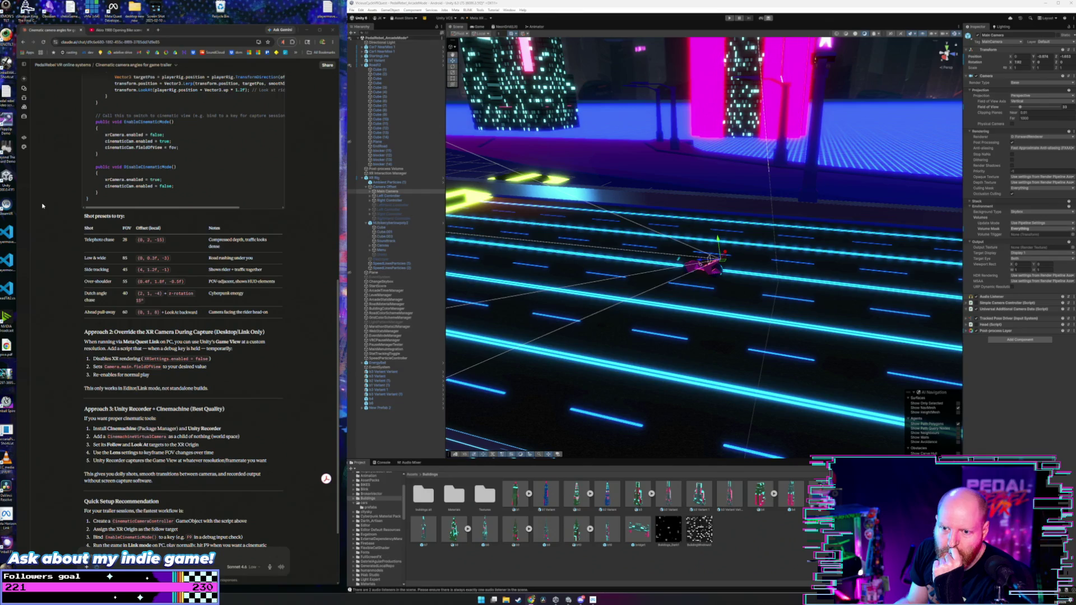
scroll(40, 207, "down", 3)
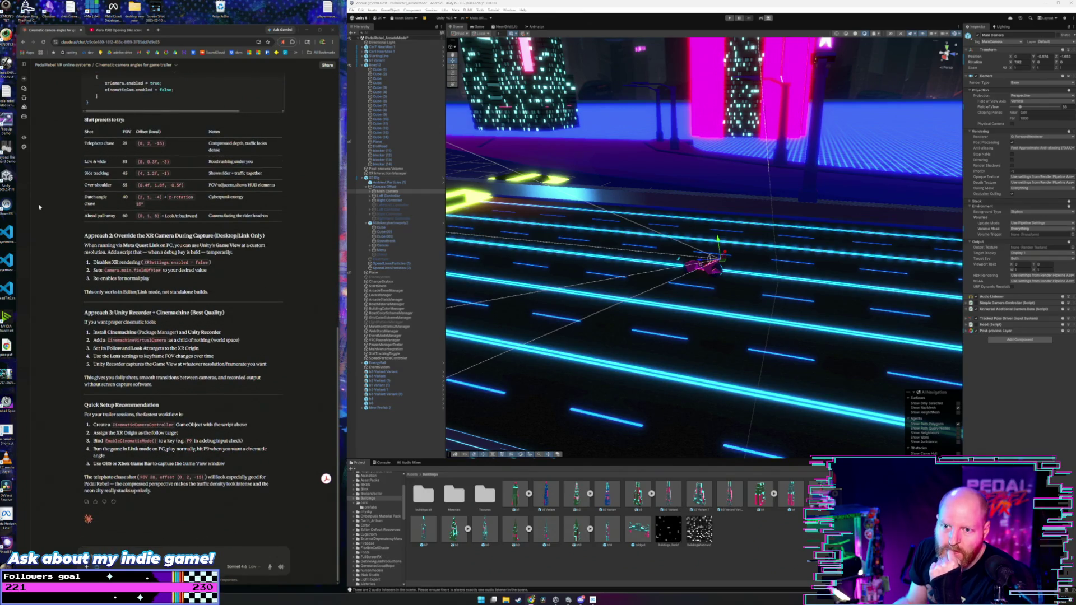
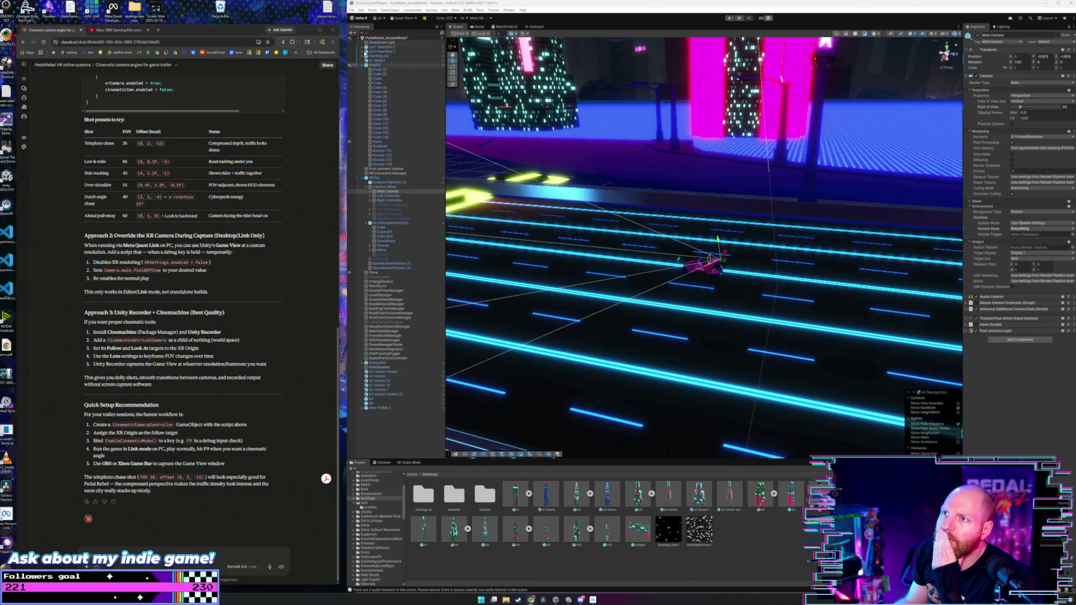
- Save the scene and delete the extra root-level Camera, keeping the XR Rig cameras
left_click(351, 10)
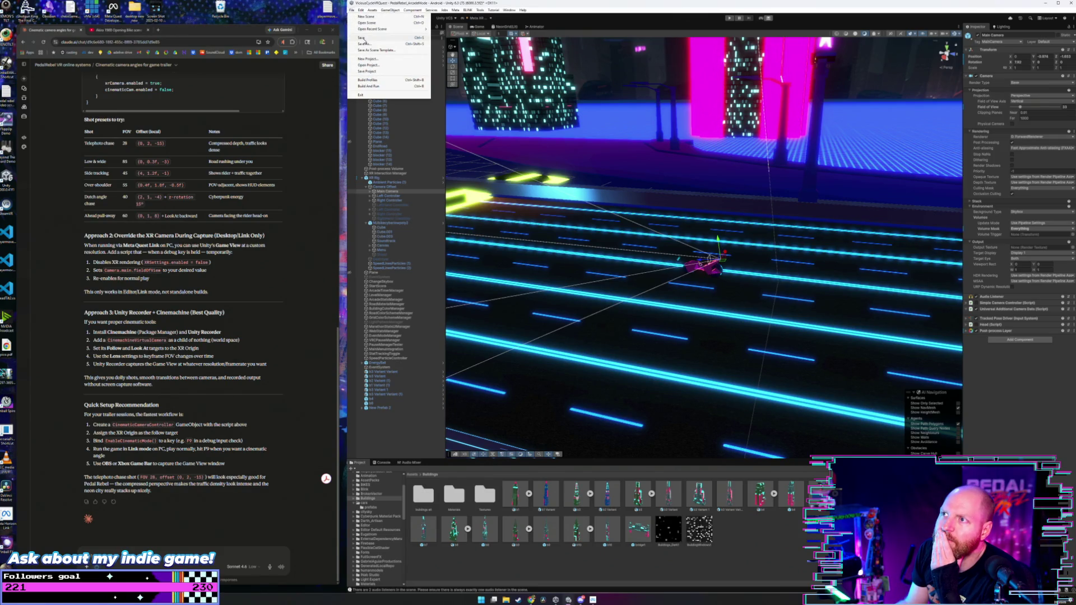
left_click(365, 41)
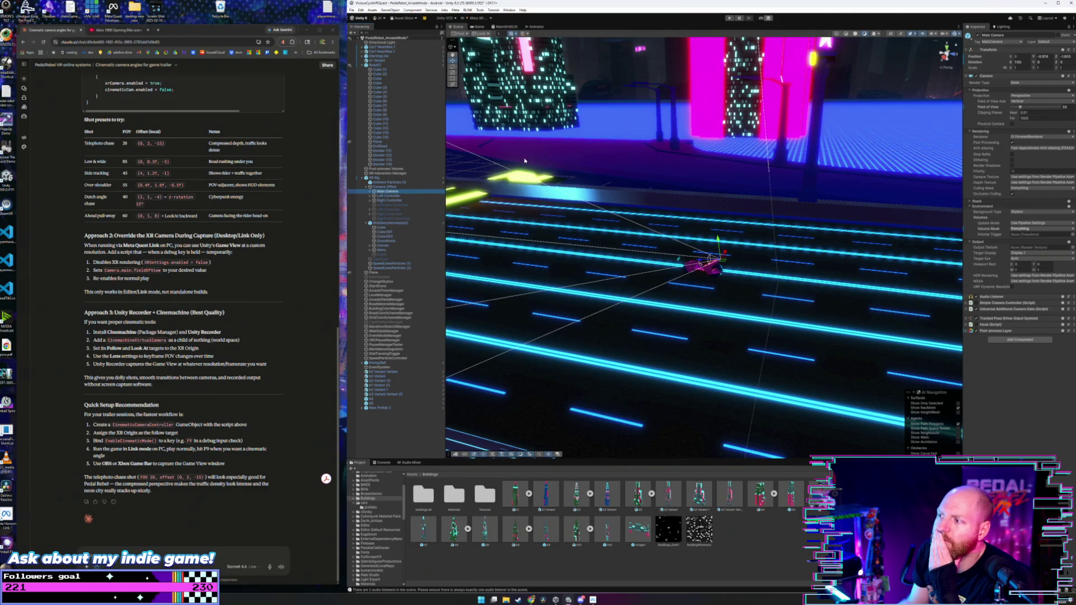
left_click_drag(525, 161, 596, 157)
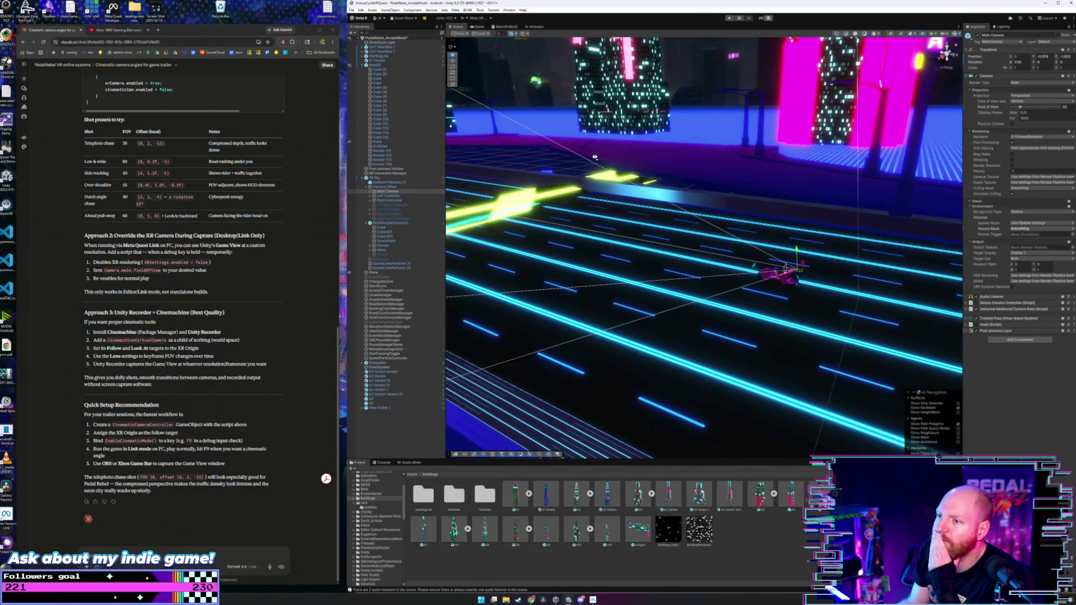
left_click(597, 160)
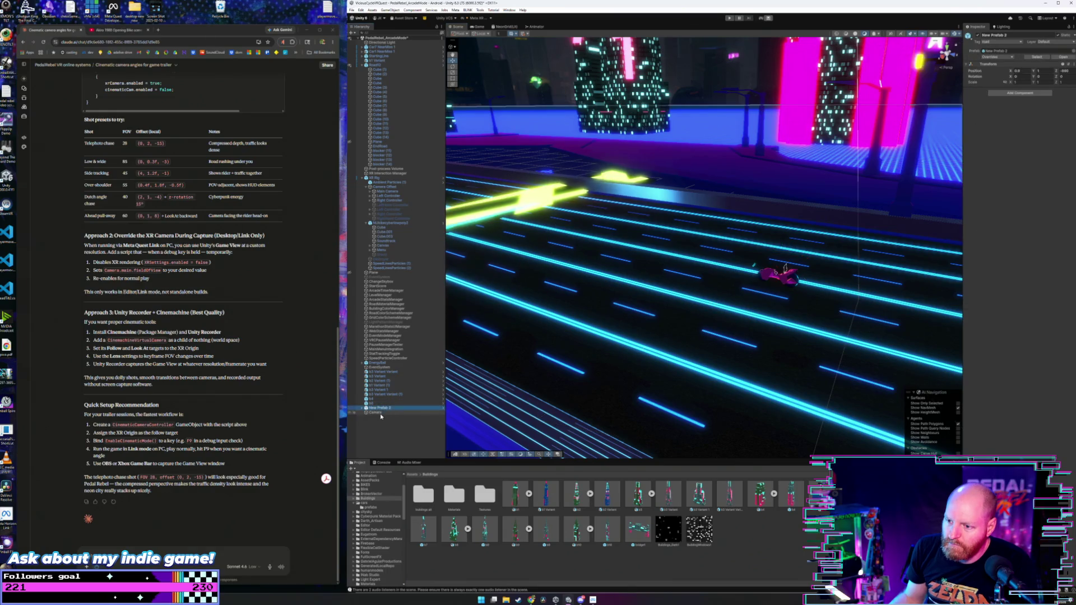
key("Delete")
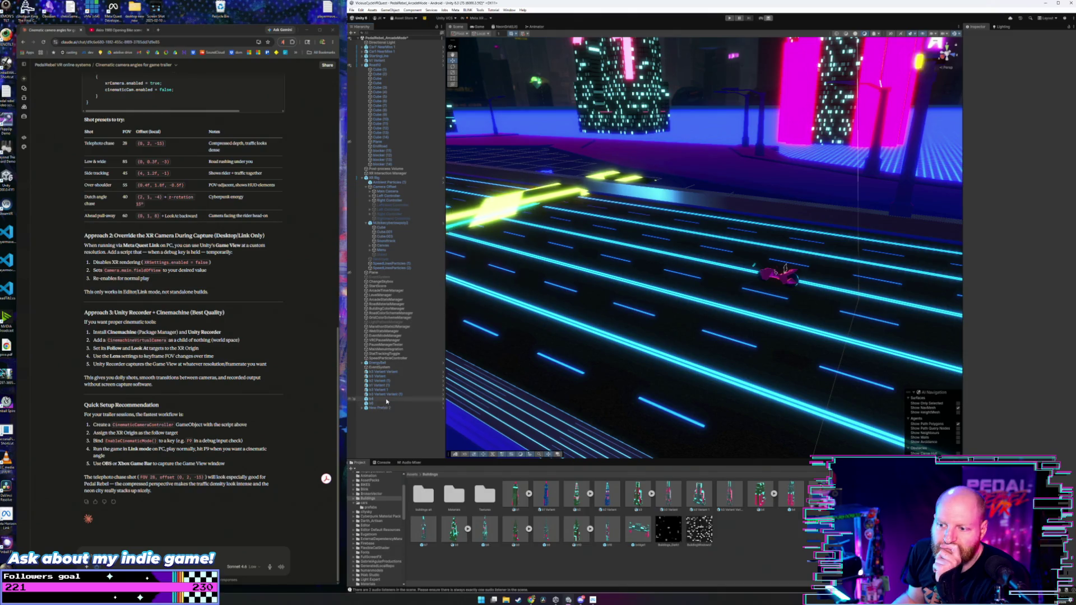
left_click(386, 404)
left_click(388, 407)
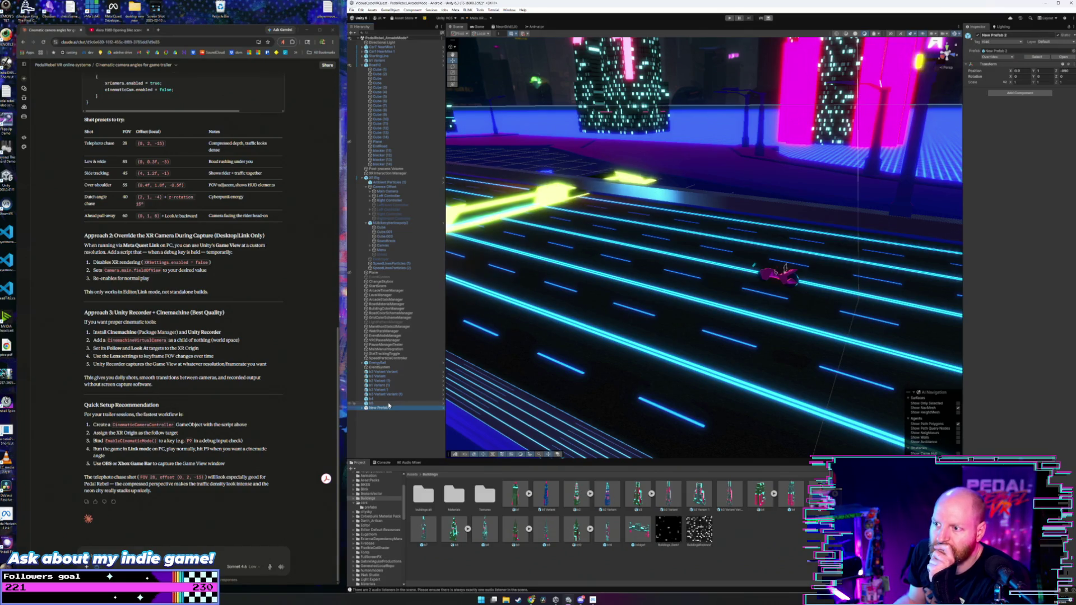
left_click(395, 422)
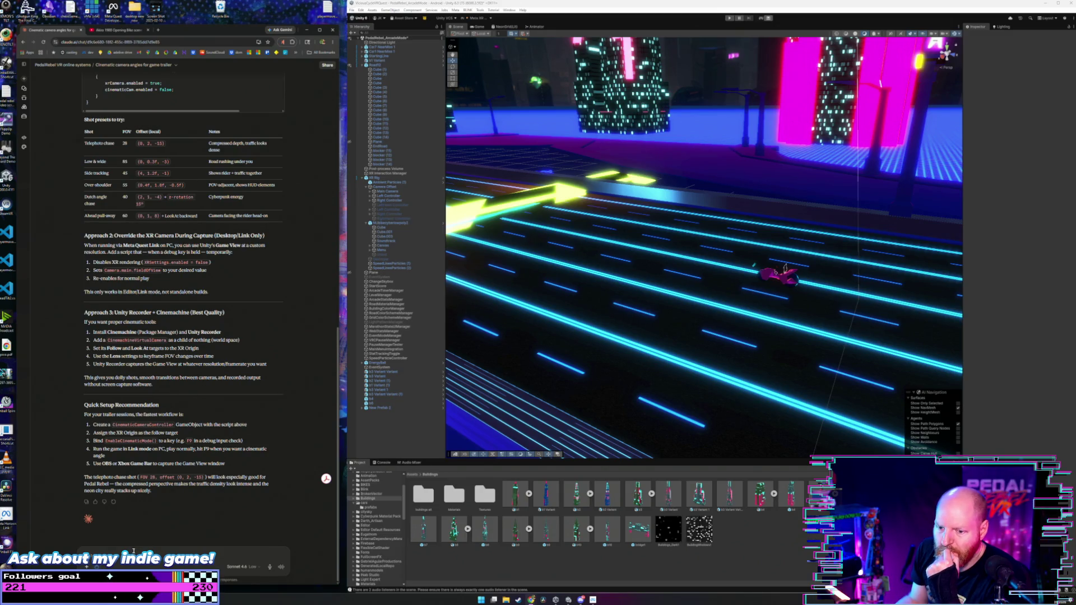
left_click(145, 552)
- Type a request for a cinematic camera and player steering control script usable without a headset
type("ok")
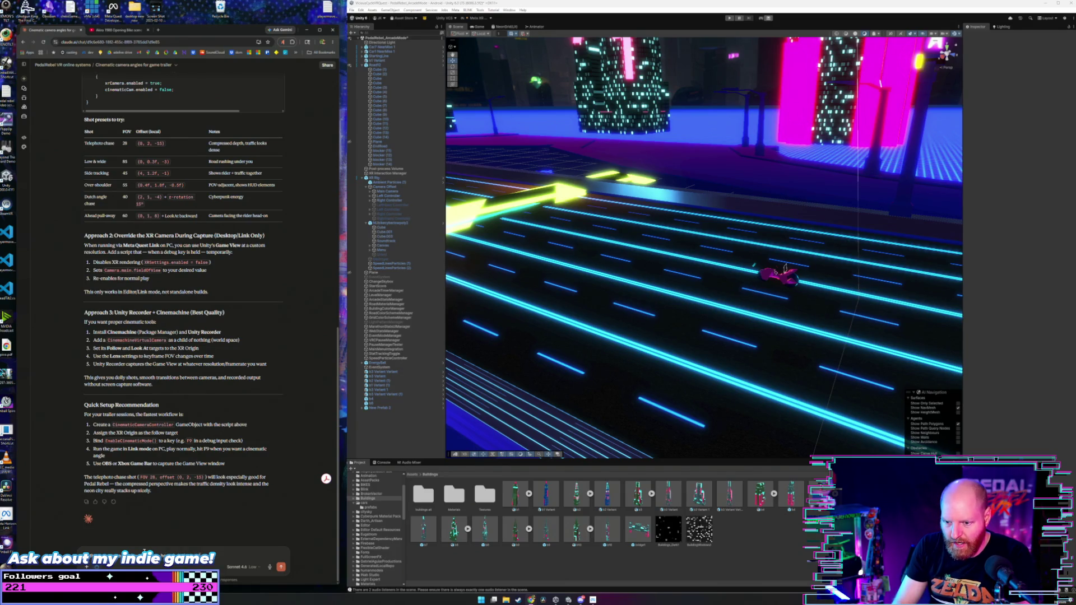
type("re")
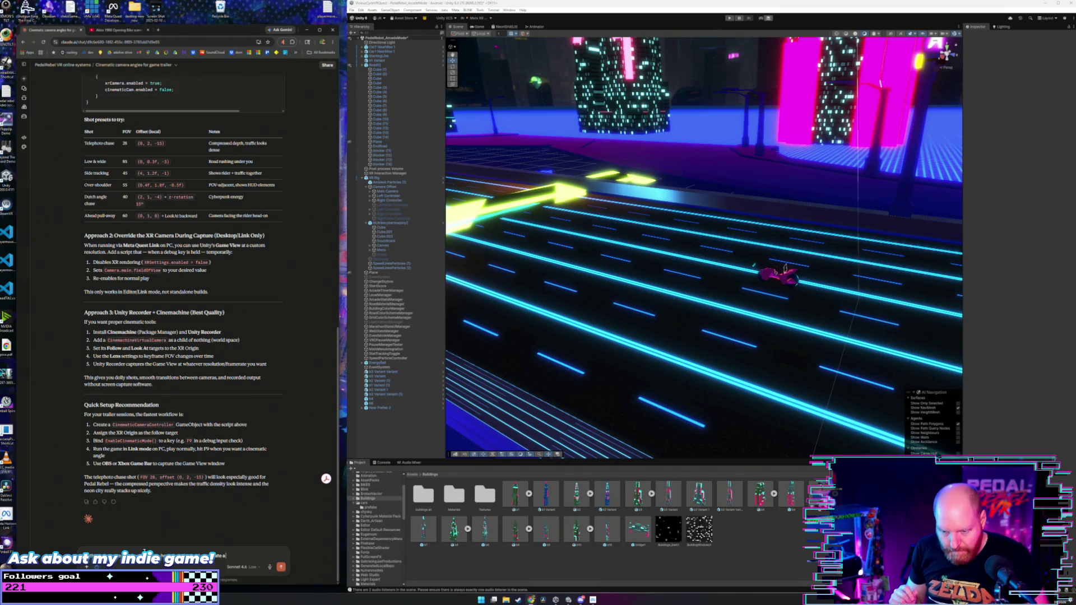
type("ate a cinematic")
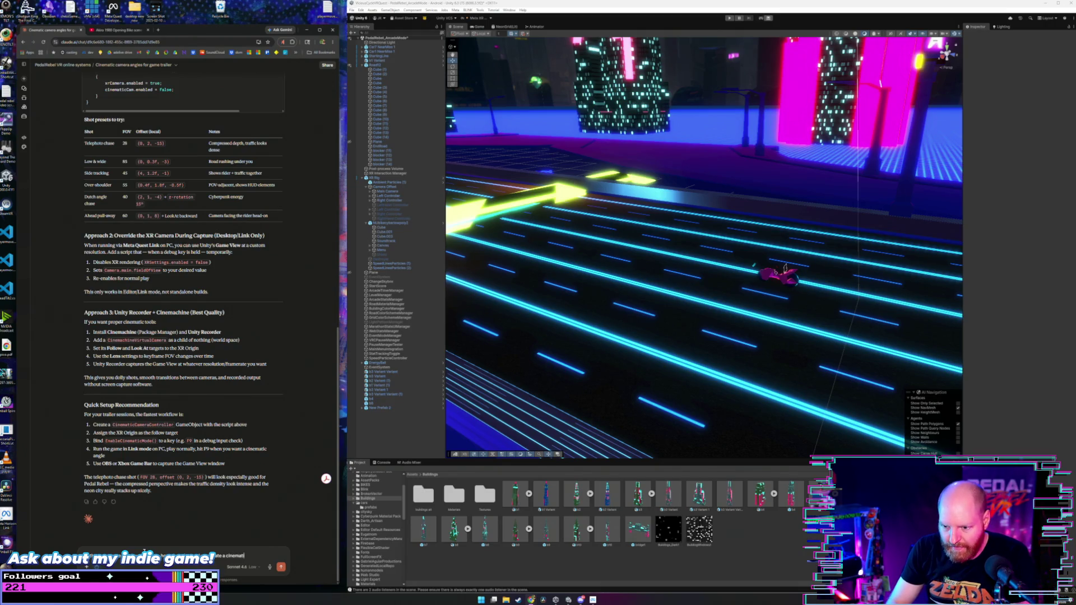
type(" camer")
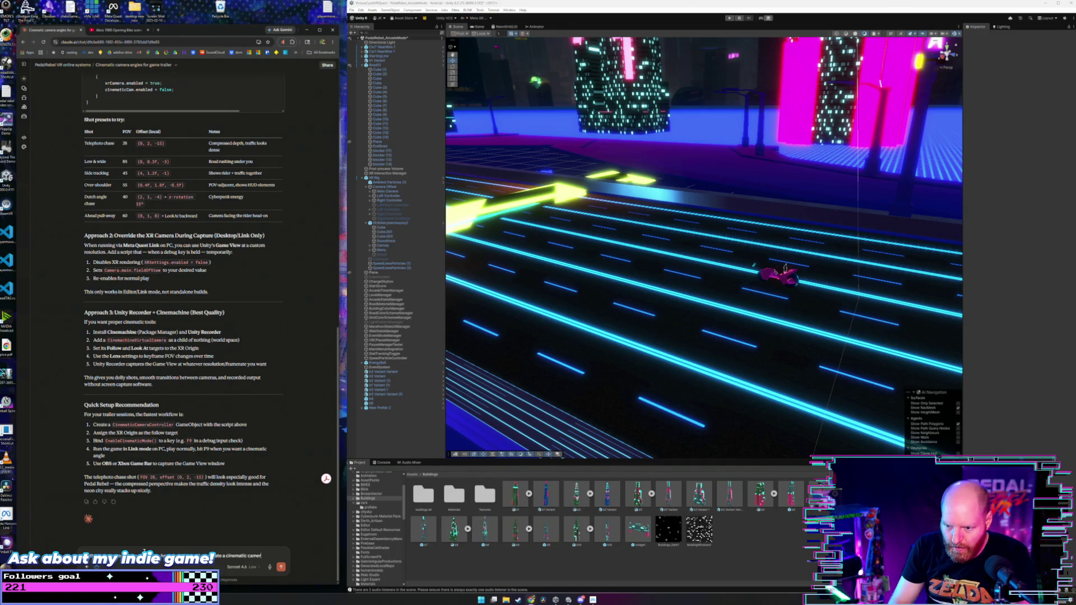
type("a and")
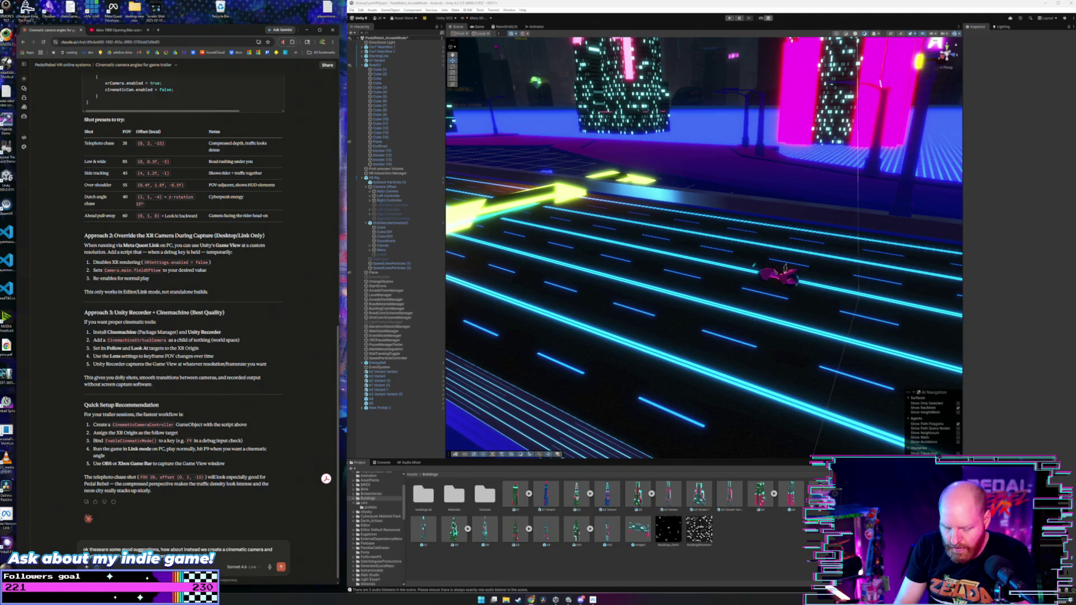
type("playmode")
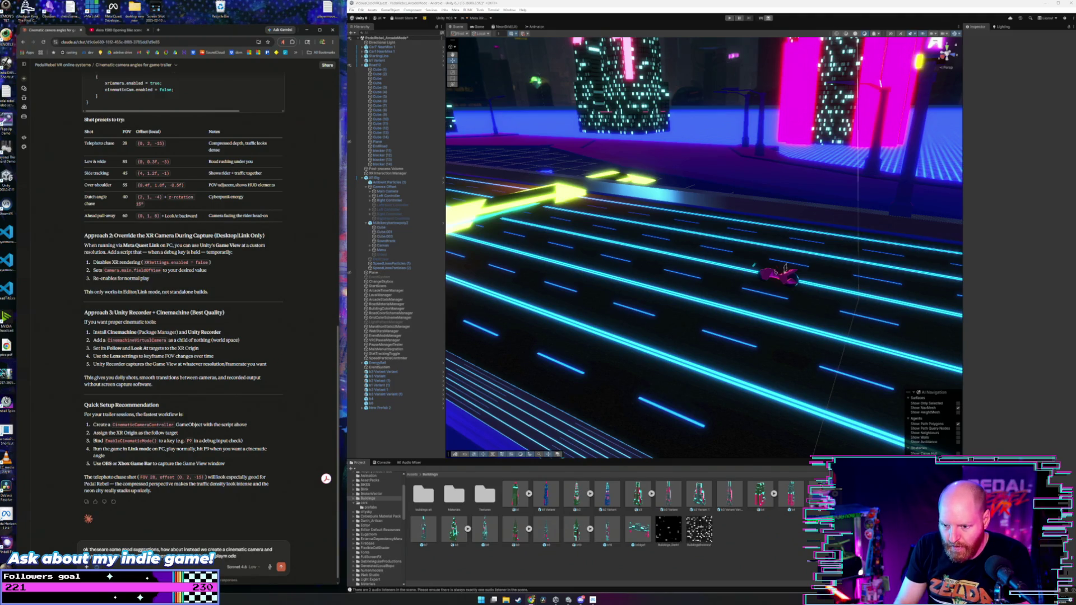
key("BackSpace")
key("BackSpace")
key("BackSpace")
type("e wil")
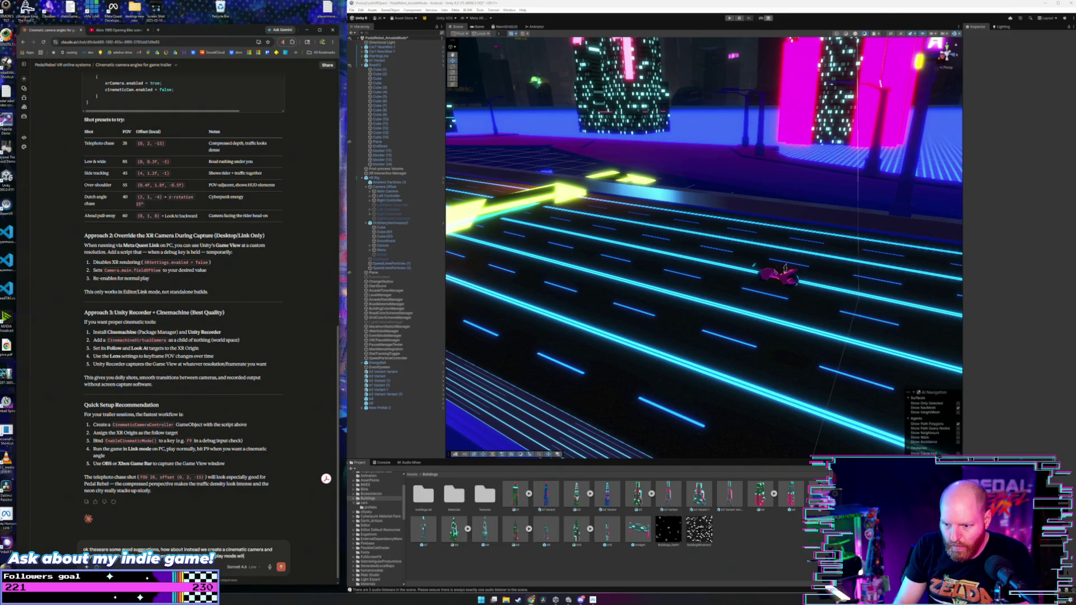
key("BackSpace")
type("thout a headset")
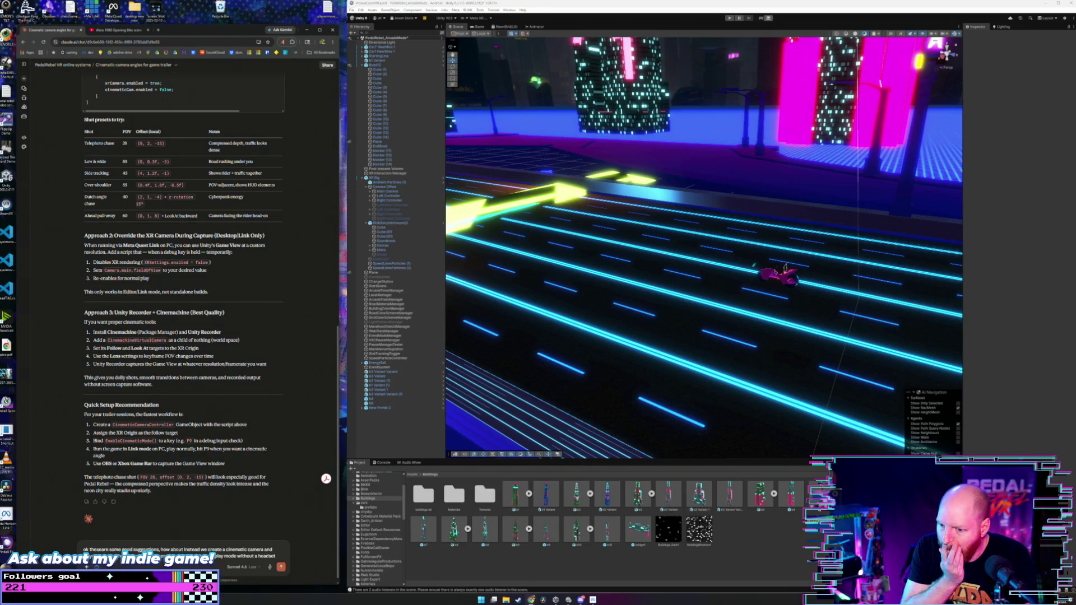
type("nected")
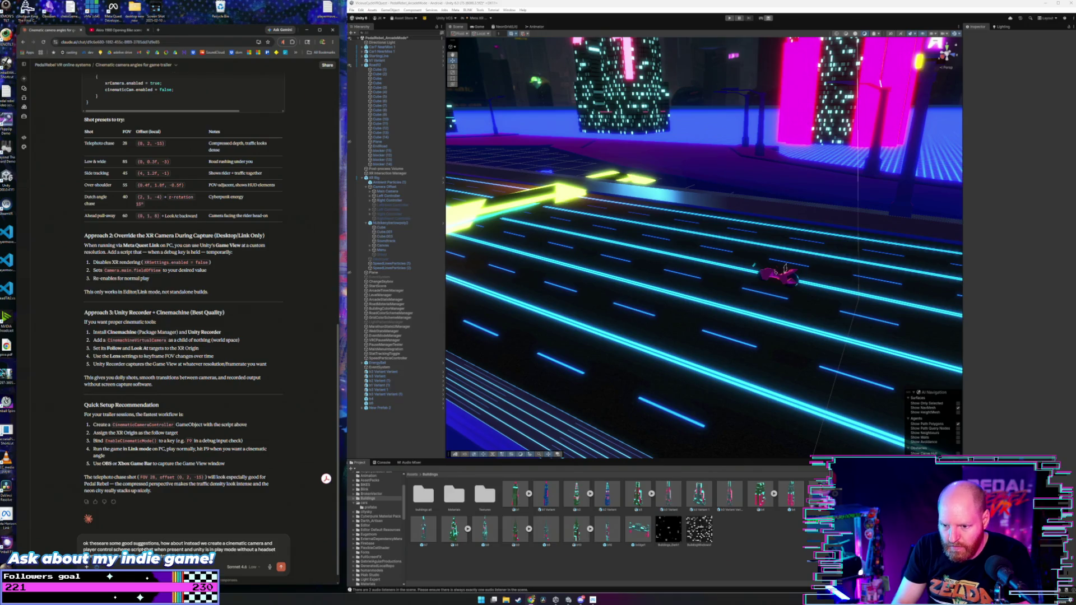
type("yer")
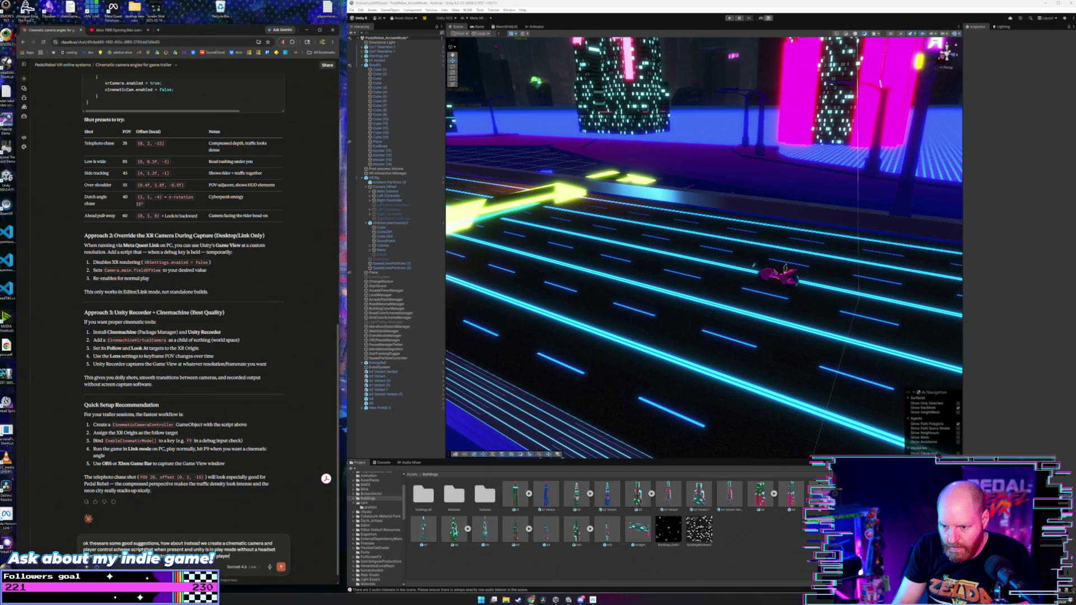
type("s stee")
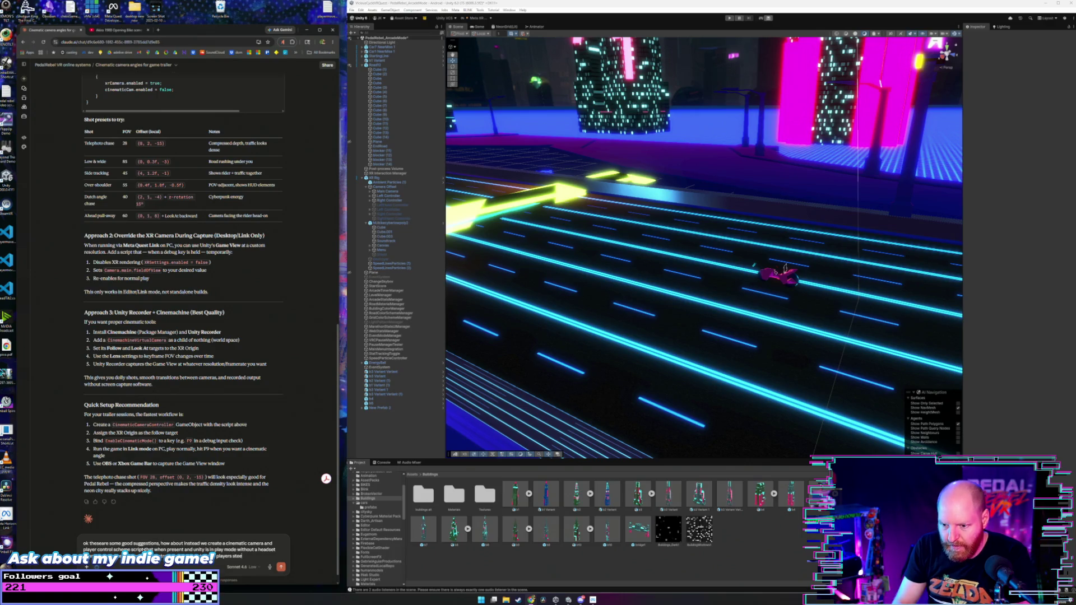
type(" anf")
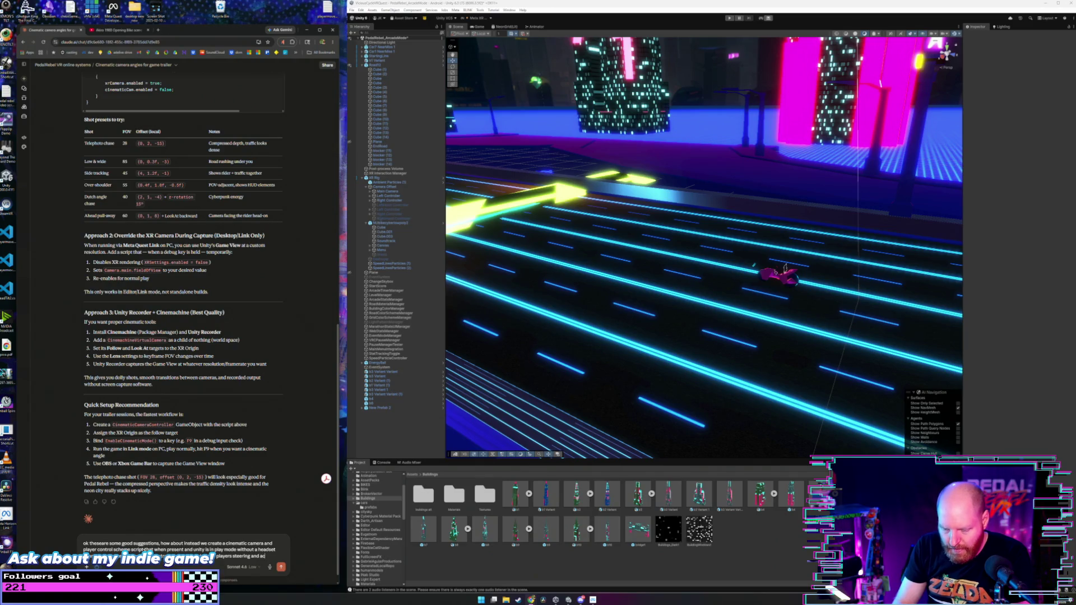
type("cel")
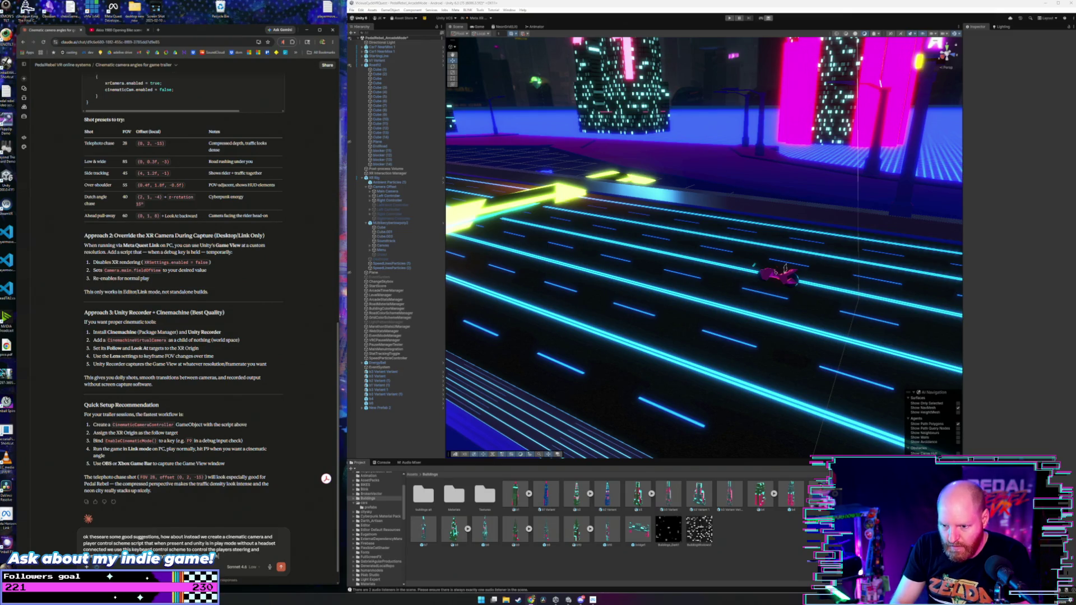
- Add keyboard control of steering, acceleration/deceleration, camera position and focal length to the draft
type("th the key")
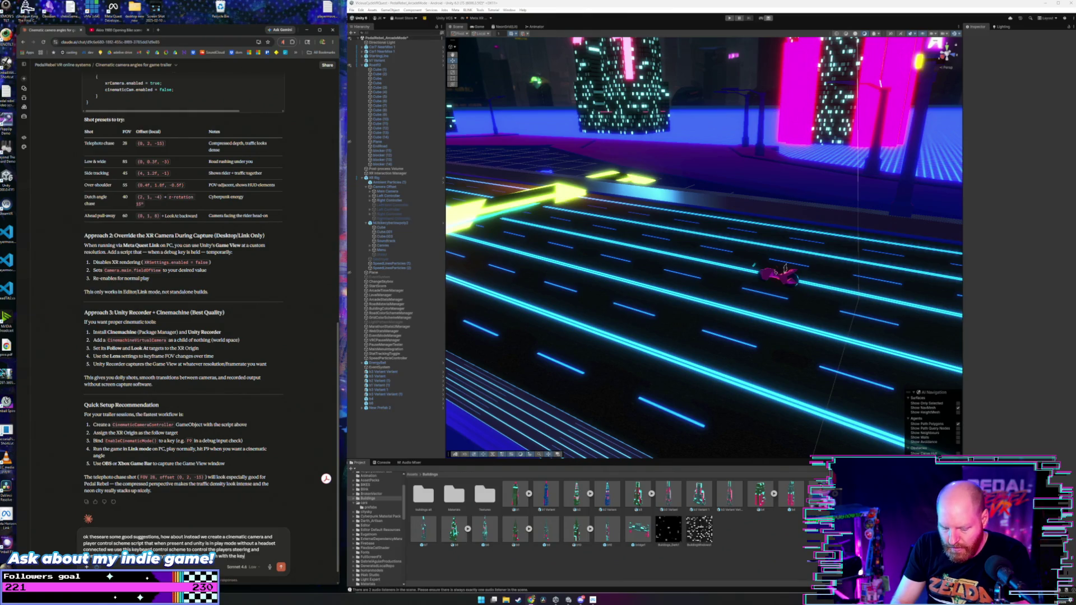
type("board.")
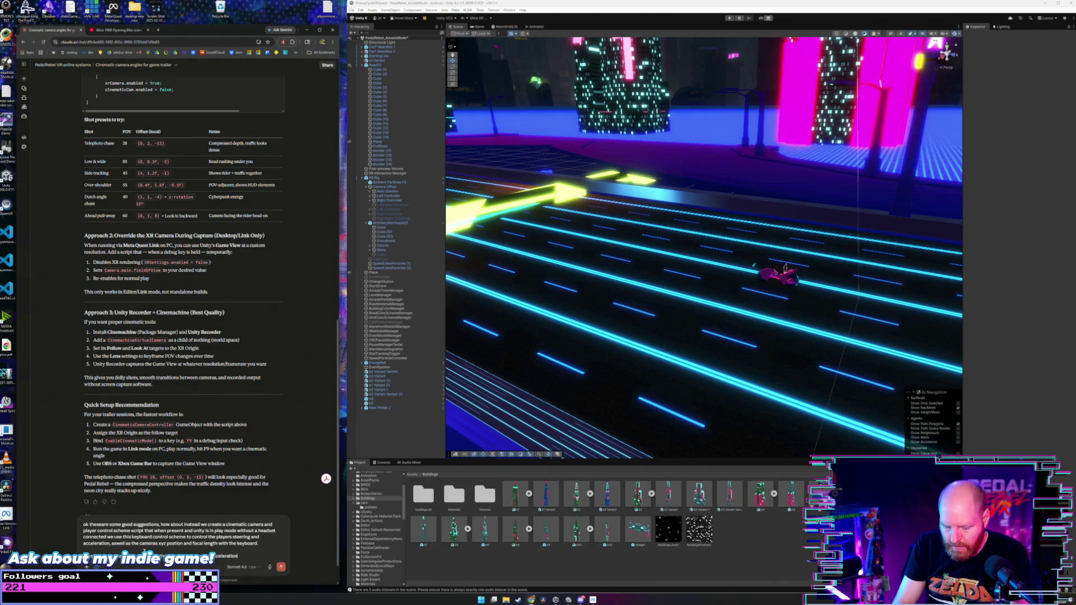
type("tion /")
key("Escape")
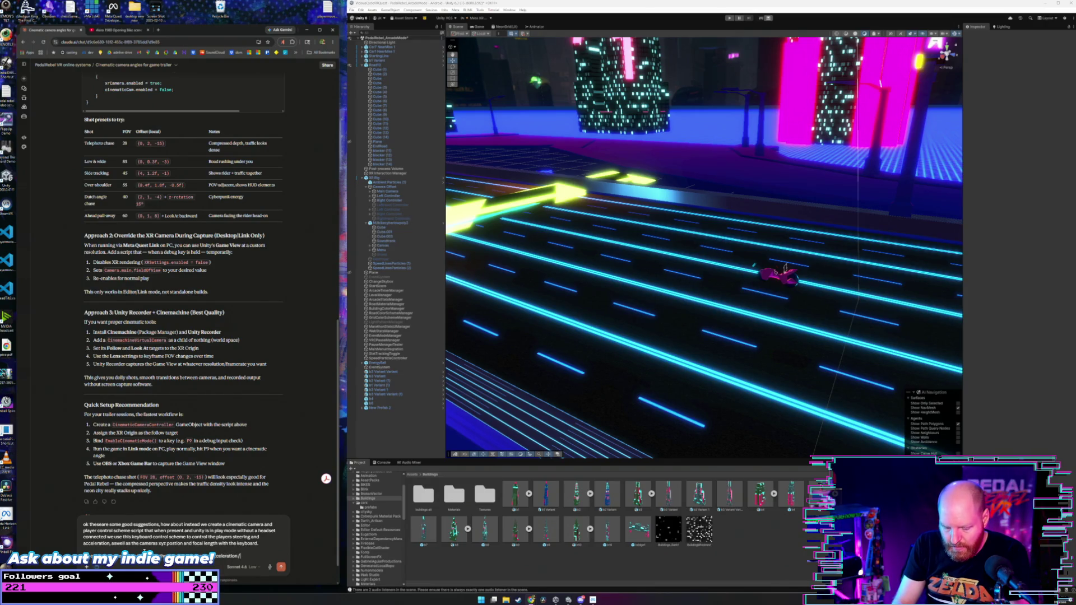
type("deceleration")
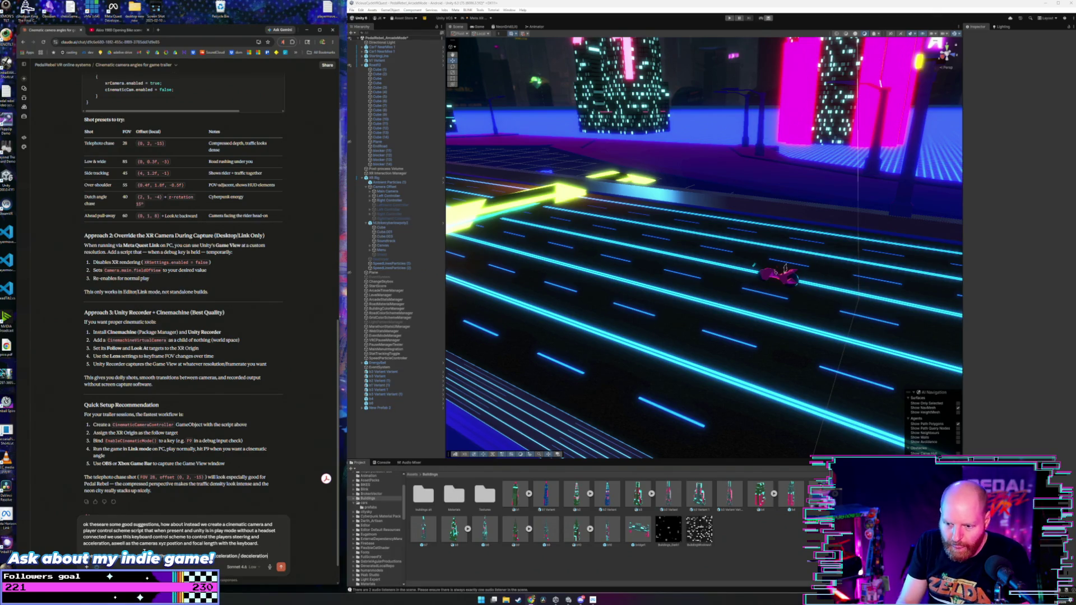
type(".")
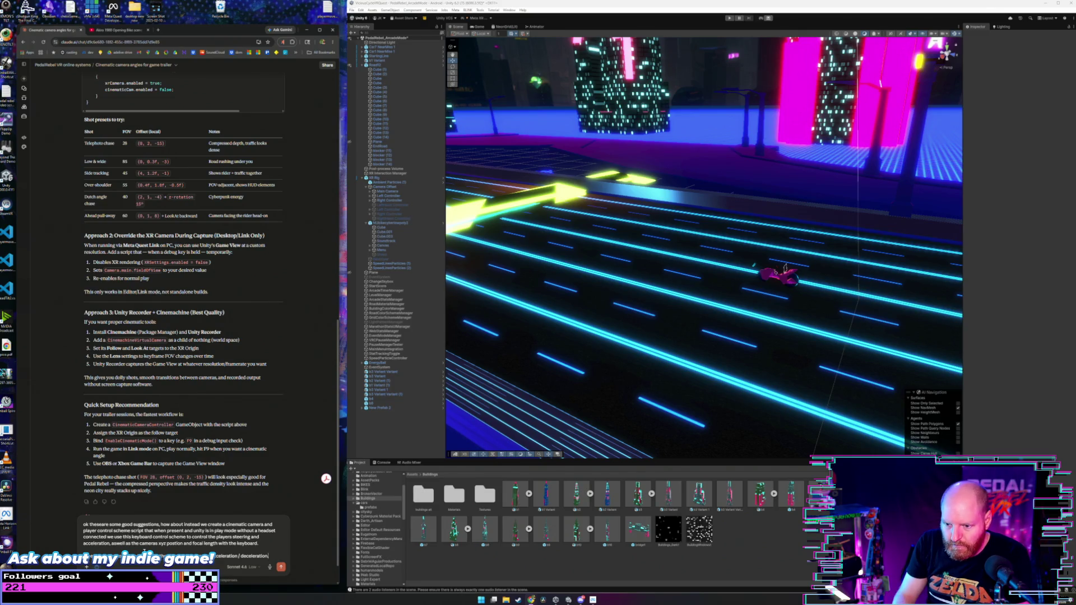
key("shift+Return")
key("shift+Return")
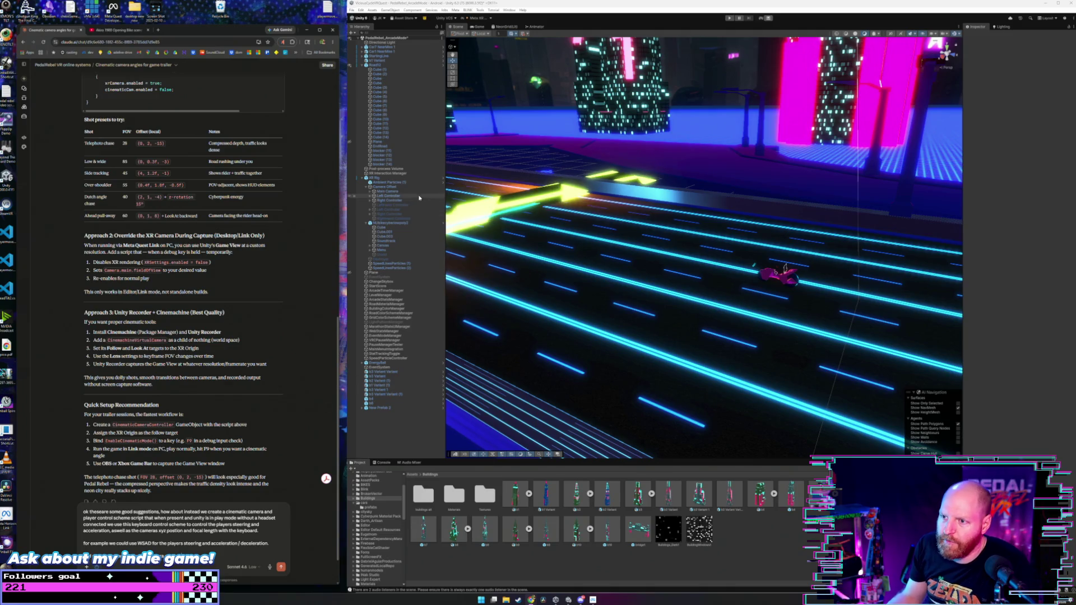
- Select and frame the Main Camera, viewing it from behind the bike
left_click(386, 191)
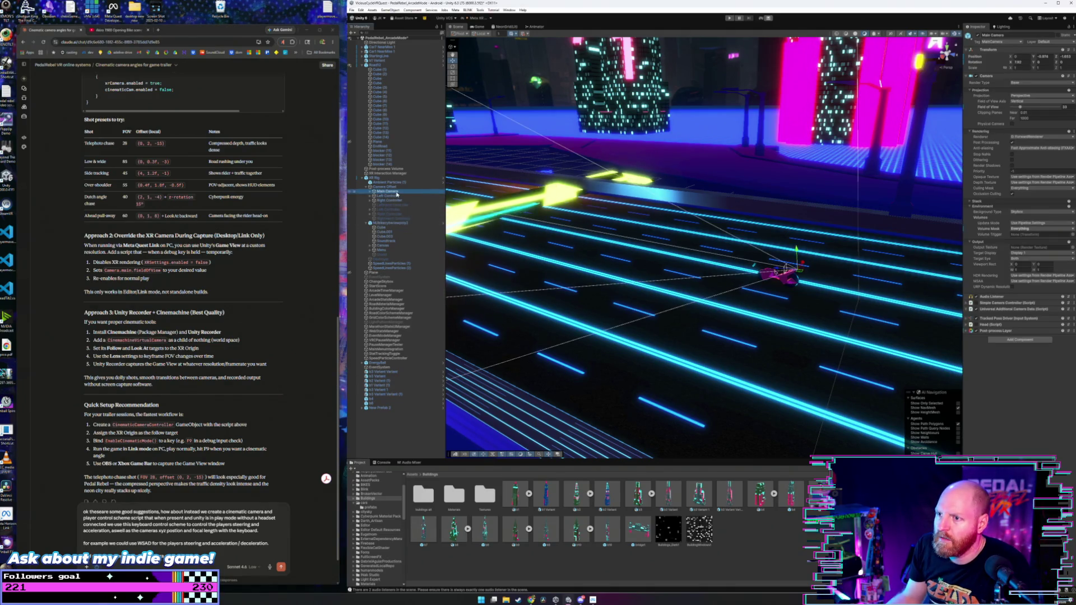
double_click(396, 192)
mouse_move(583, 197)
left_mouse_down()
mouse_move(618, 194)
mouse_move(678, 291)
mouse_move(720, 288)
mouse_move(666, 292)
left_mouse_up()
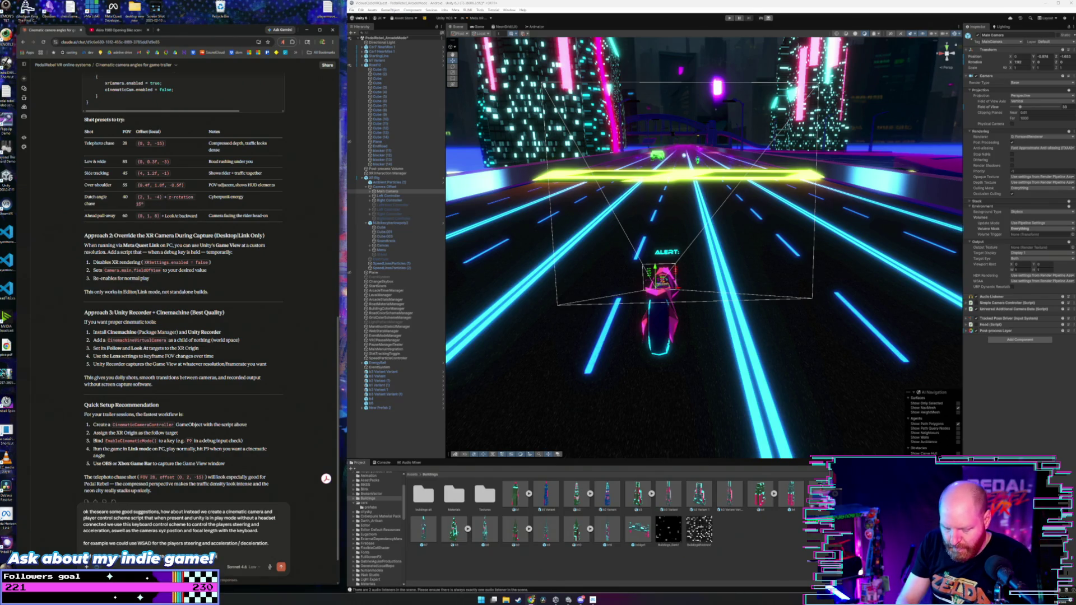
- Mention the right arrow keys in the draft, then pick the camera's Position field
type("nd right arrow")
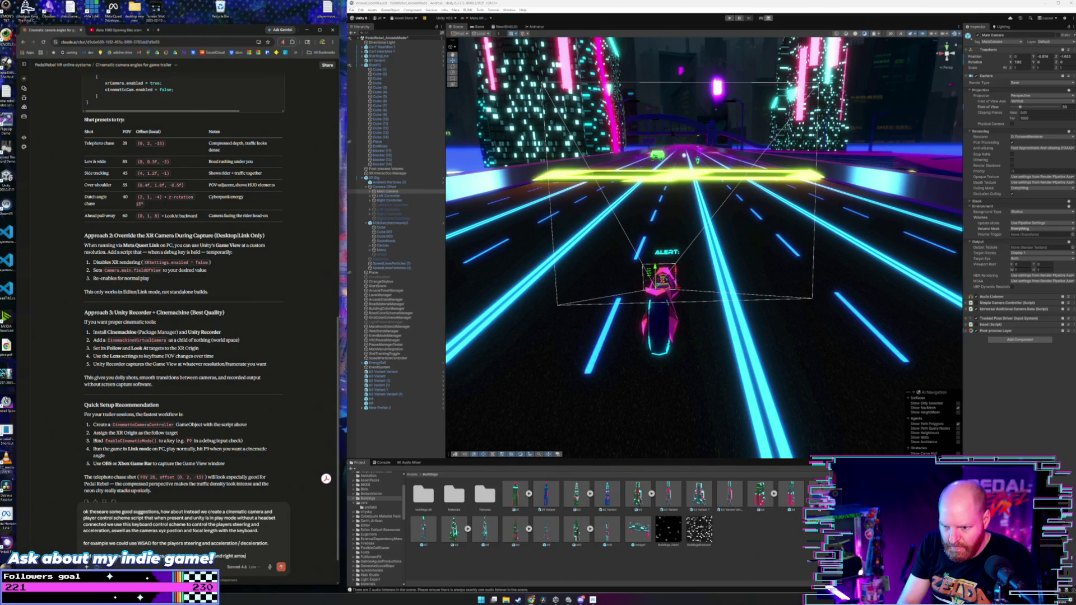
key("BackSpace")
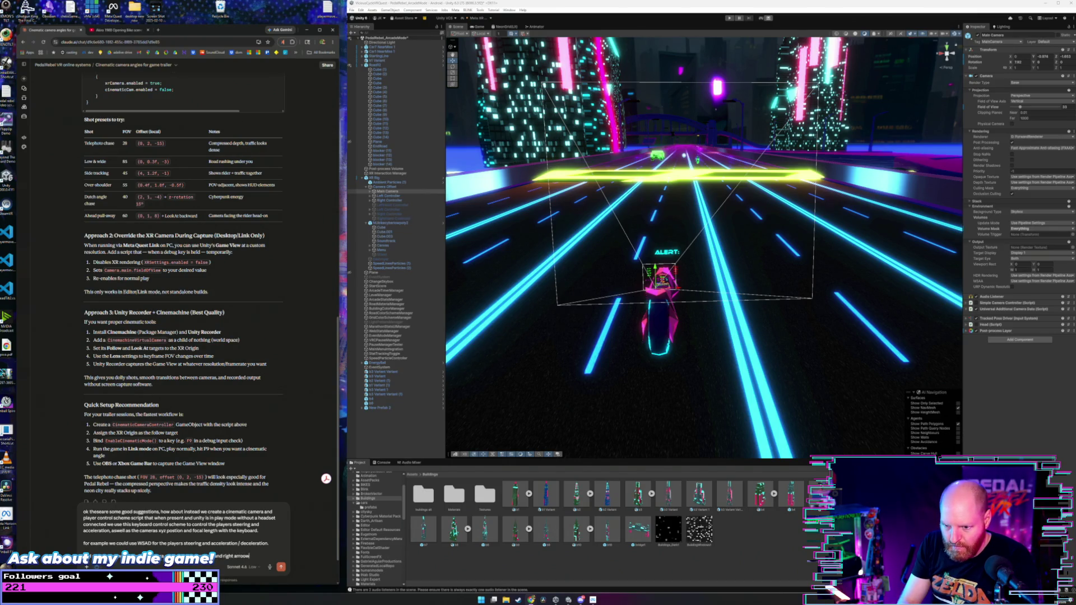
type("o")
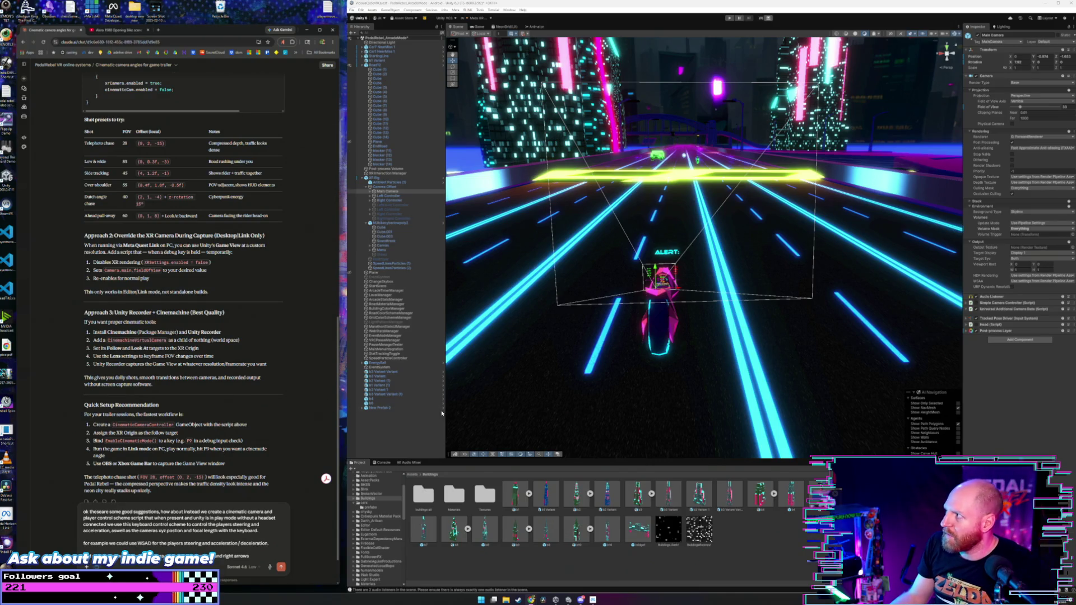
left_click(1035, 57)
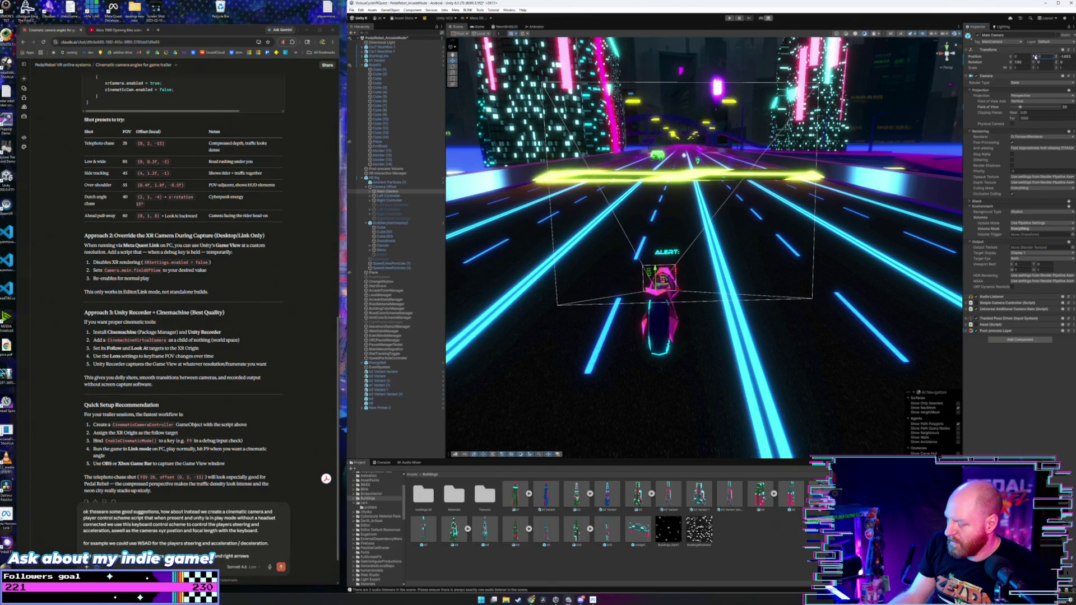
- Drag the Main Camera's Position Y upward to raise its view height
left_click_drag(1035, 56, 1048, 60)
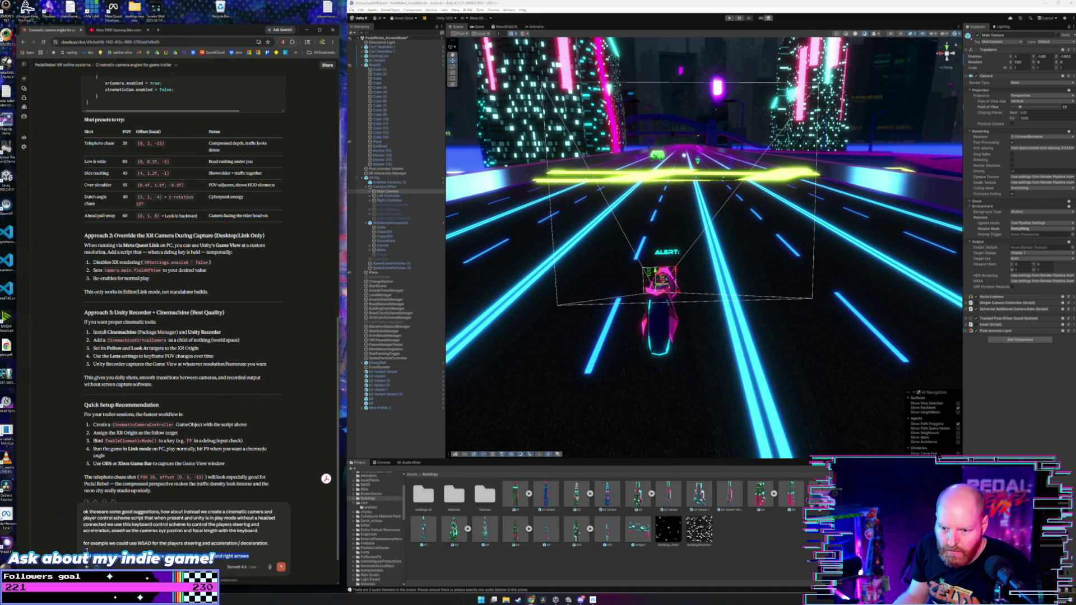
- Add camera controls to the draft: WASD for X/Y, Q/E for Z, R/F for field of view
scroll(87, 551, "up", 1)
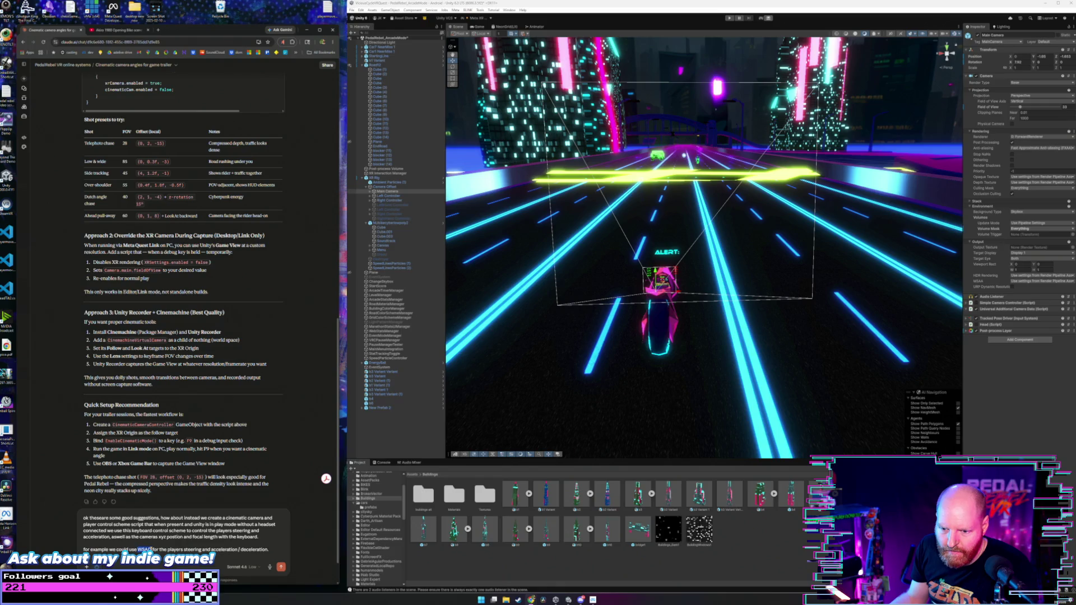
type("rrow")
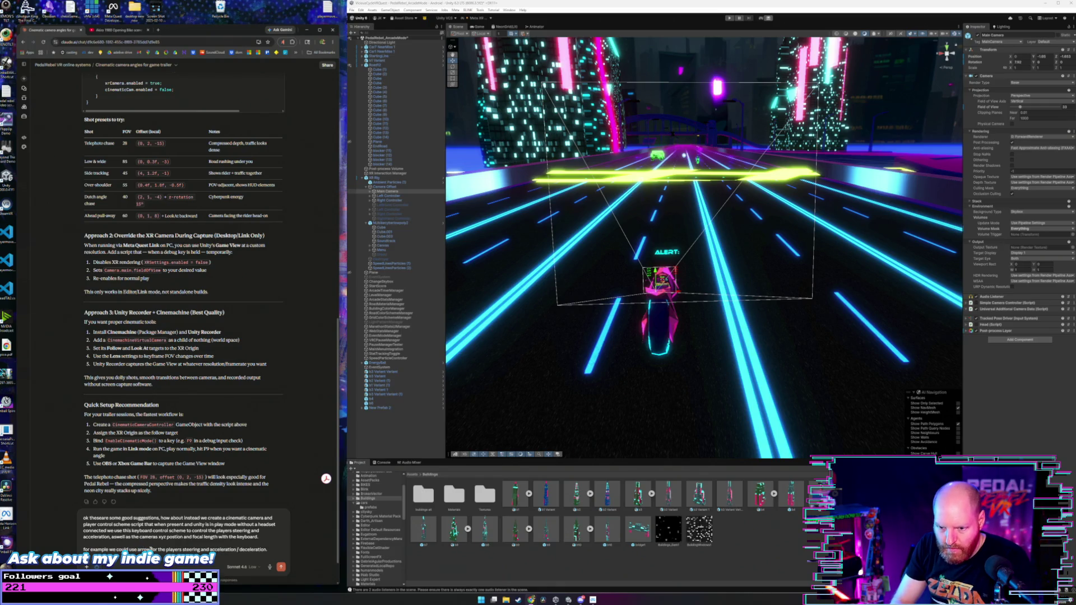
type("s")
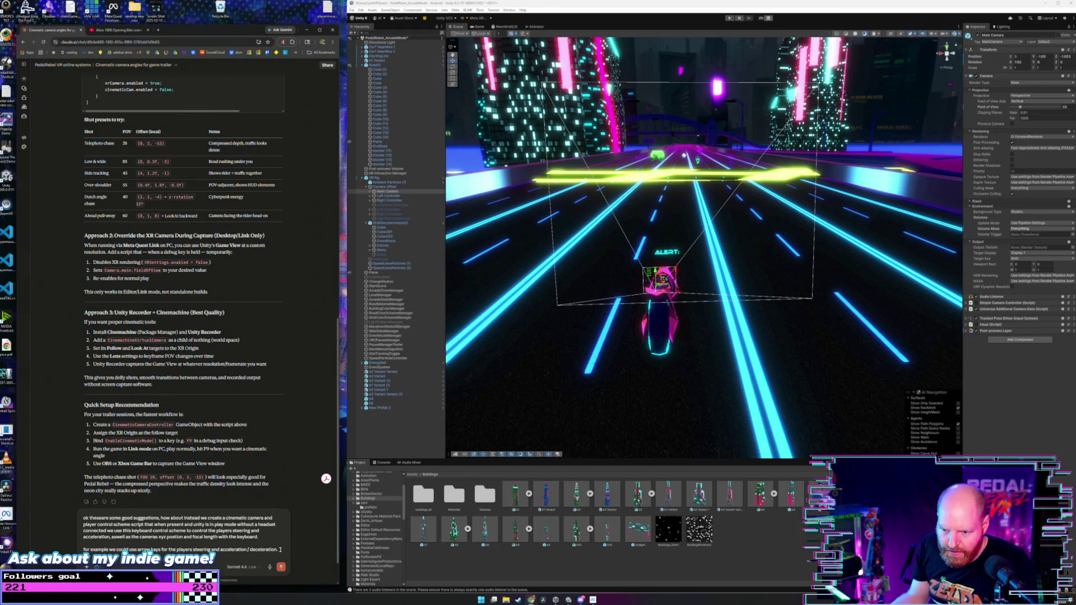
key("shift+Return")
key("shift+Return")
type("ar")
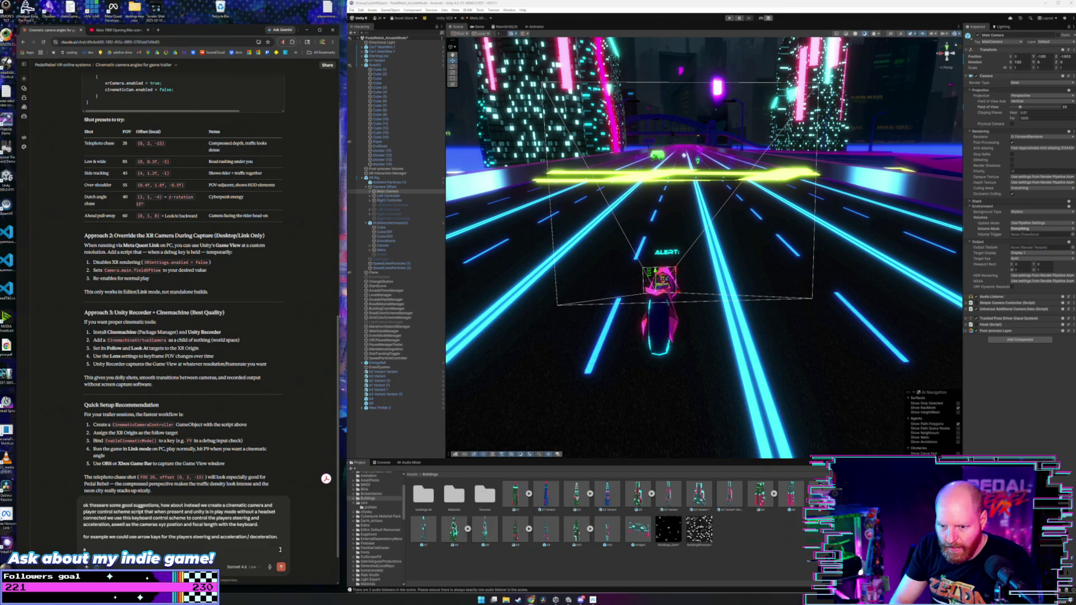
type(" use")
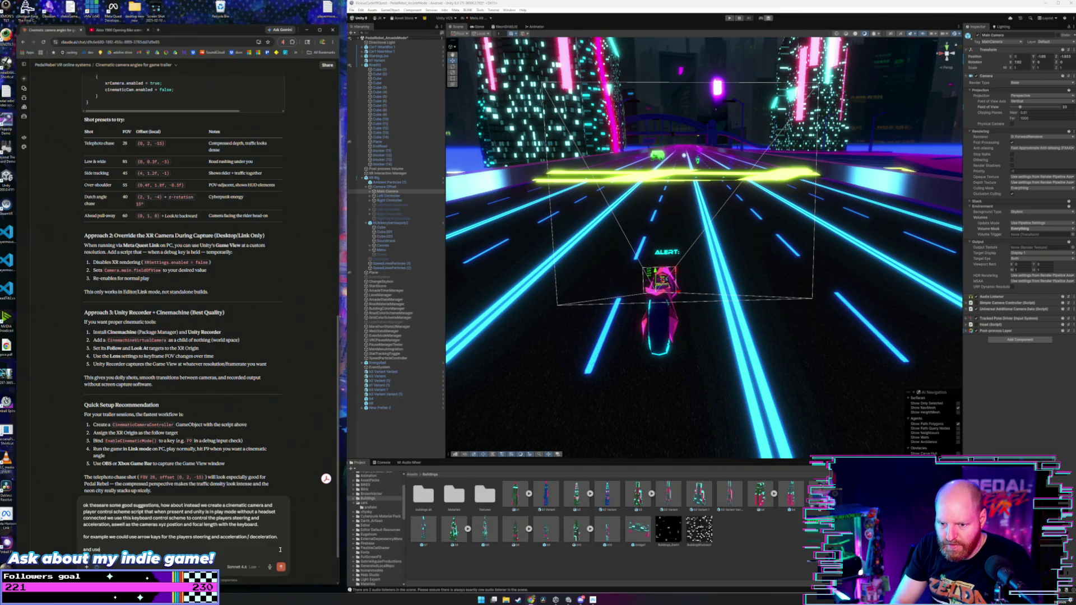
type(" WSAD for the X")
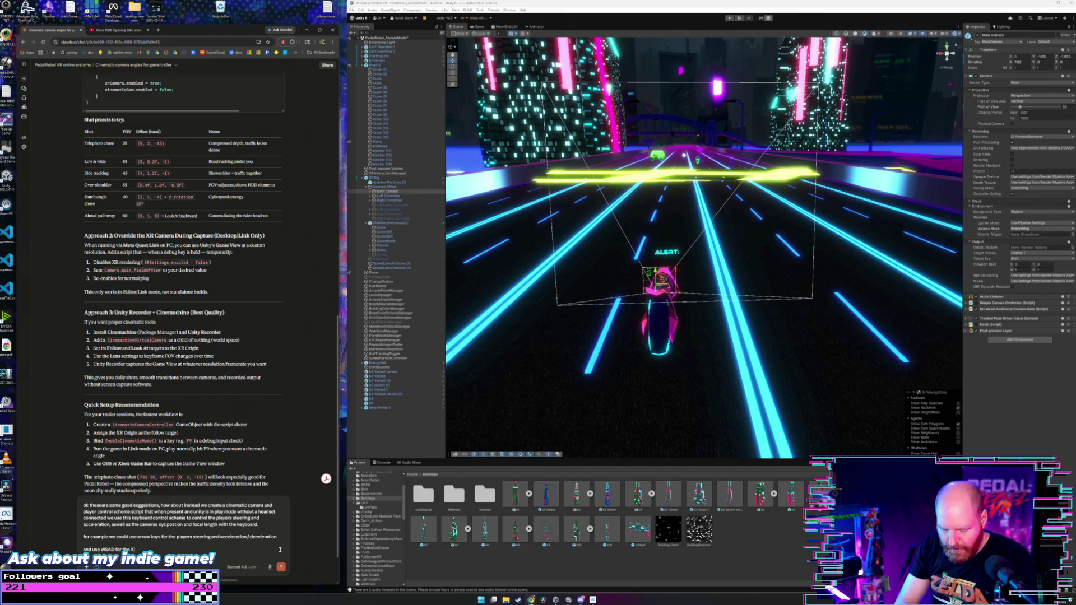
type(" and Y a")
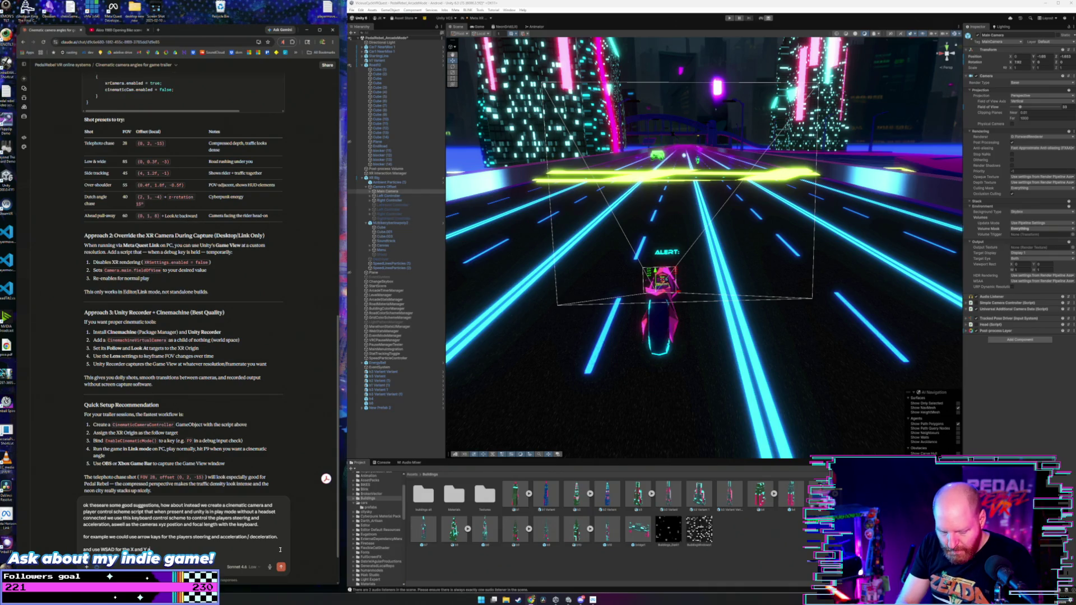
type("xis of the")
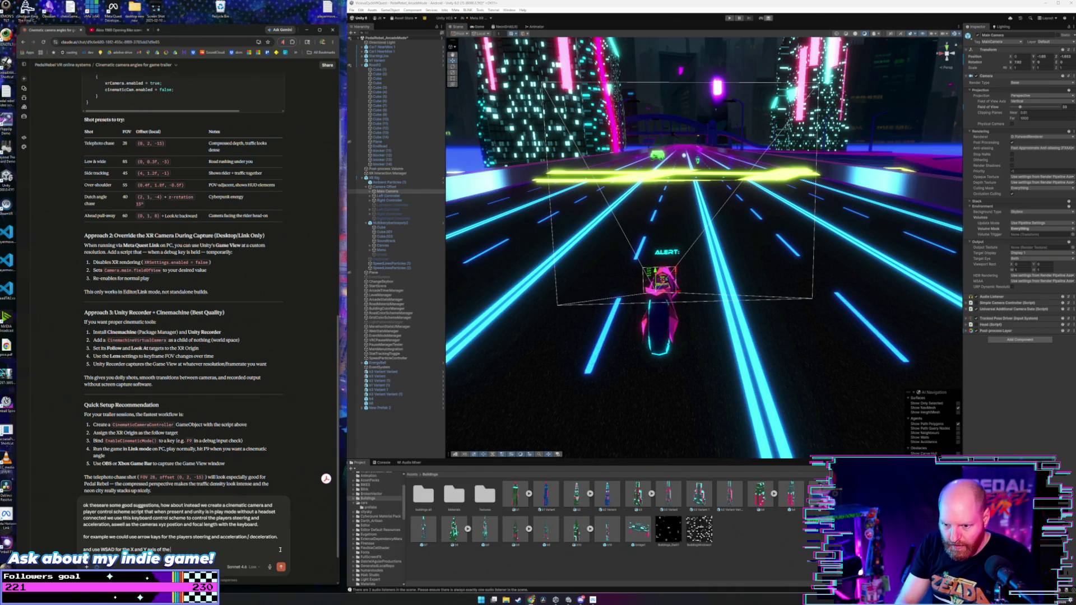
type(" camera")
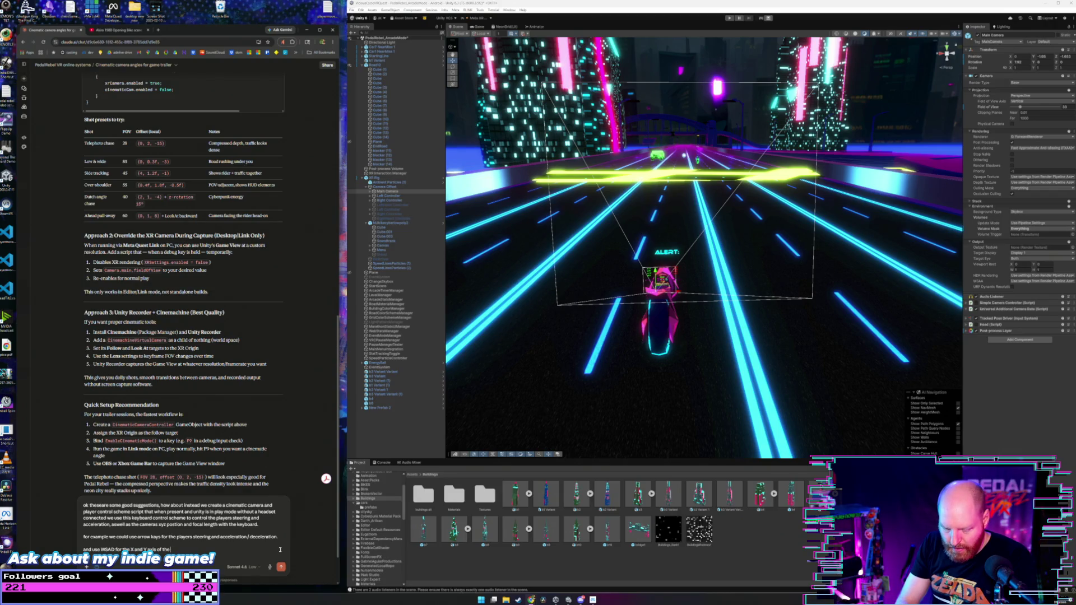
type(" trans")
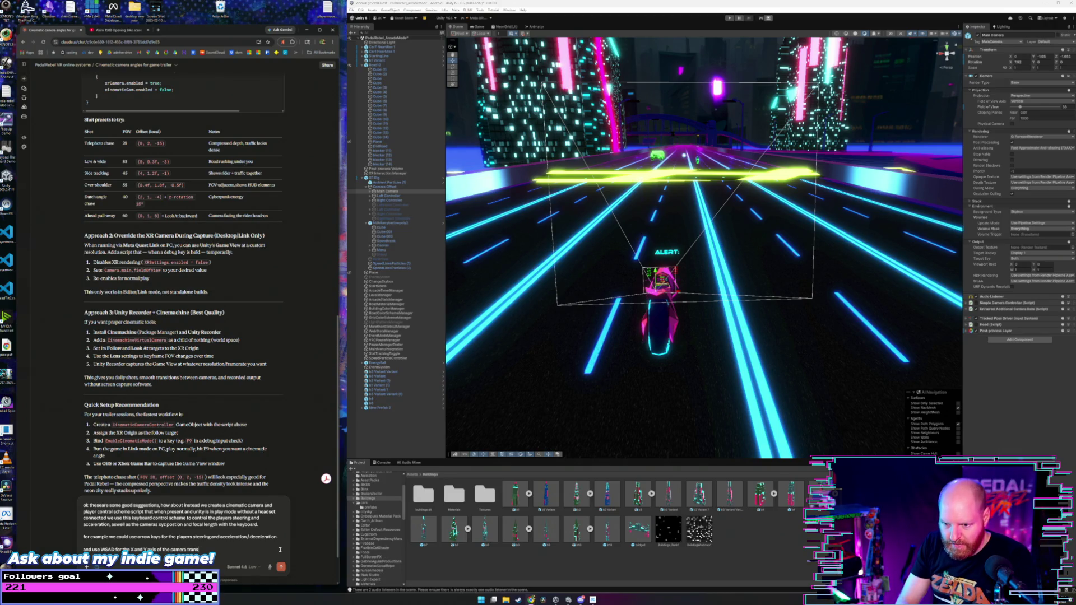
type("port plion and Q")
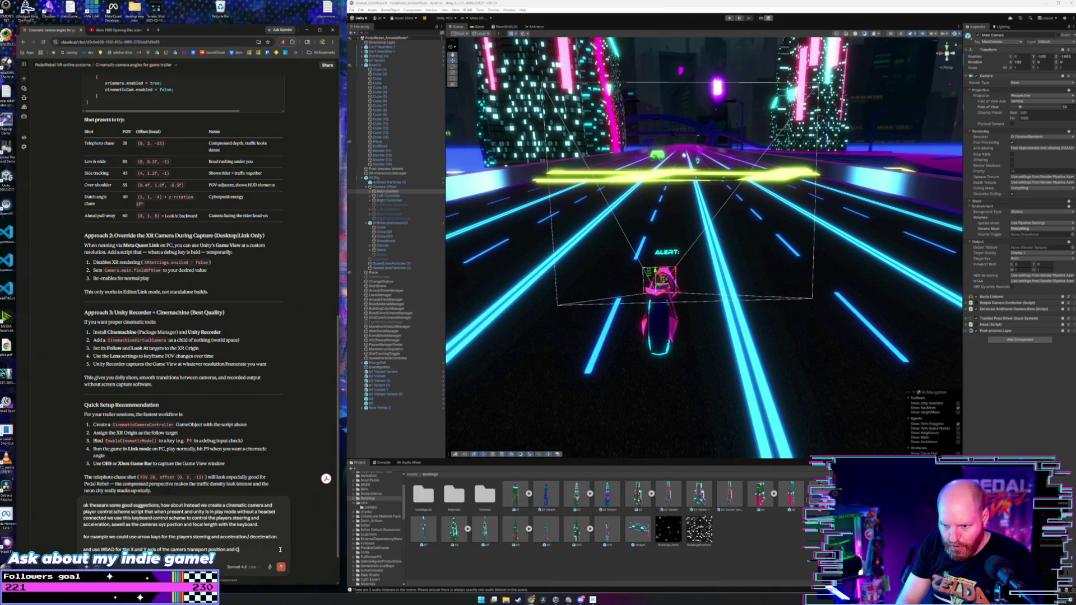
type(" and E for")
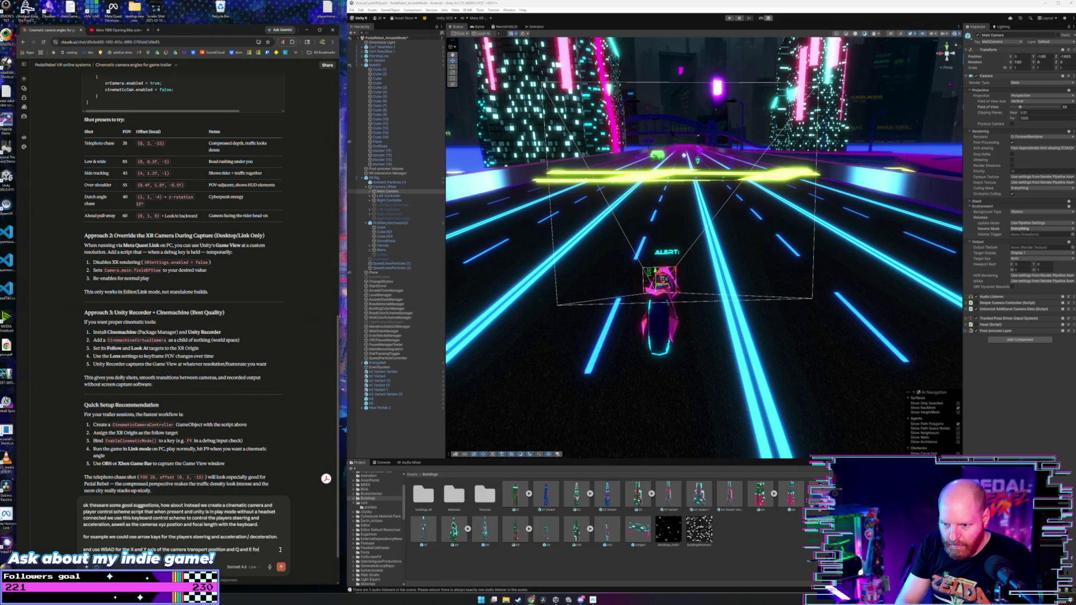
type(" the cameras Z")
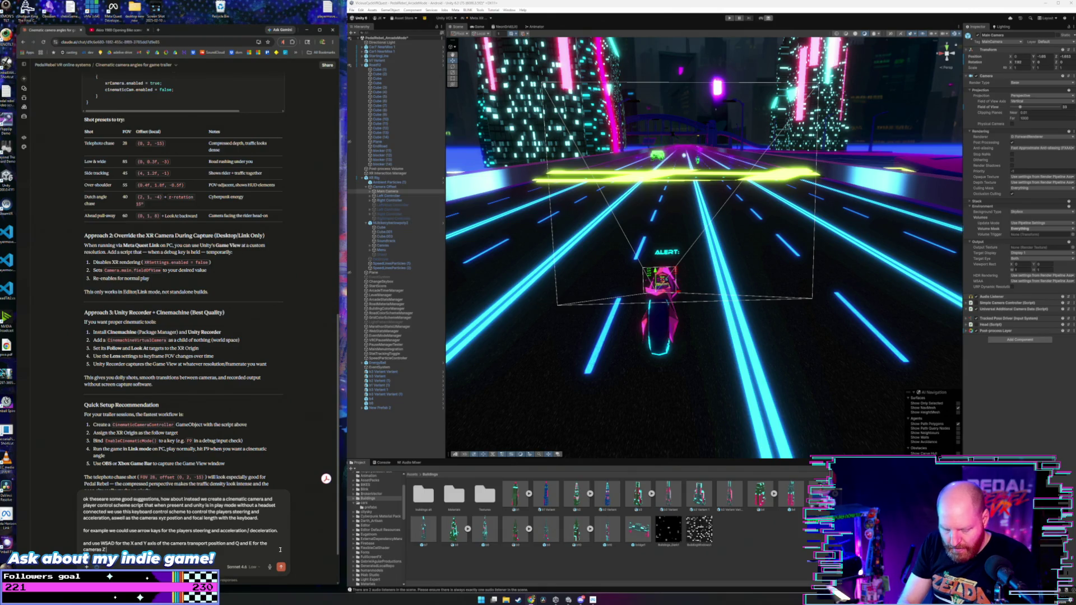
type(" trans")
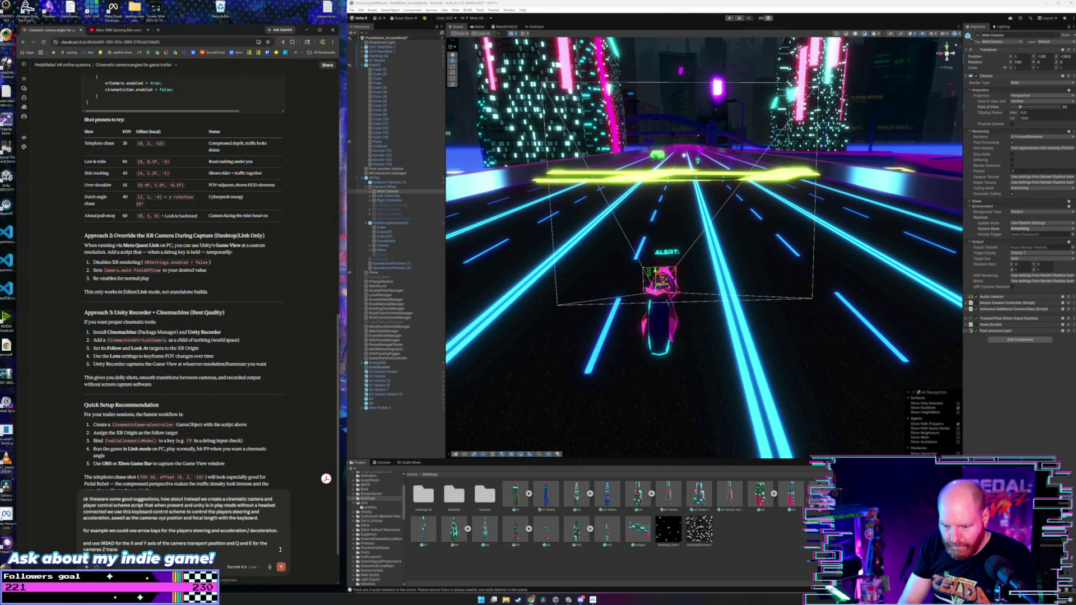
type("form position")
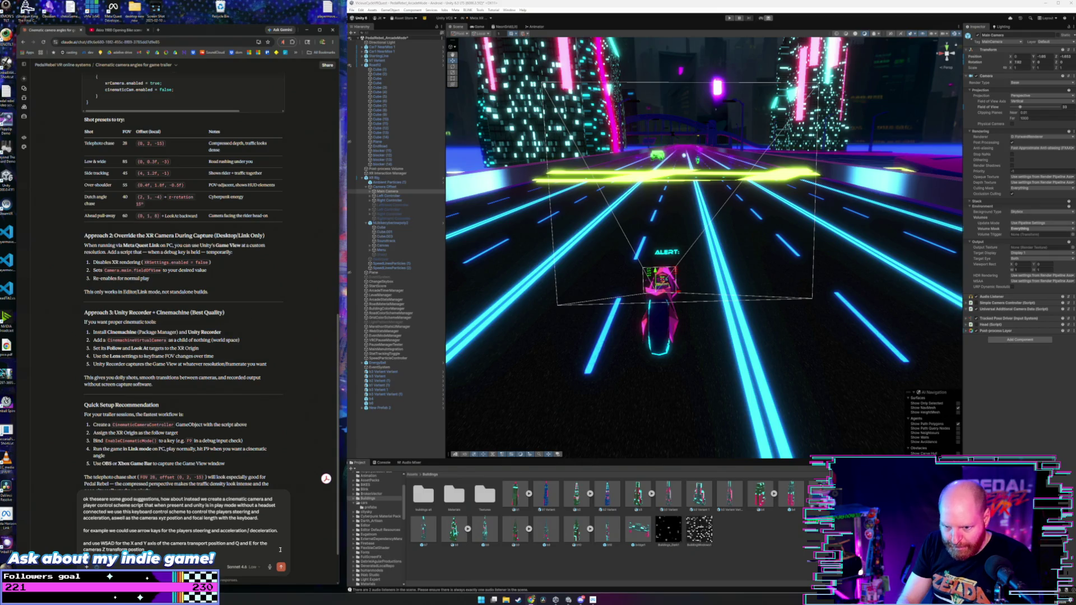
type("a")
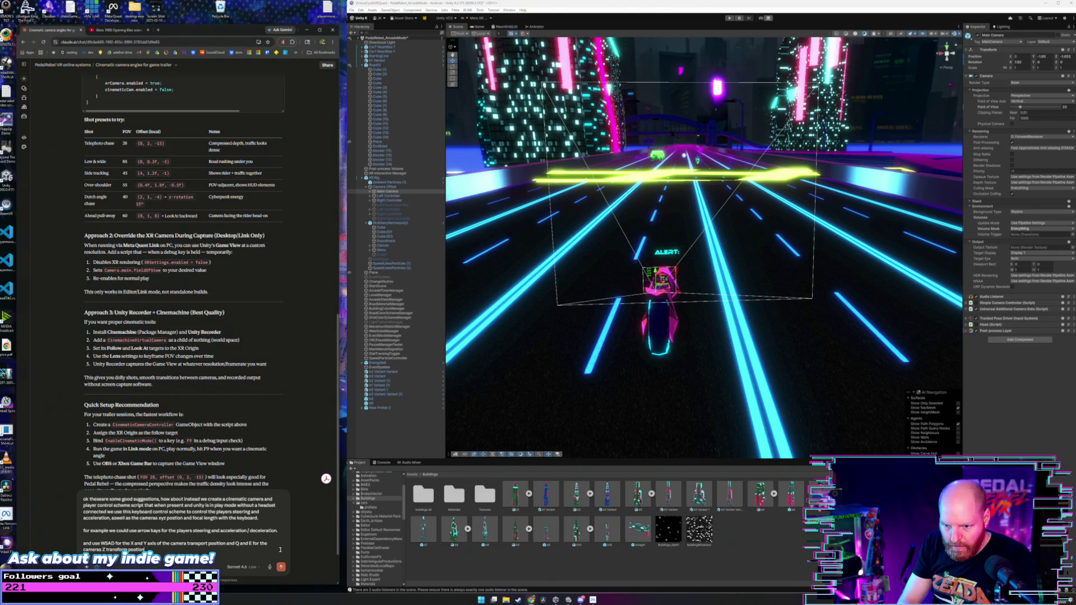
key("BackSpace")
key("BackSpace")
key("BackSpace")
key("shift+Return")
type("R and F")
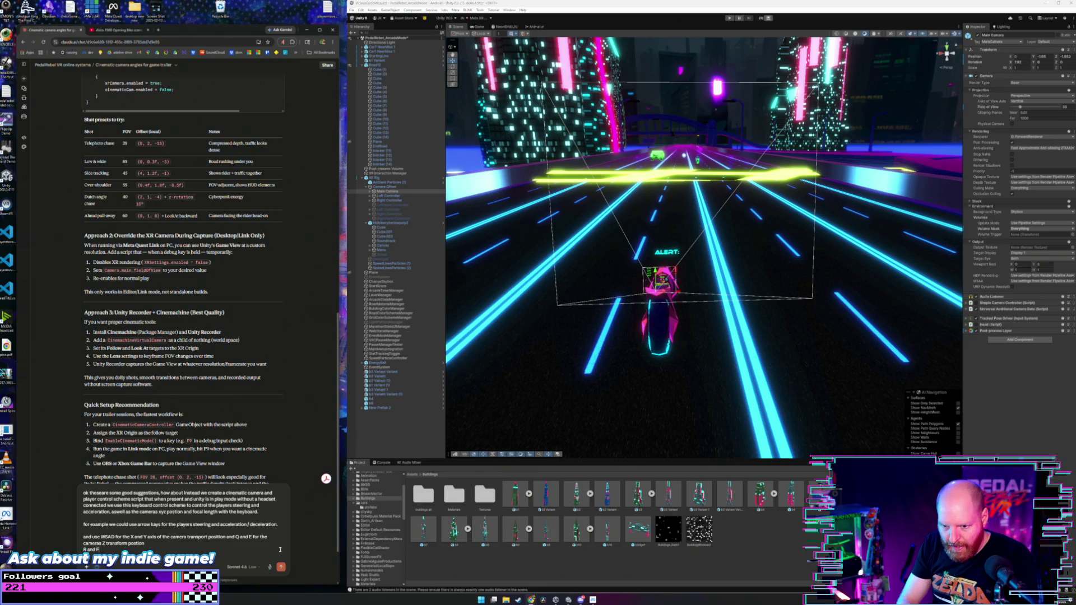
type(" for the")
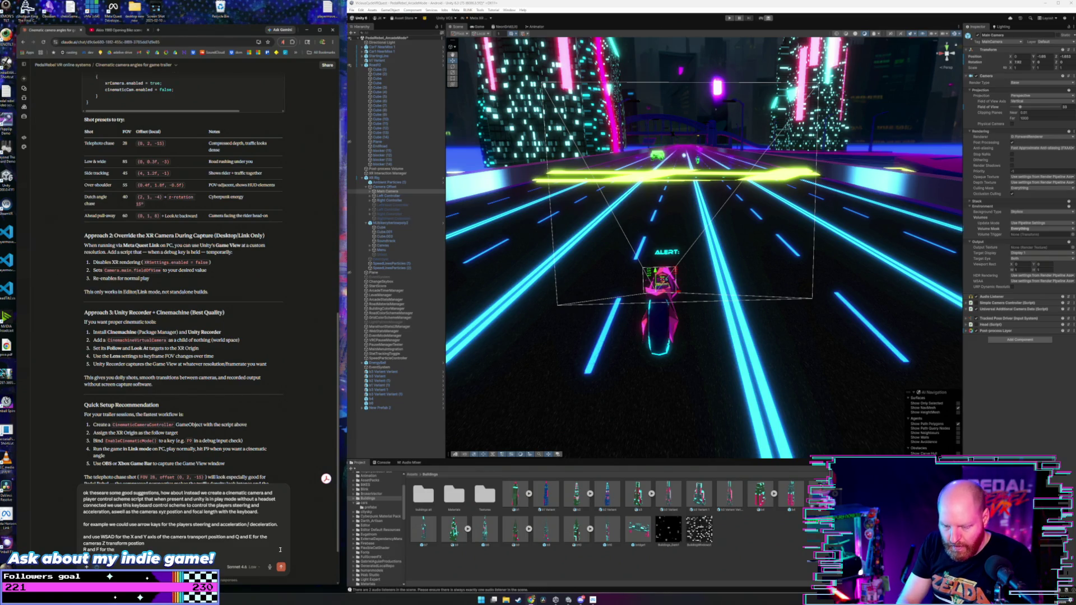
type(" cameras")
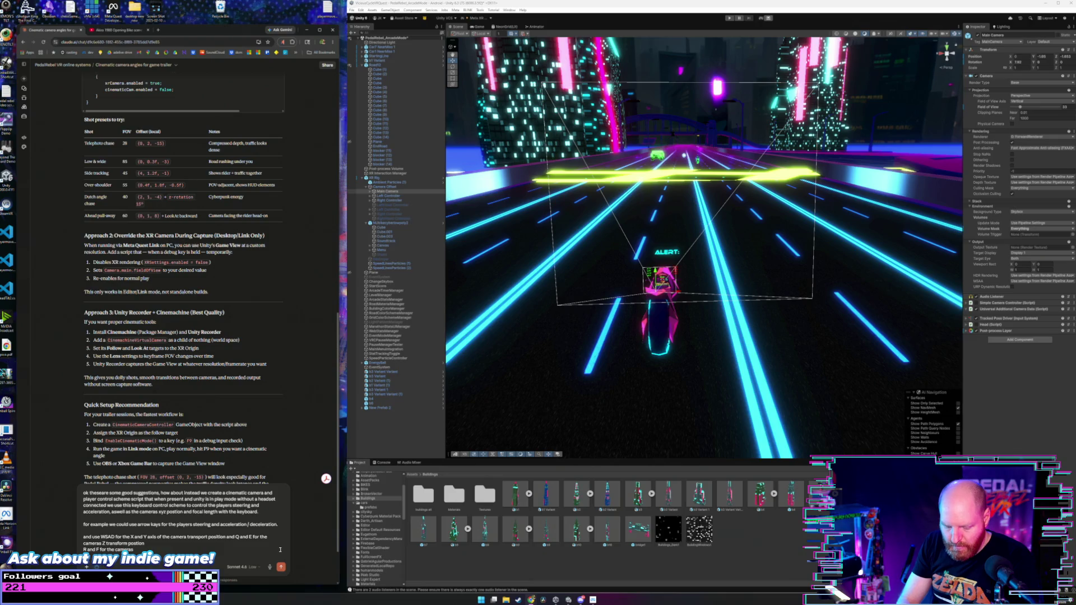
type(" f")
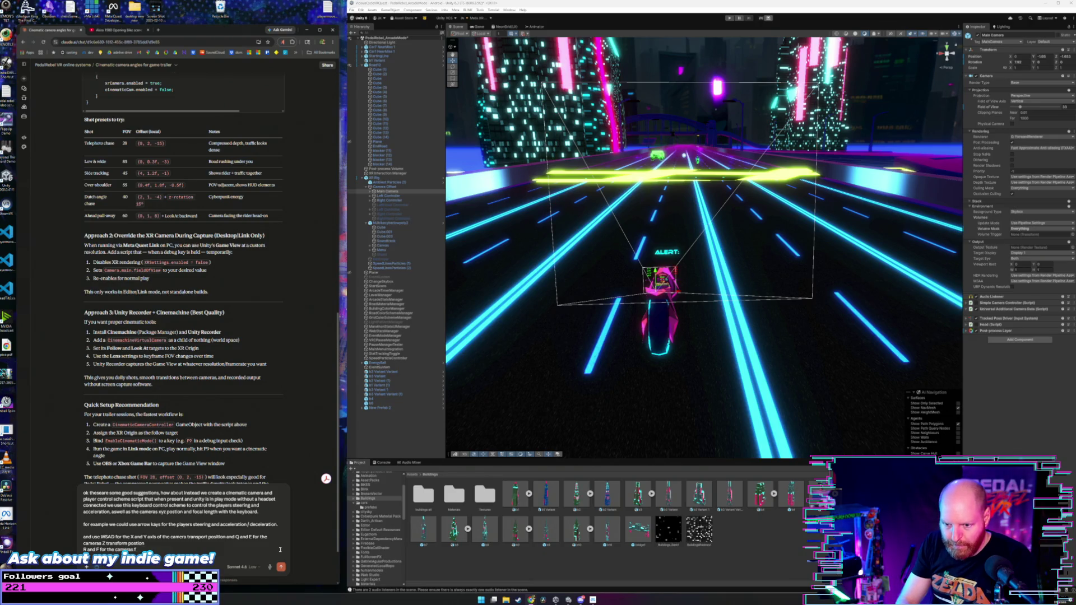
type("ield of view")
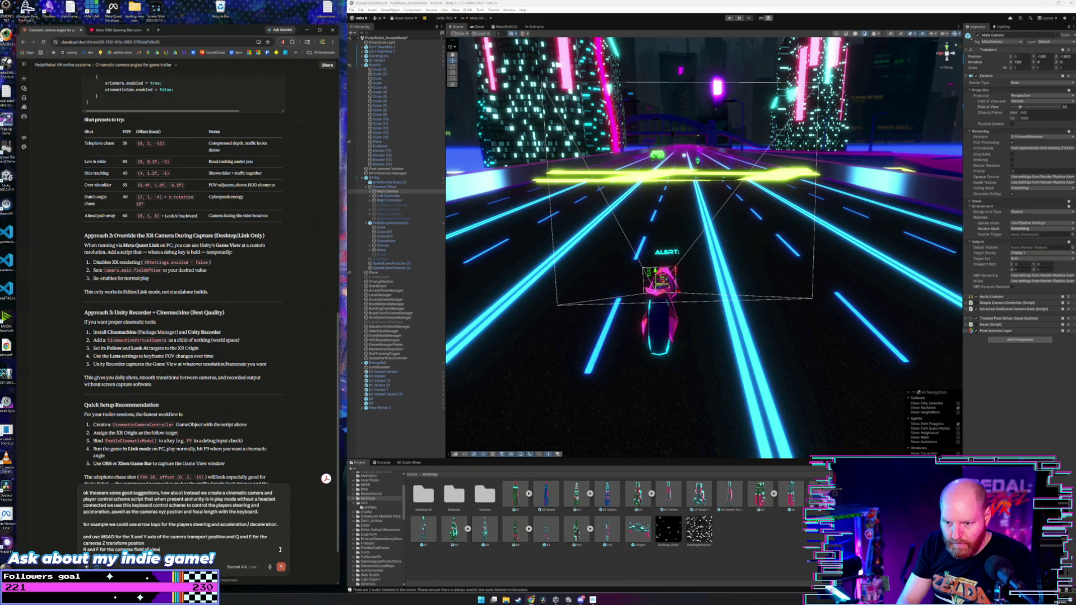
- Explain the goal: play in editor play mode without the headset to capture cinematic shots
key("shift+Return")
key("shift+Return")
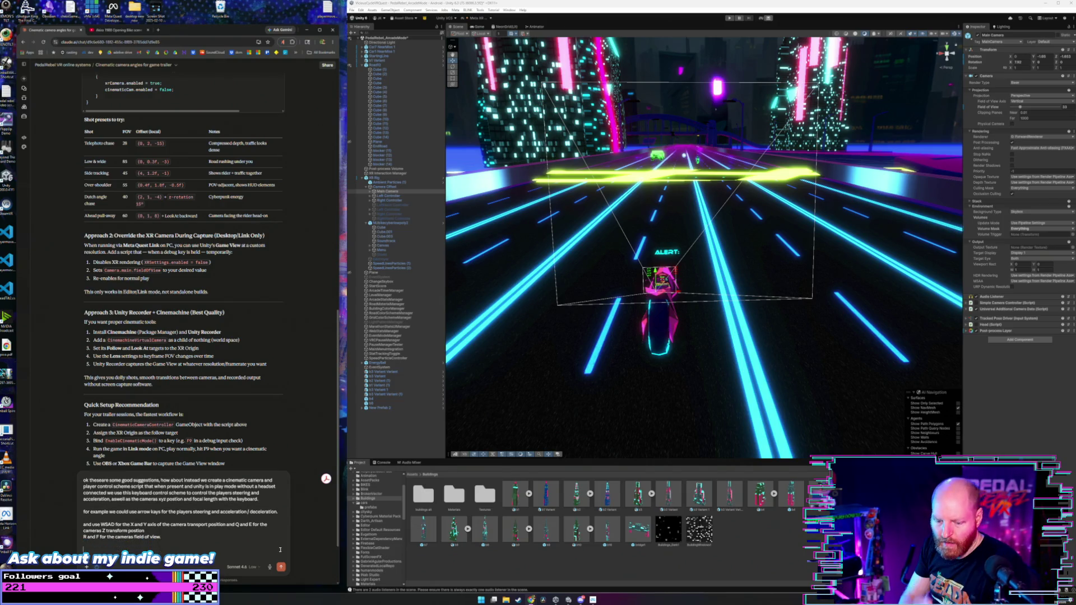
type("this way i can play the")
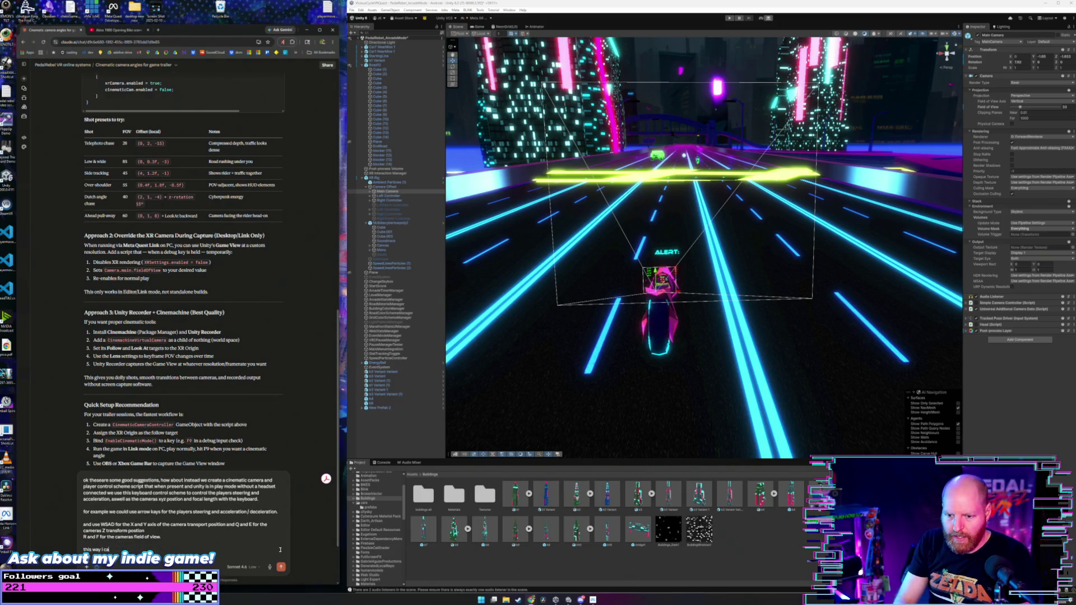
type("ame in")
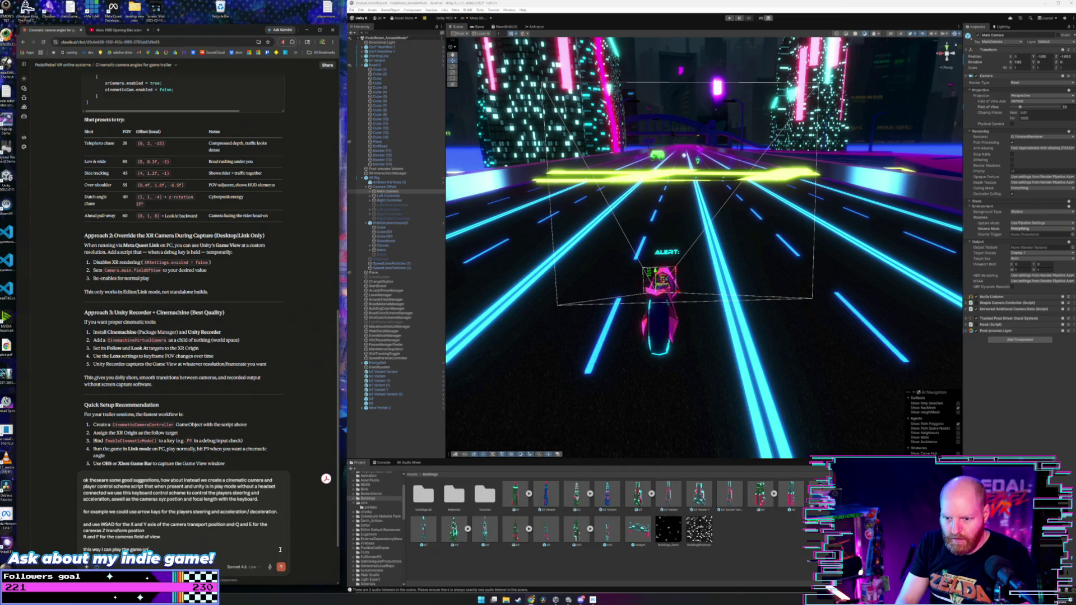
type(" my monitor")
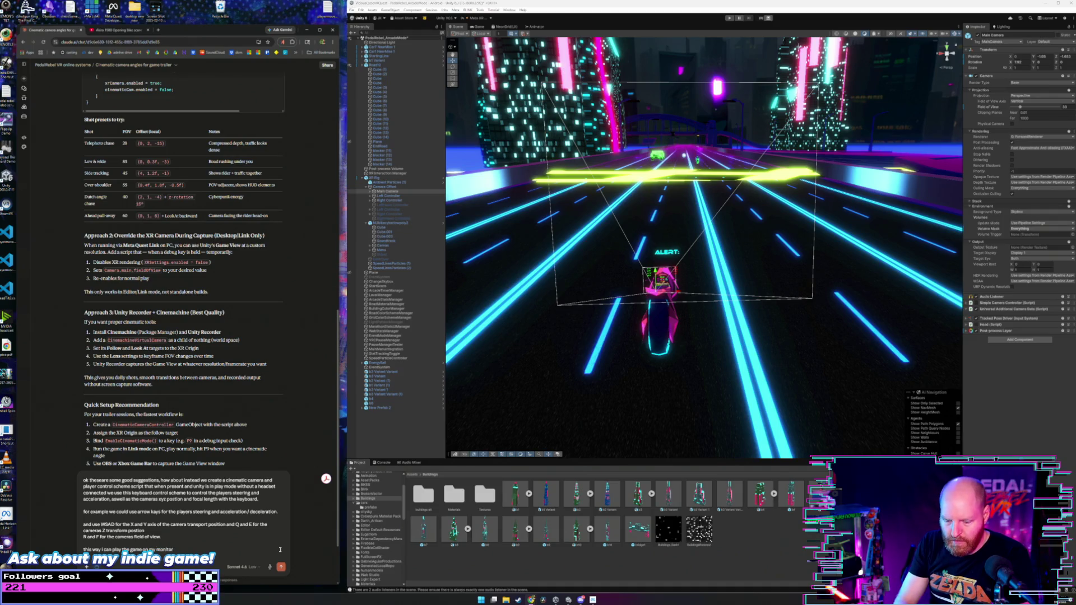
type(" in play mo")
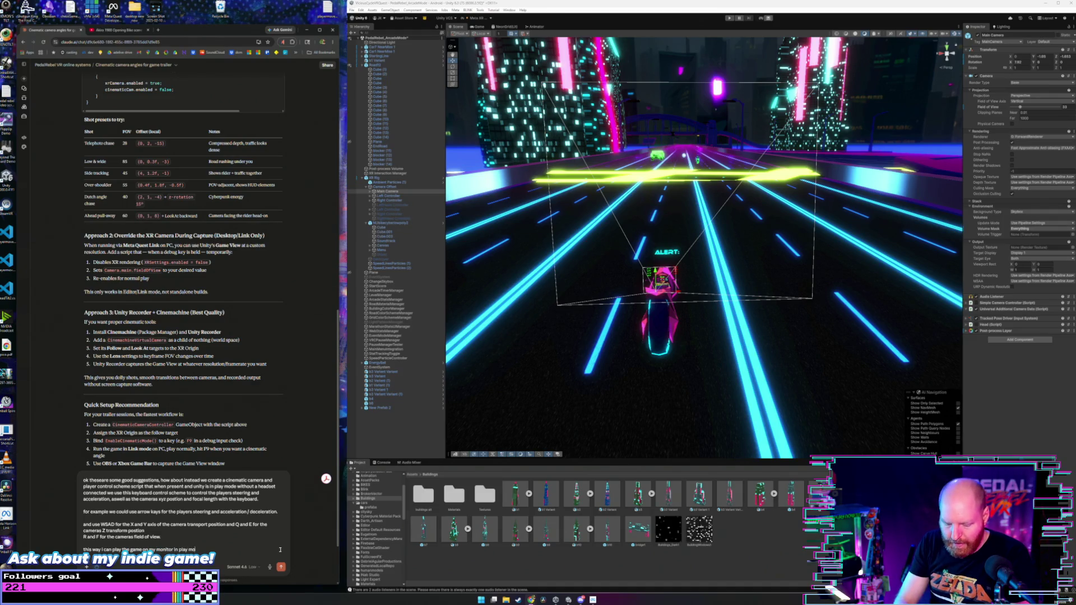
type("de without the head")
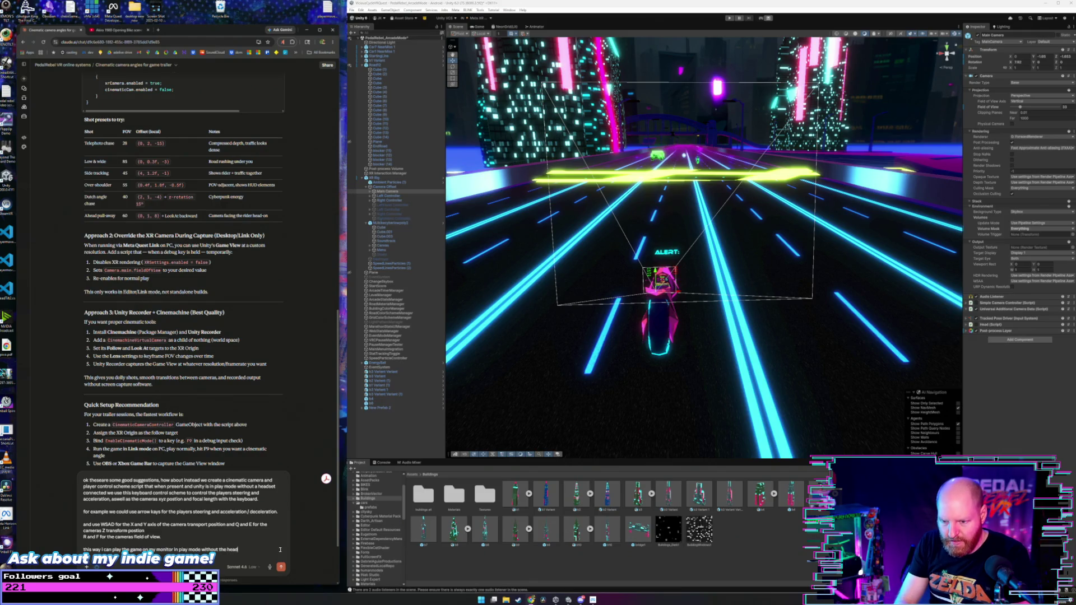
type("setugged in")
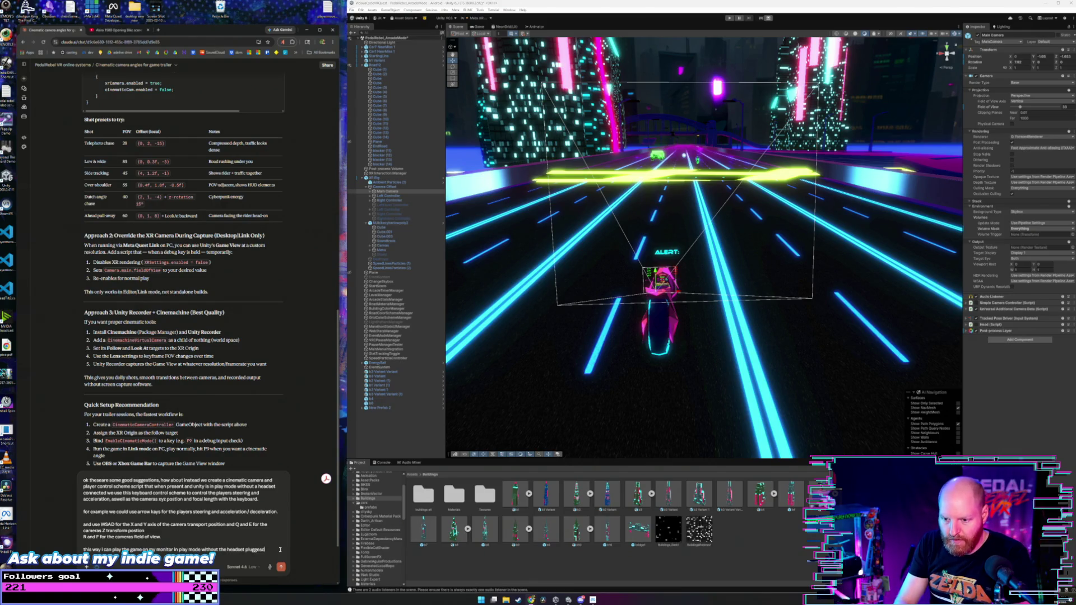
type(" capture")
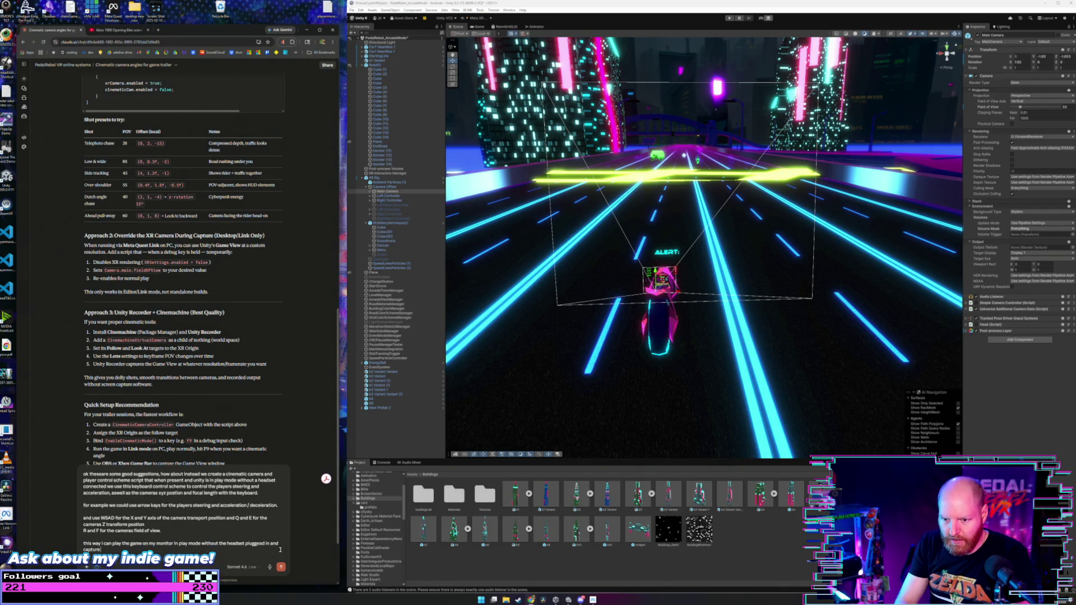
type(" the")
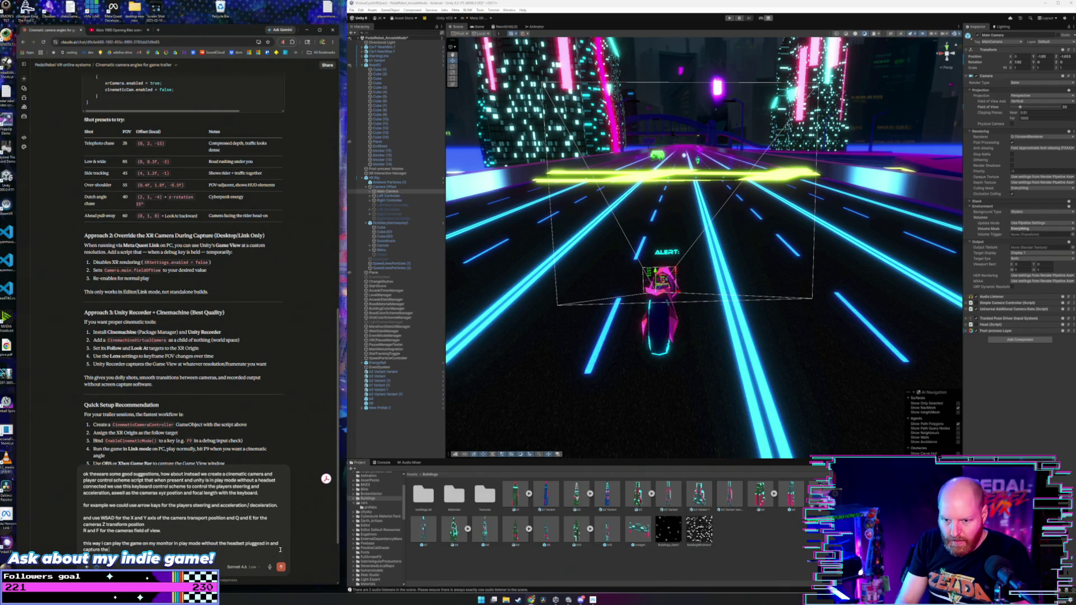
type(" cin")
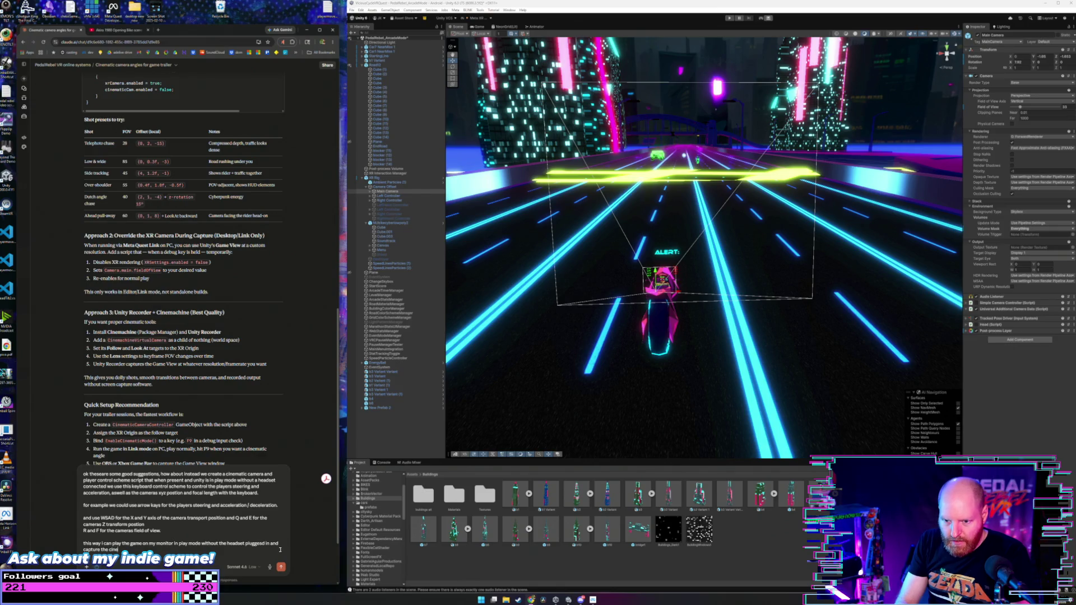
type("matic sho")
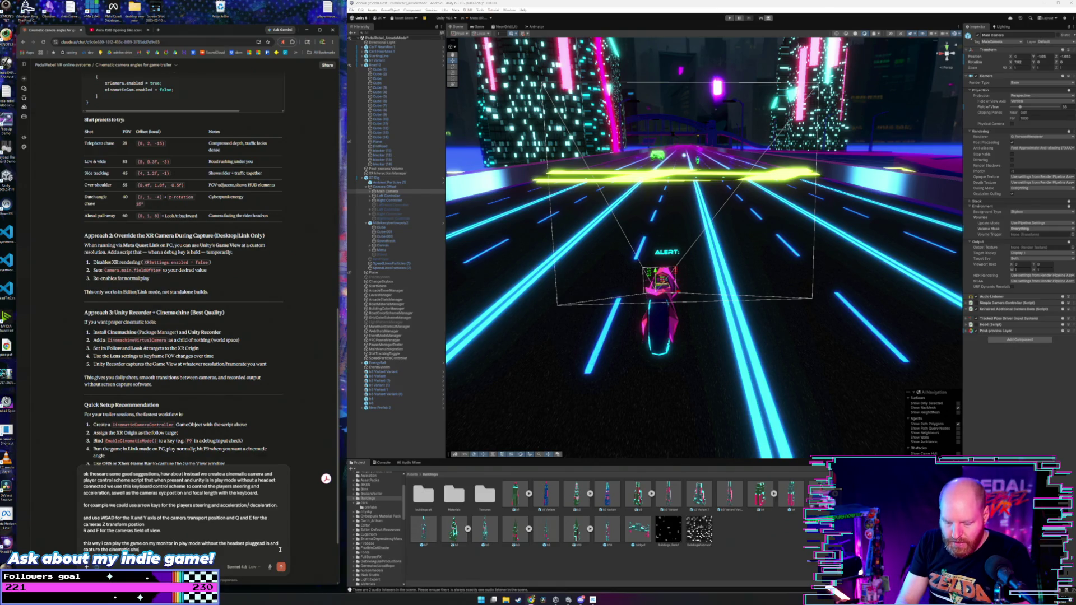
type("ts that i want")
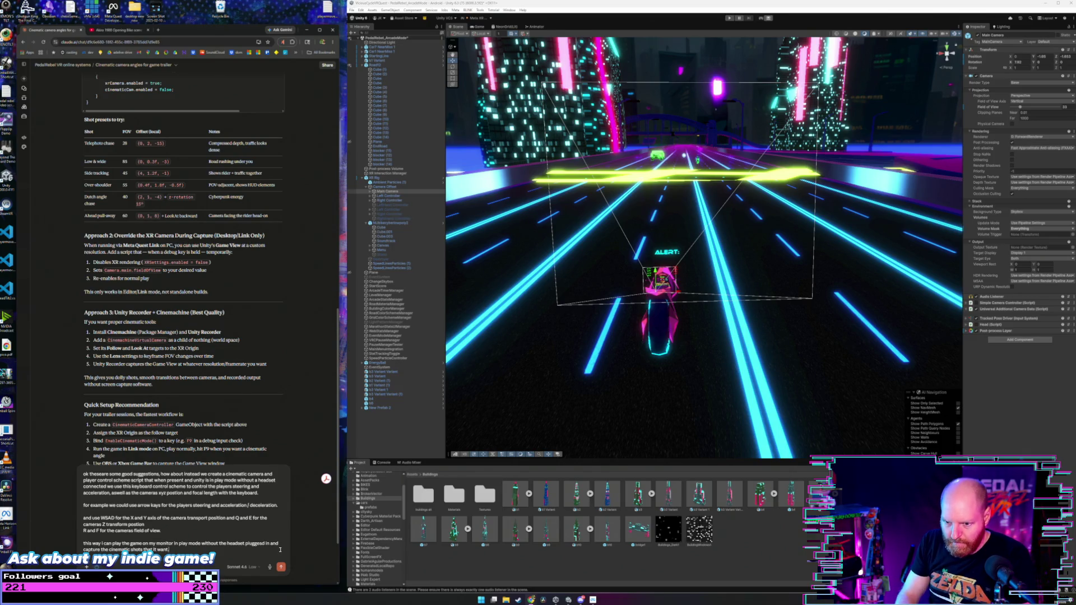
key("shift+Return")
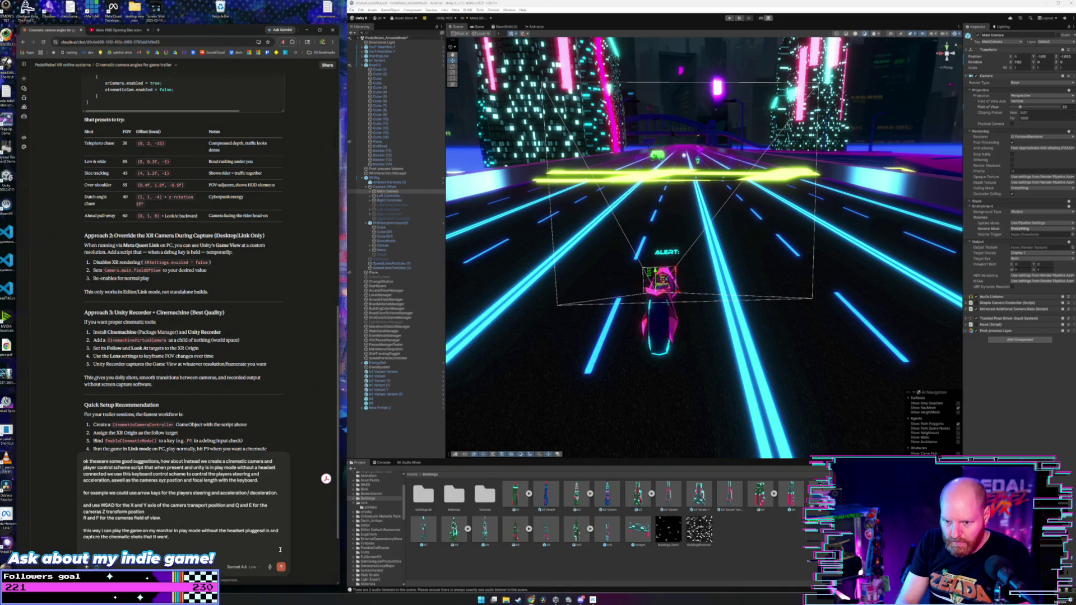
type("in addition to thi")
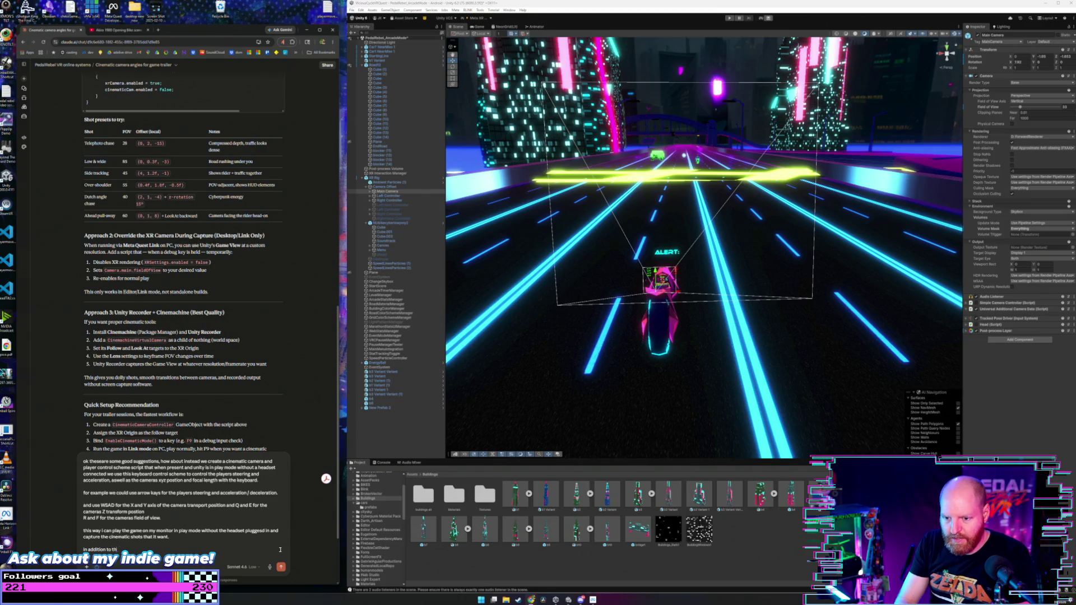
type("s featue")
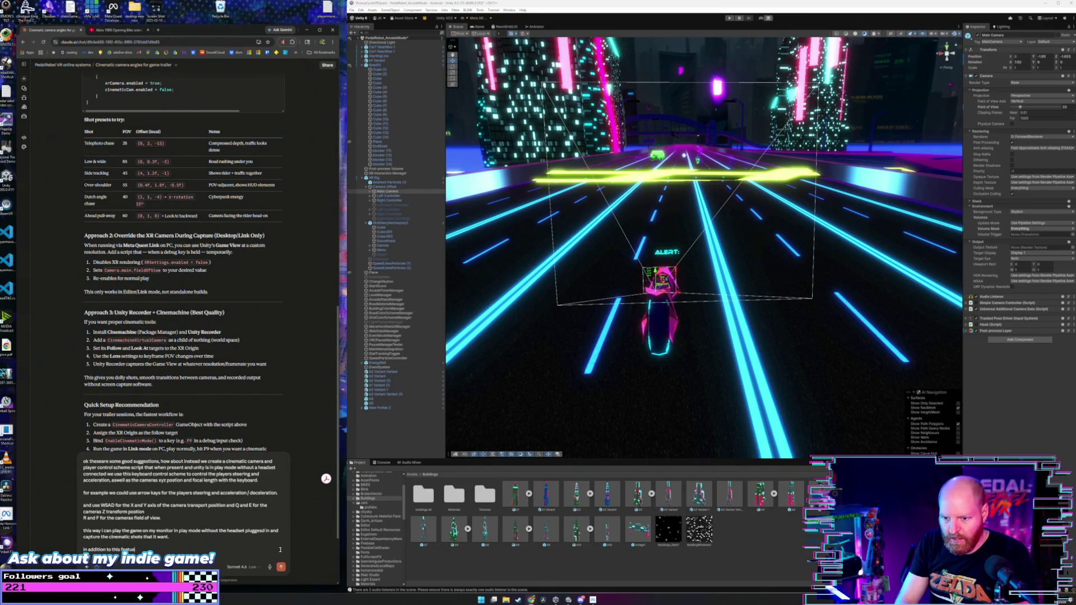
type("w")
- Ask for tips on capturing highest-quality 1080p 60fps footage from Unity and send the message
key("BackSpace")
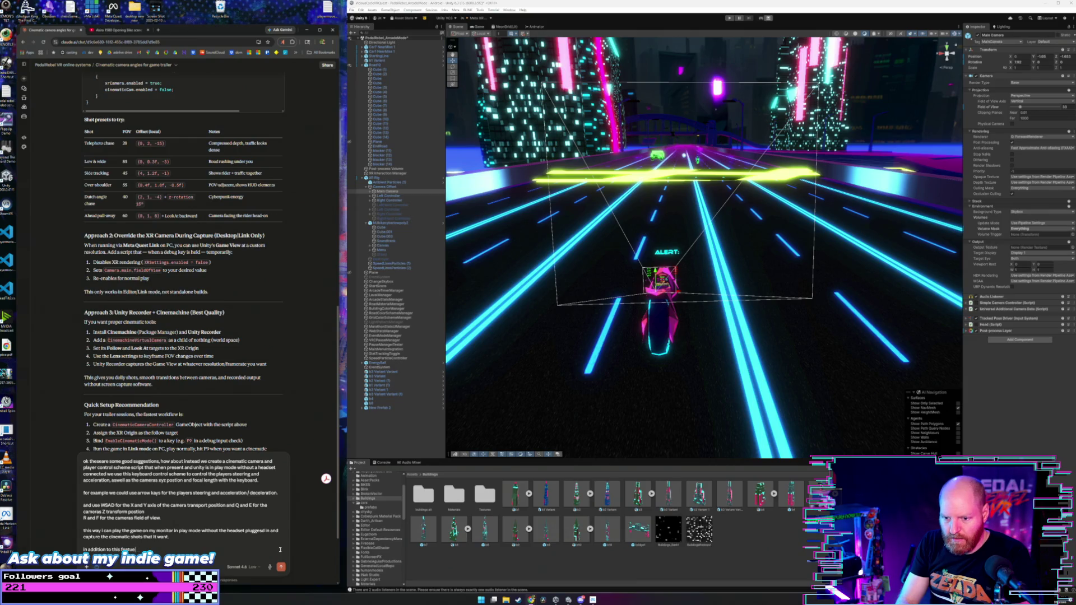
type("re can")
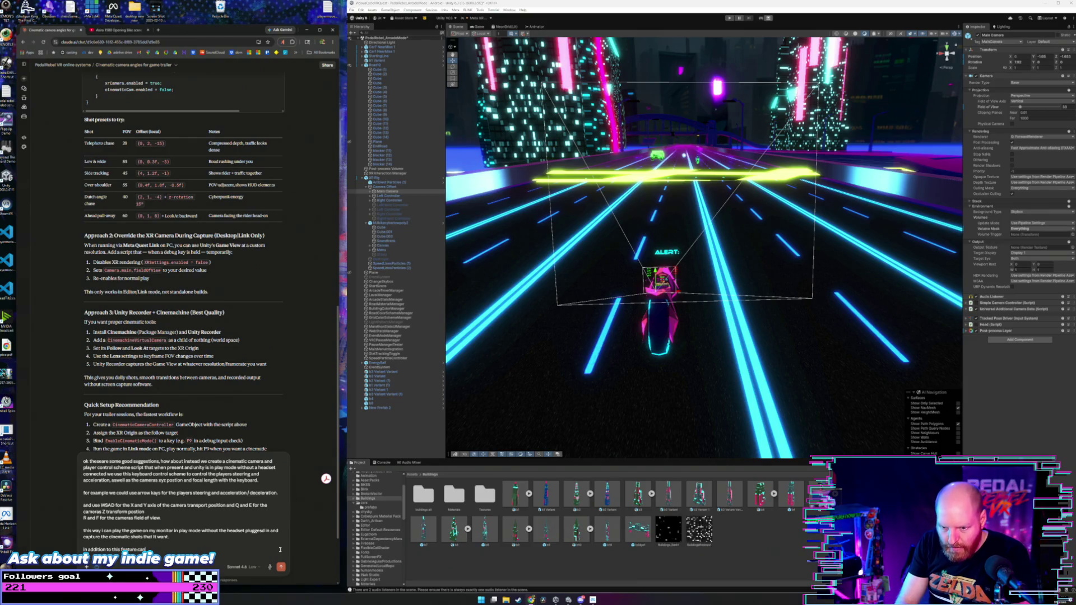
type(" you also")
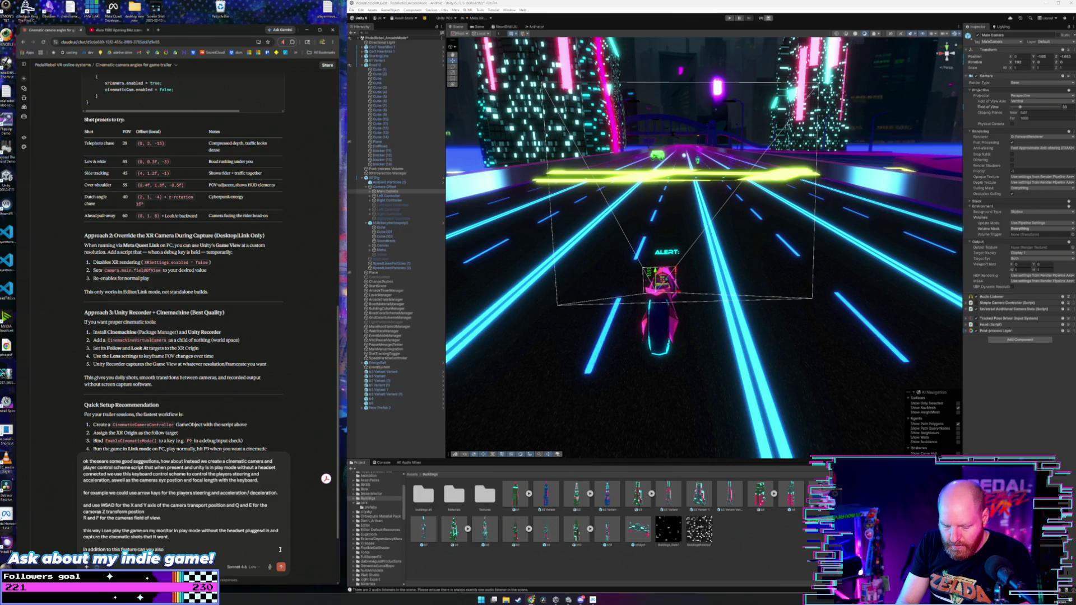
type(" give me some tips")
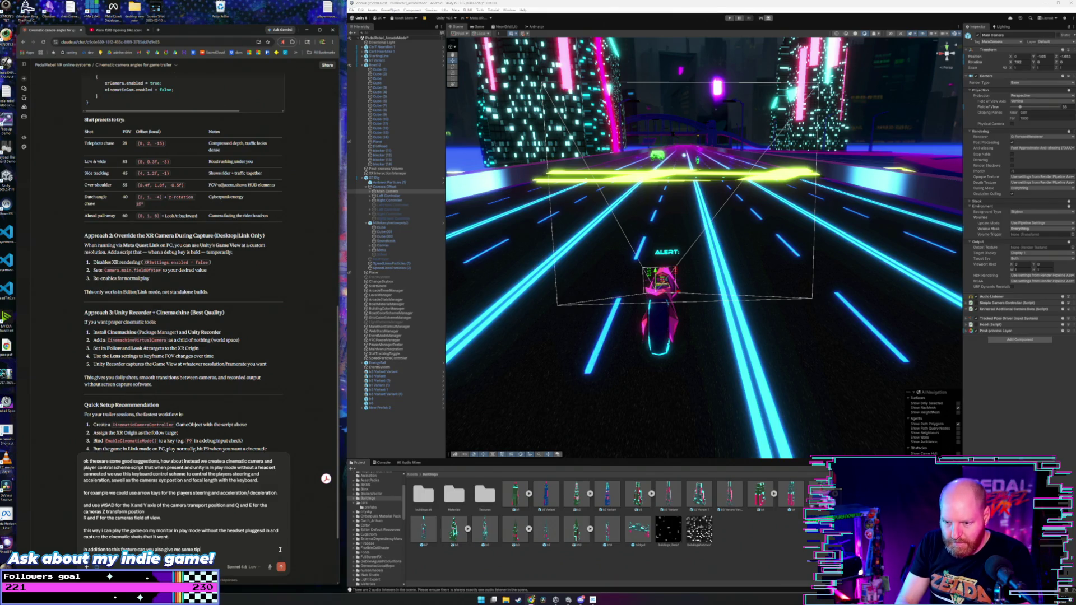
type(" on how to get the highwes")
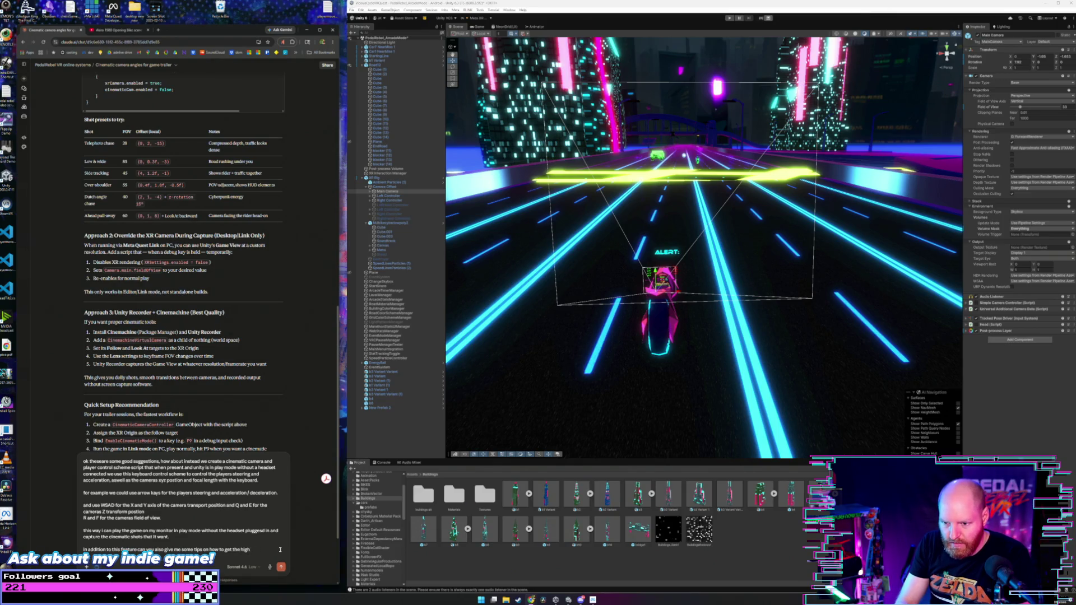
type("est quality cap")
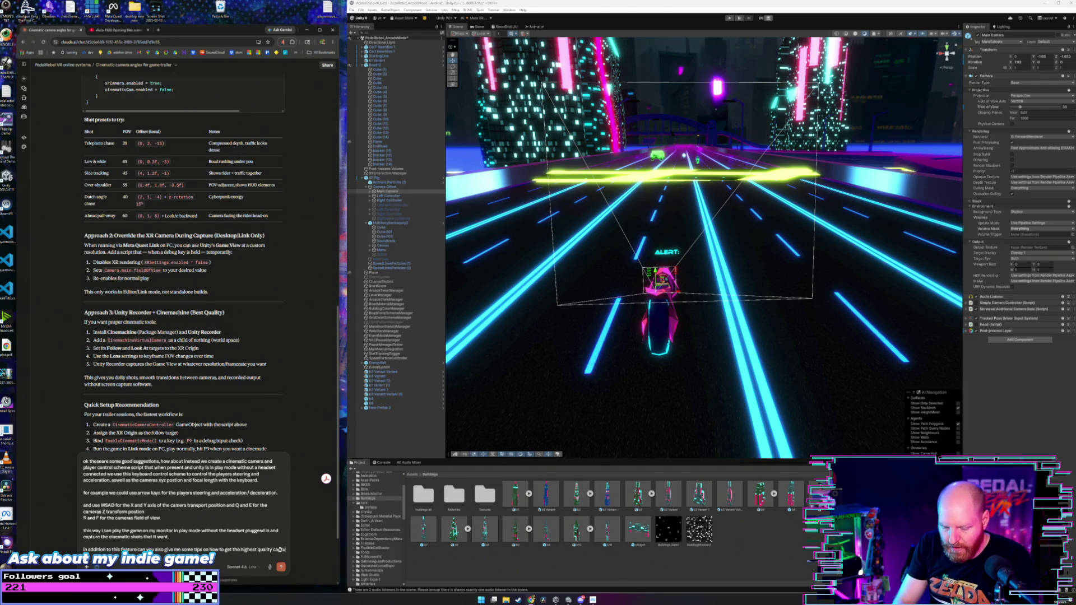
type("re")
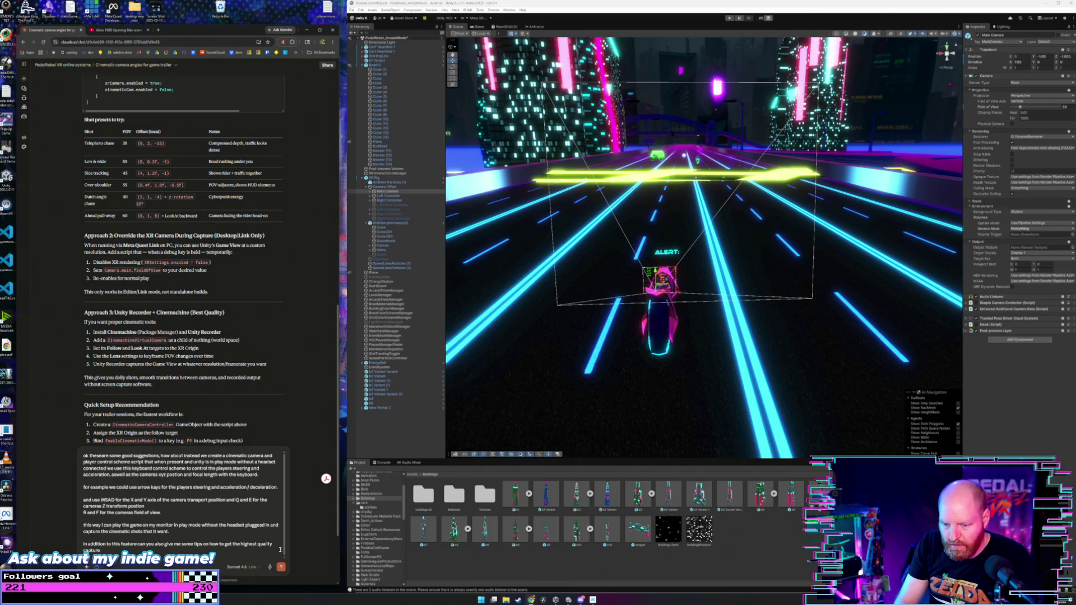
type("otage fro")
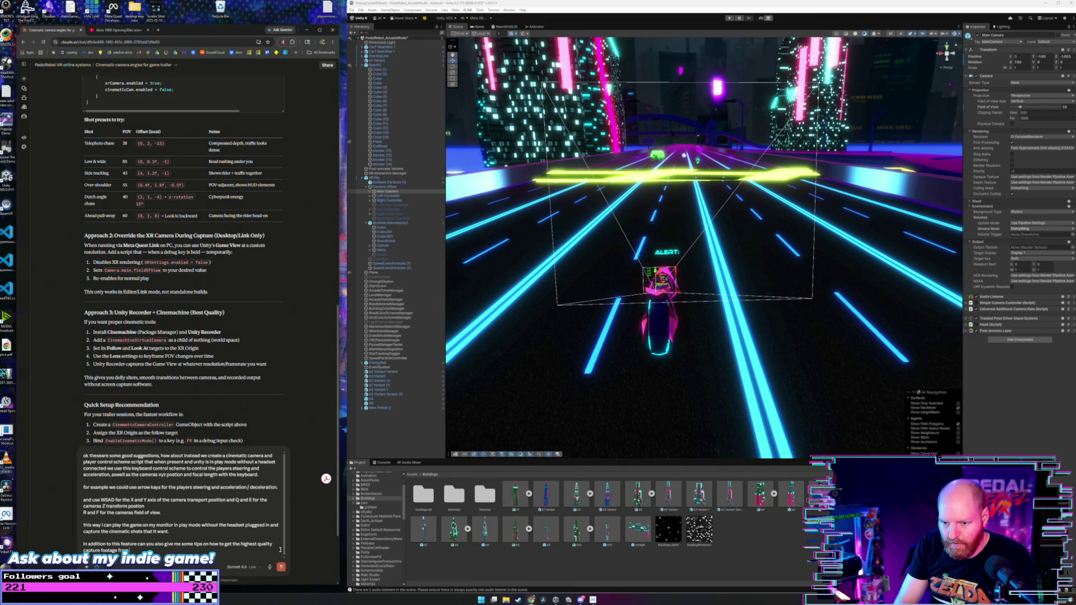
type("m unity")
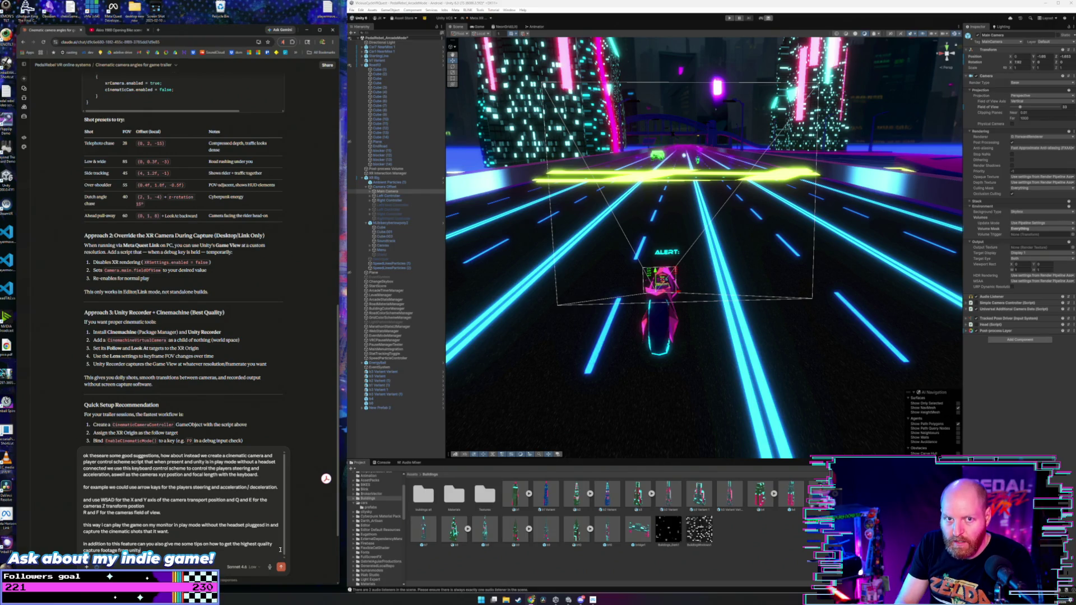
type(" this way")
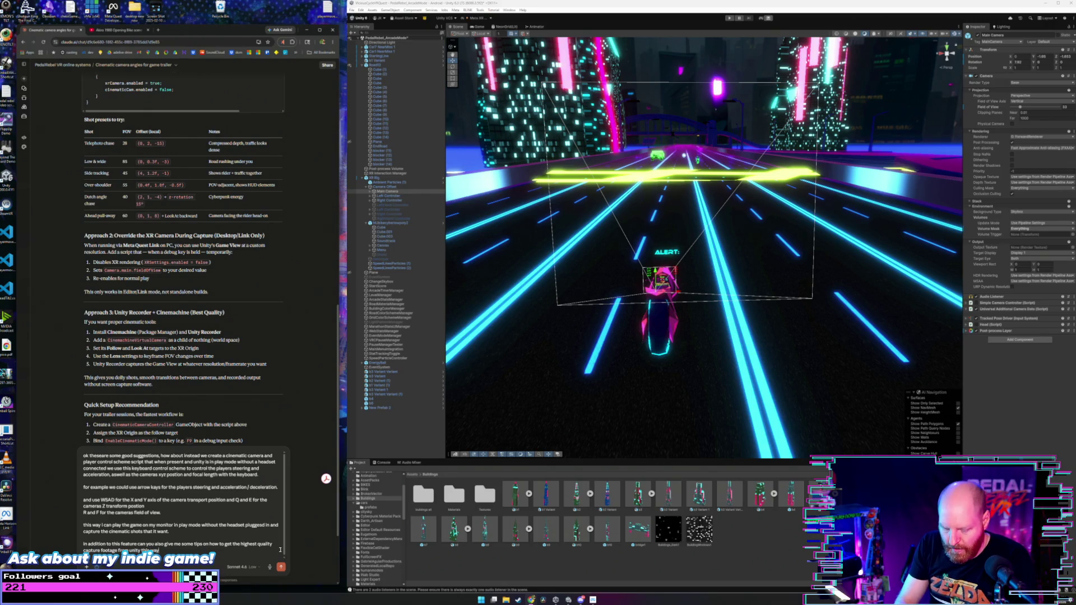
type(". Is")
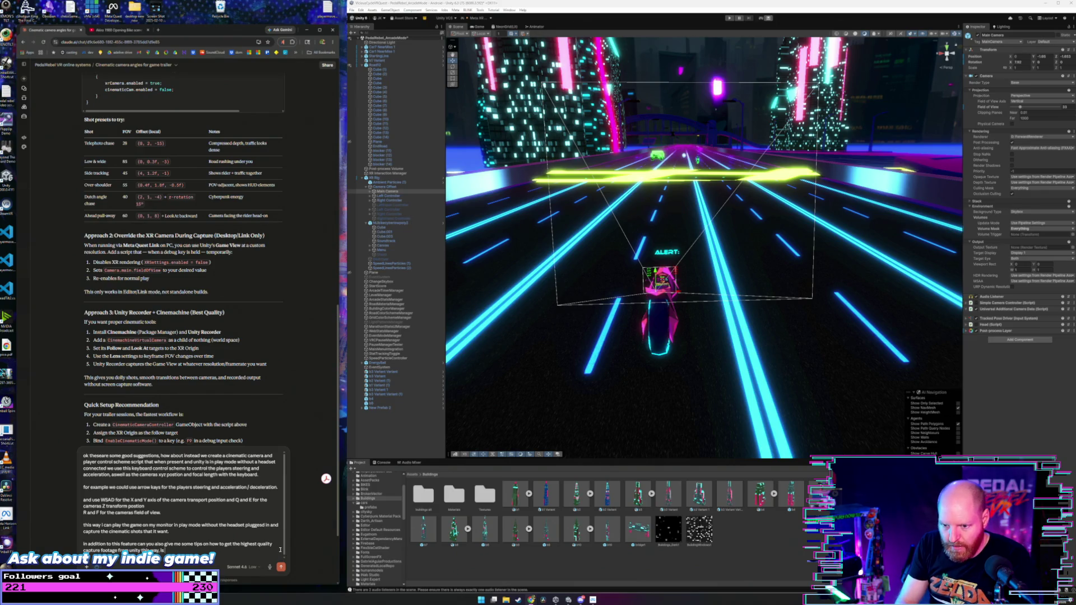
type(" a way to")
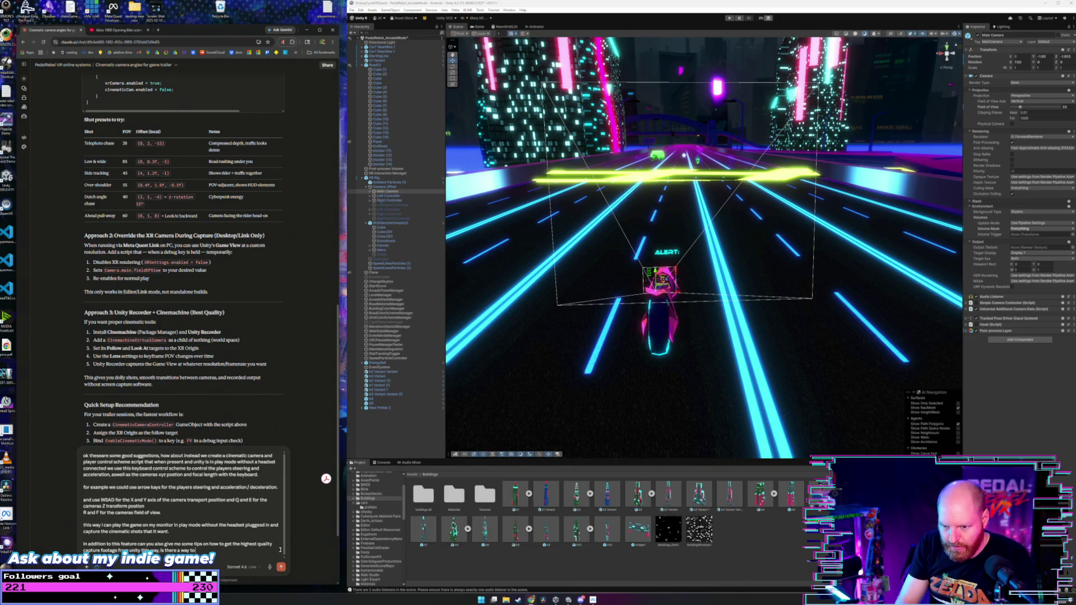
type(" capture the footage at 1080")
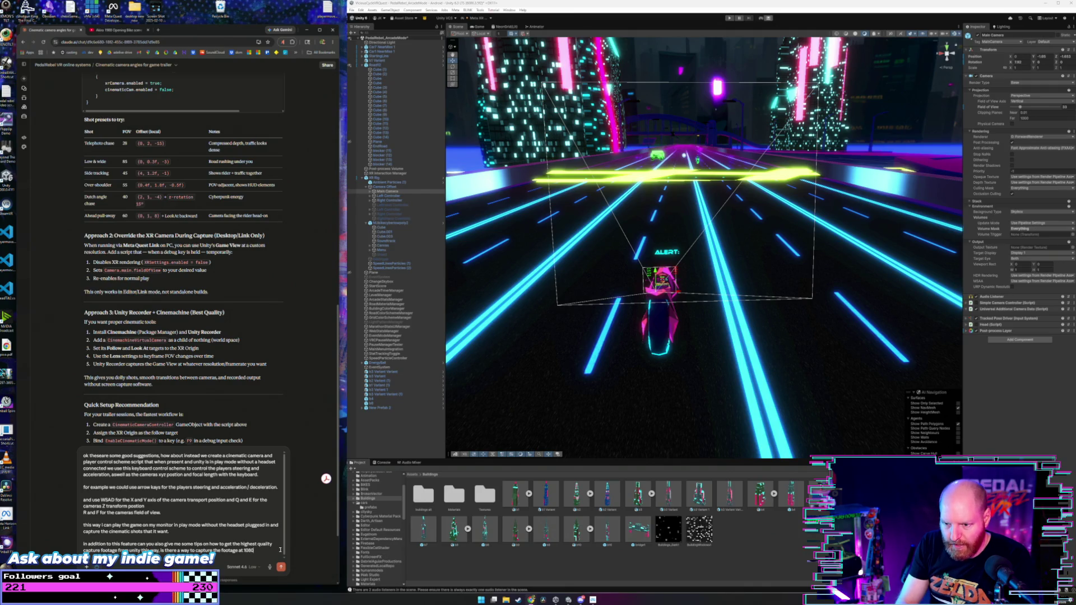
type("p 60")
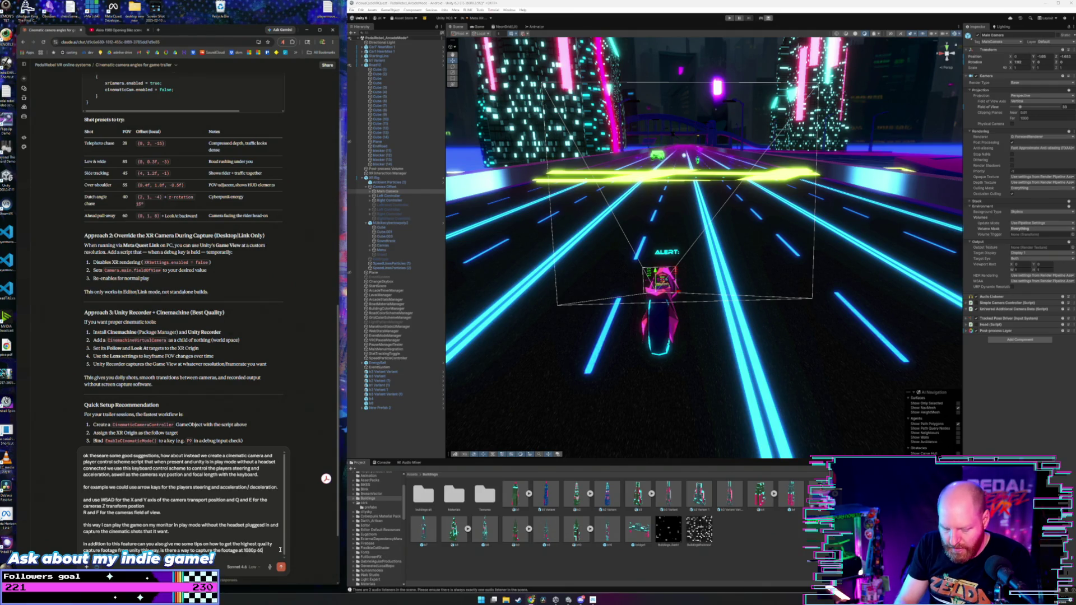
type("fps or")
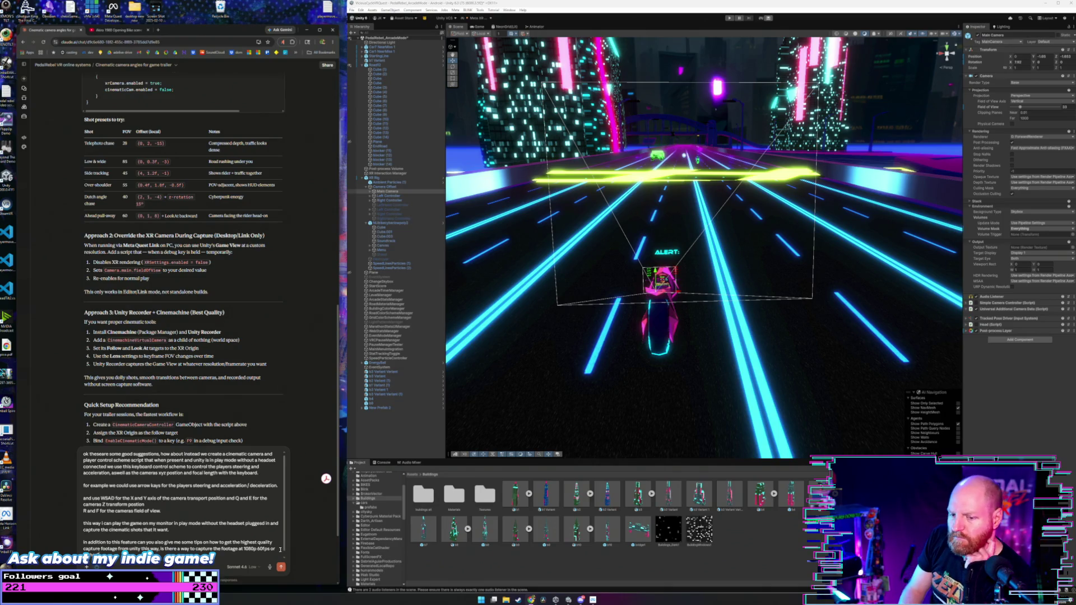
key("Return")
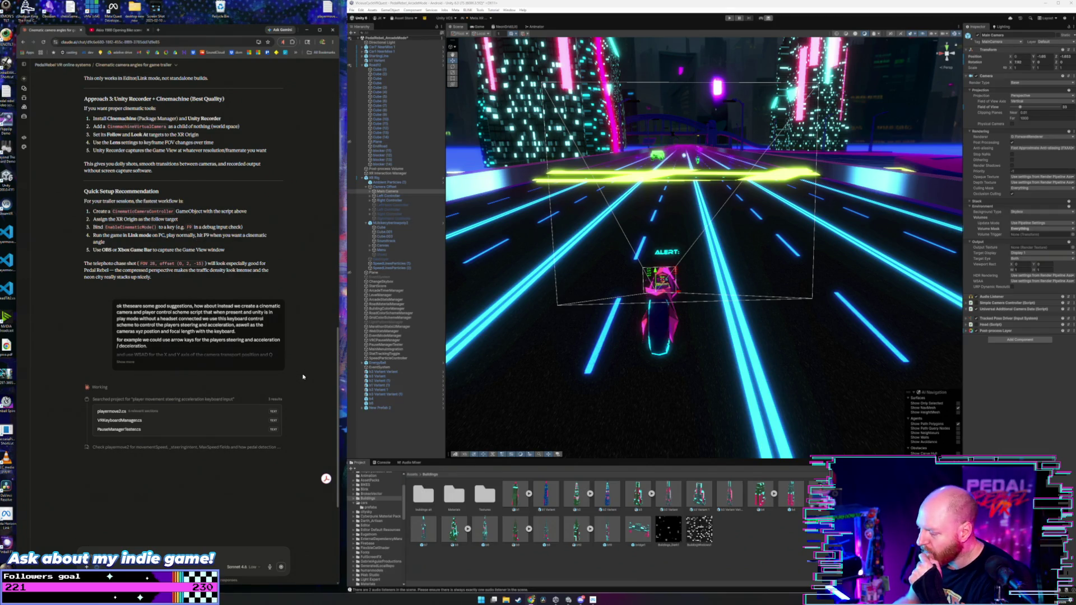
- Save the scene via the File menu and quit the Unity Editor
left_click(376, 420)
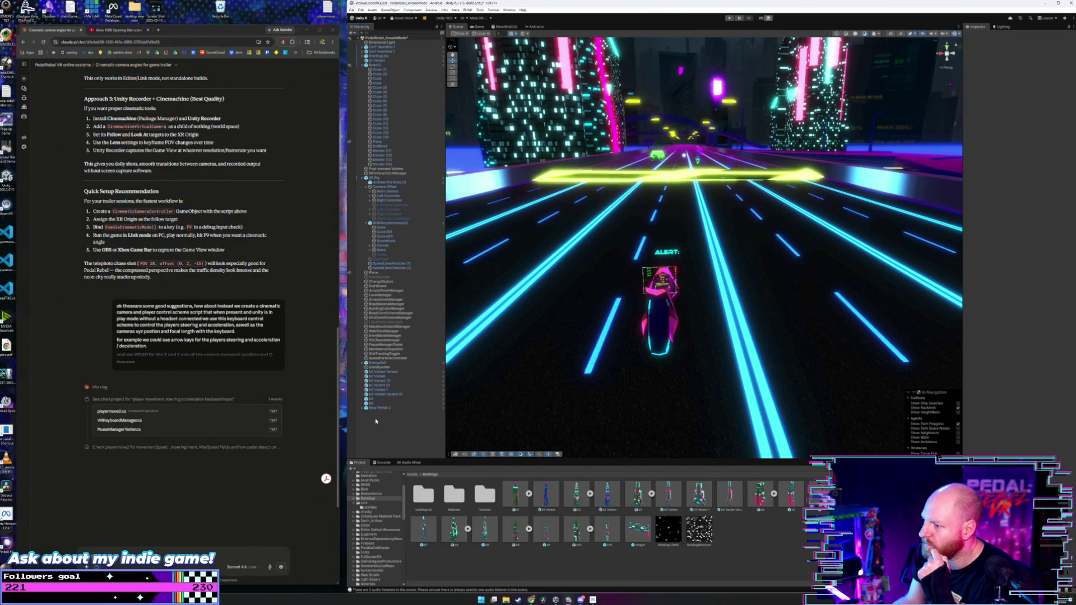
left_click(351, 10)
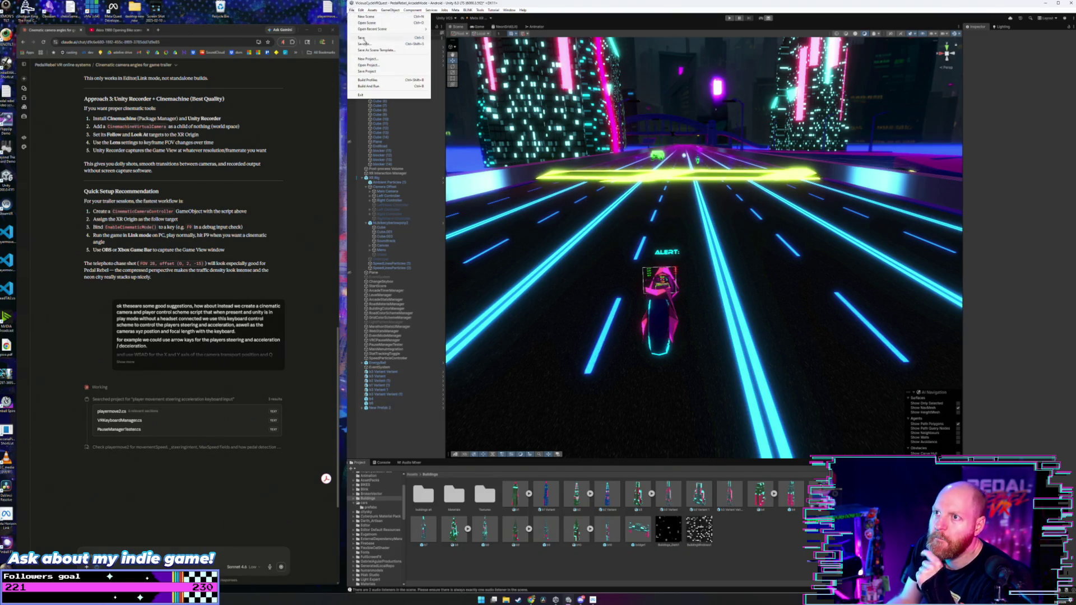
left_click(352, 10)
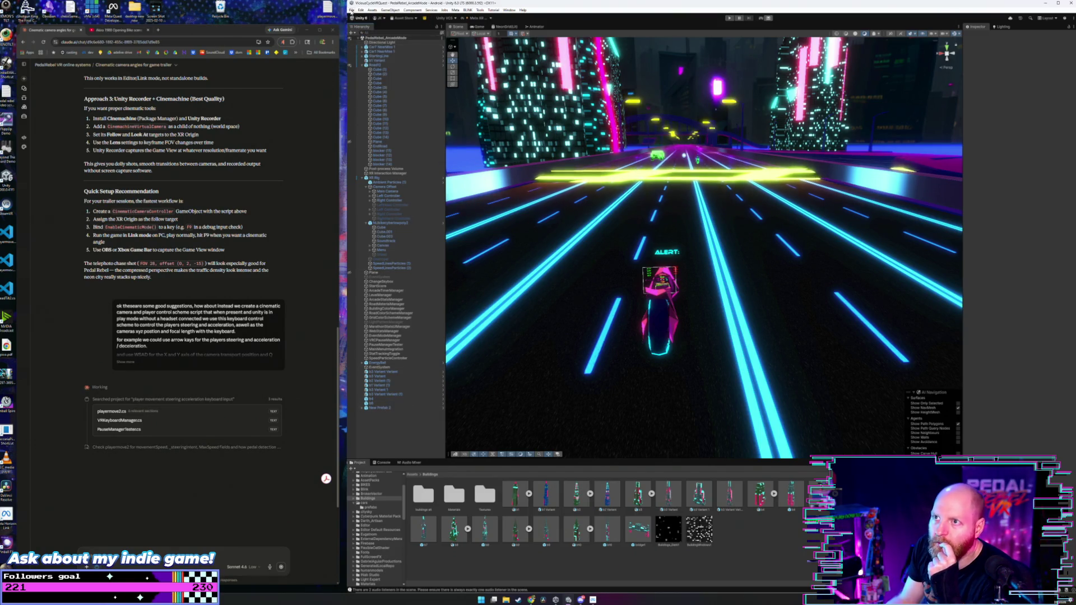
left_click(351, 11)
left_click(452, 426)
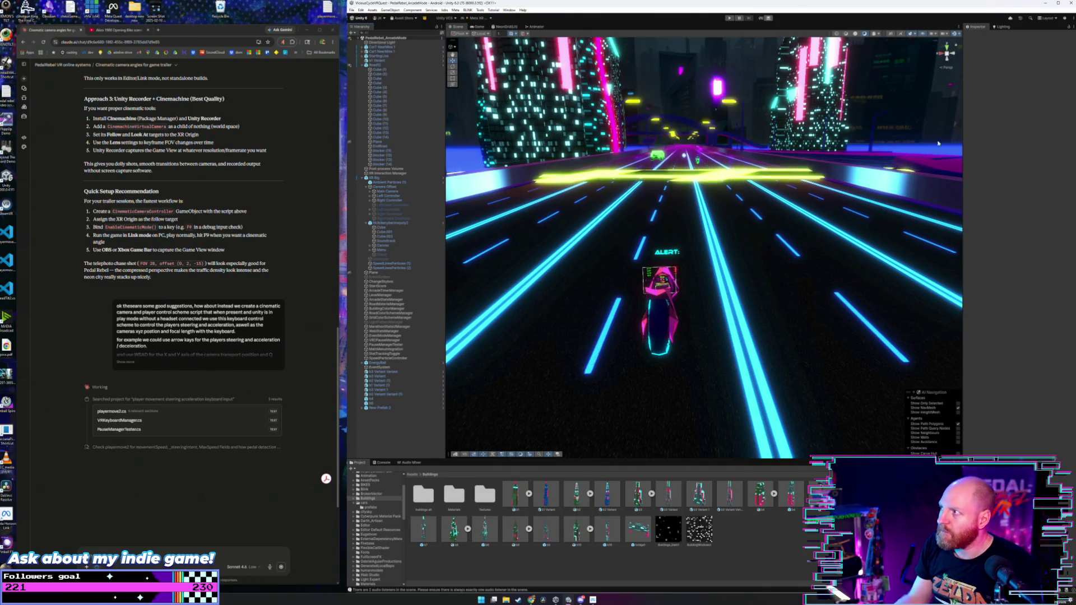
left_click(1067, 5)
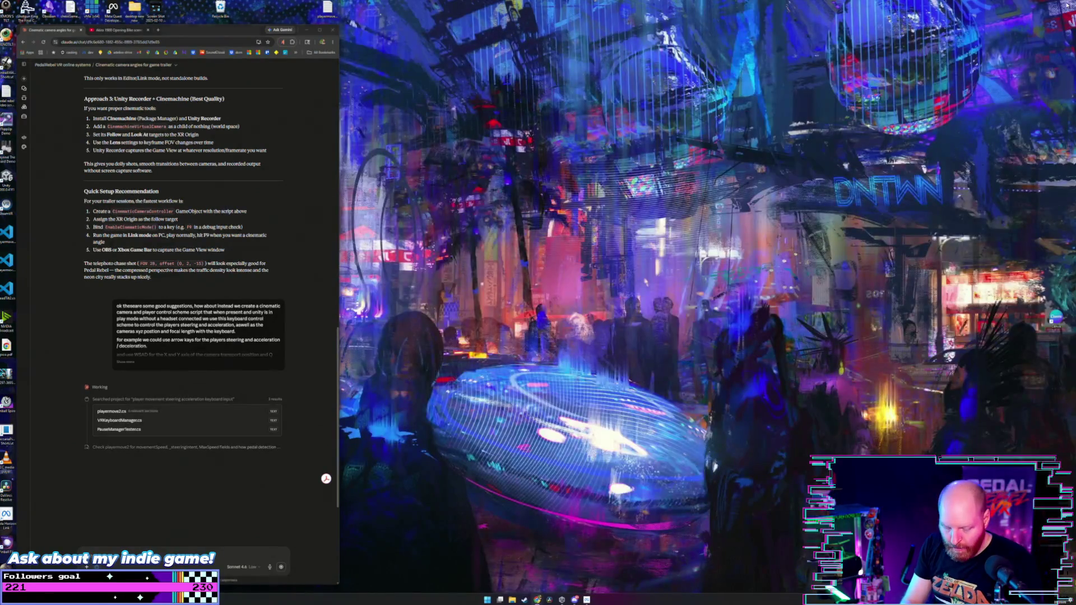
- Launch GitHub Desktop from the system search
key("super")
type("github Desktop")
key("Return")
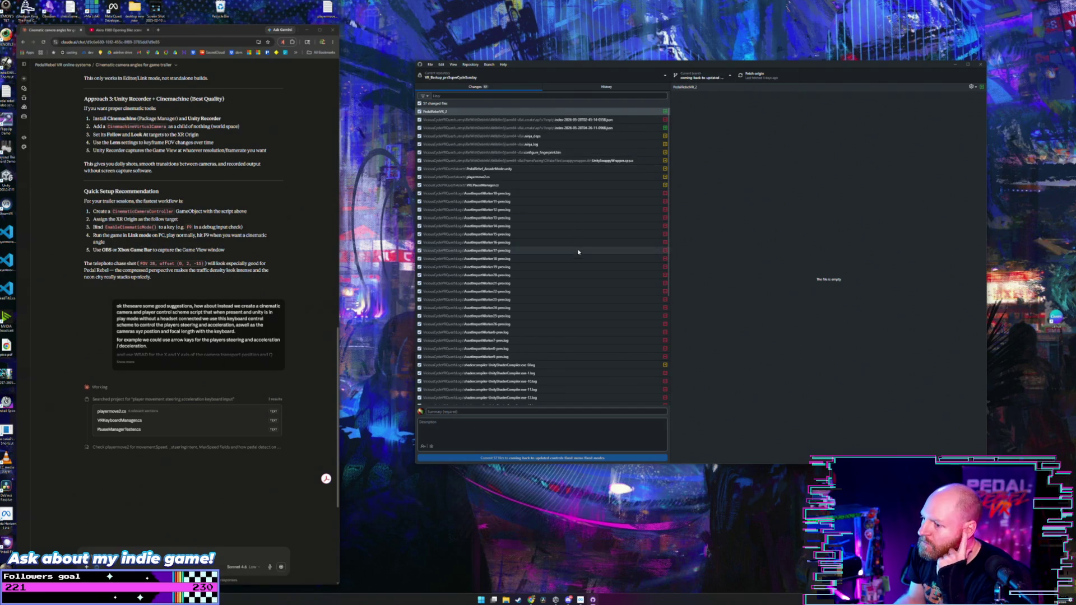
left_click(980, 65)
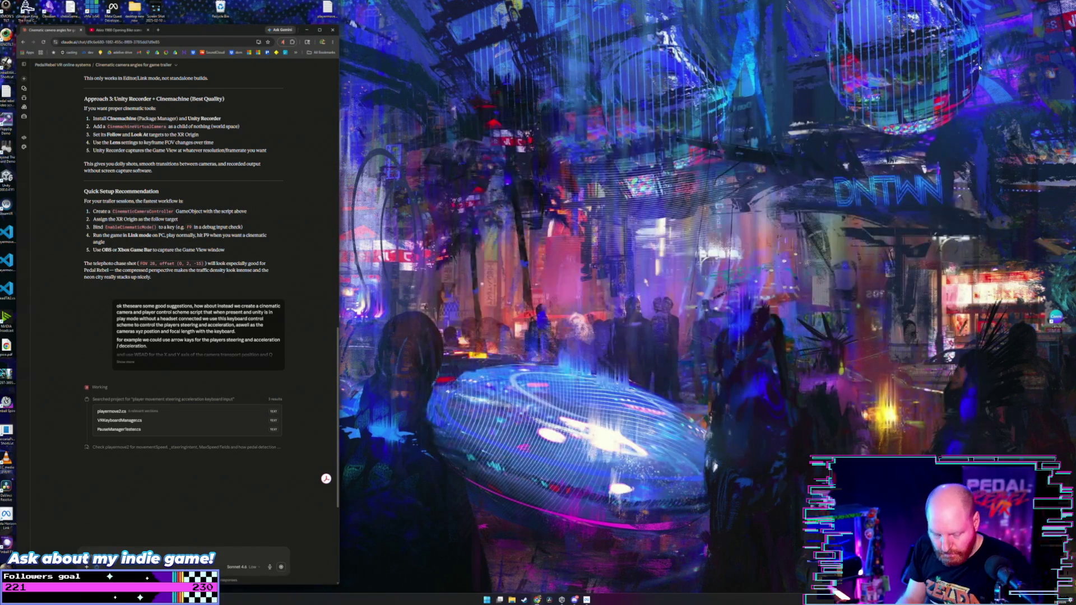
key("super")
key("Escape")
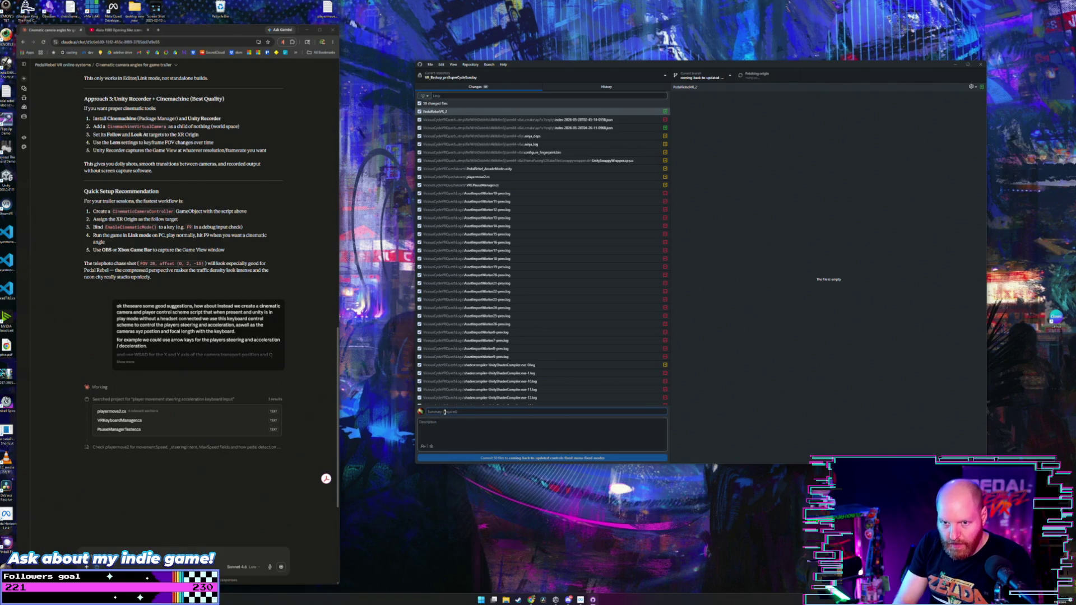
- Commit 50 files as 'about to implement Cinematic camera - pedalling still tough', push, and close
type("abou")
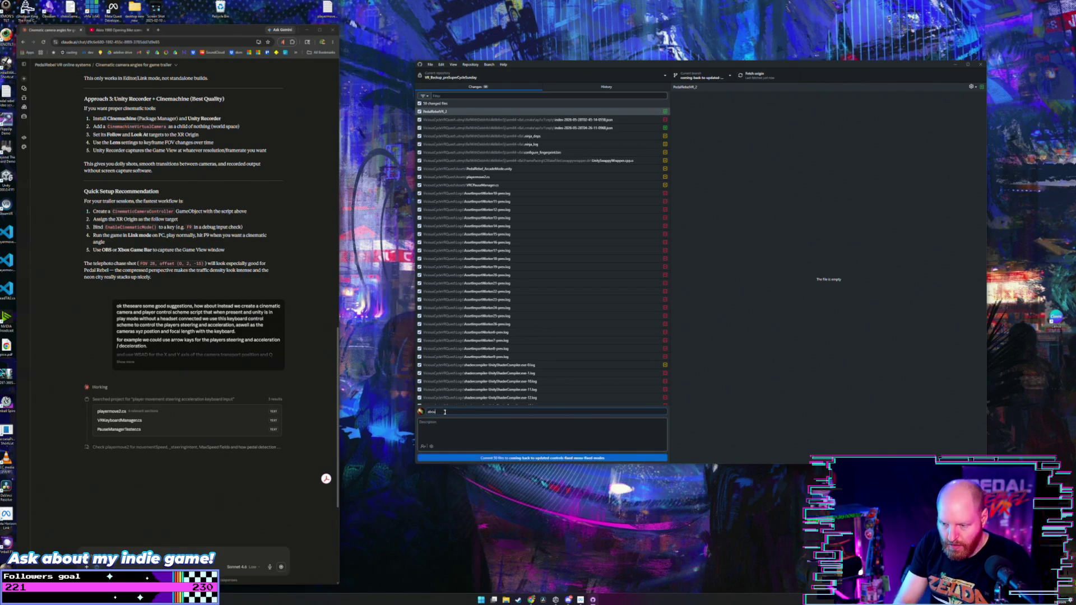
type("t to implement C")
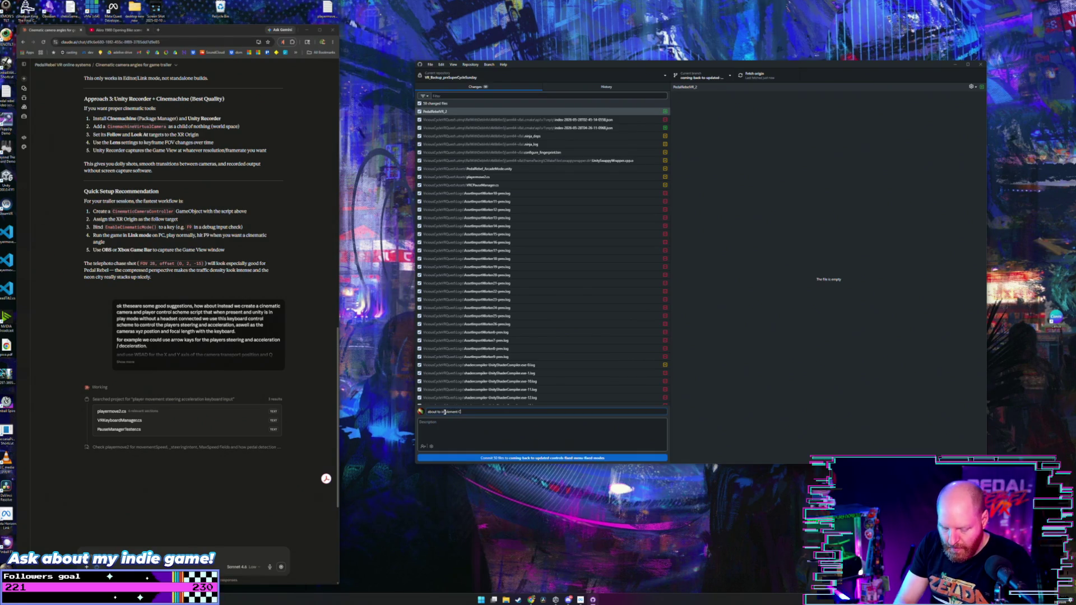
type("inemati")
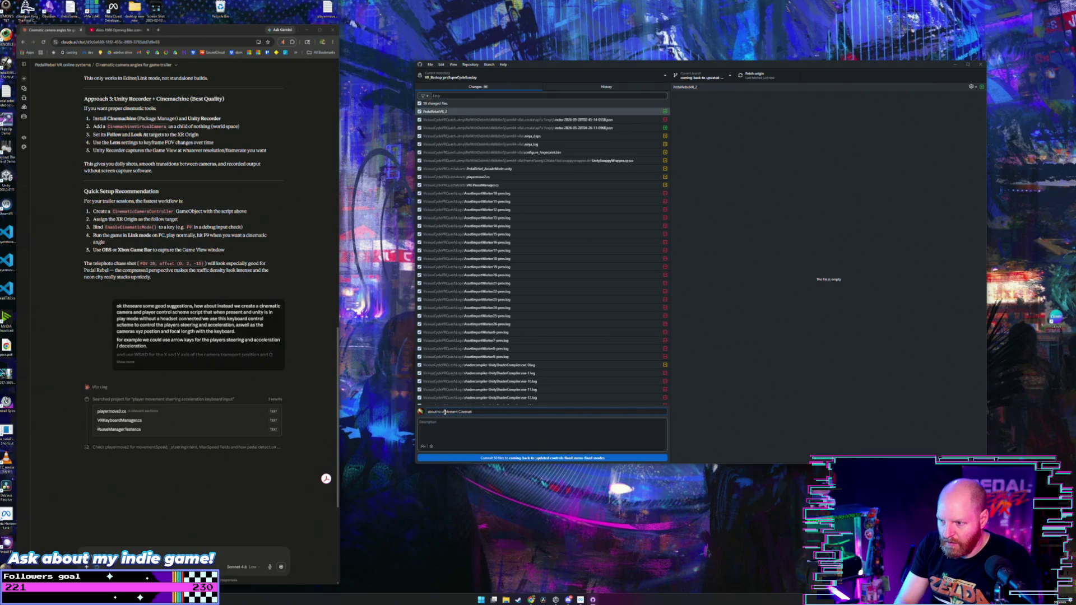
type("c camer")
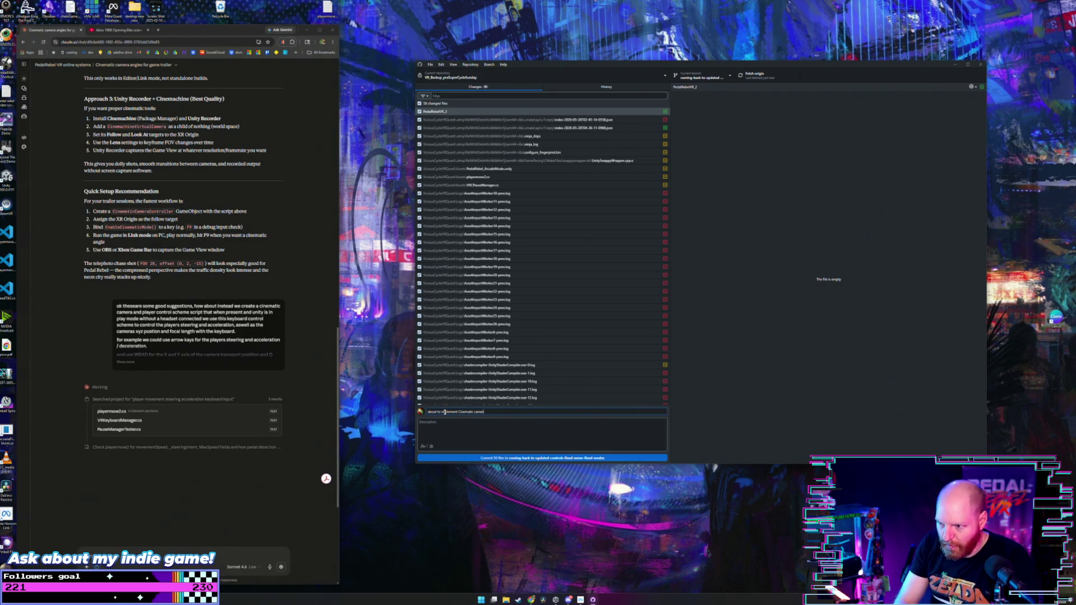
type("a - peda")
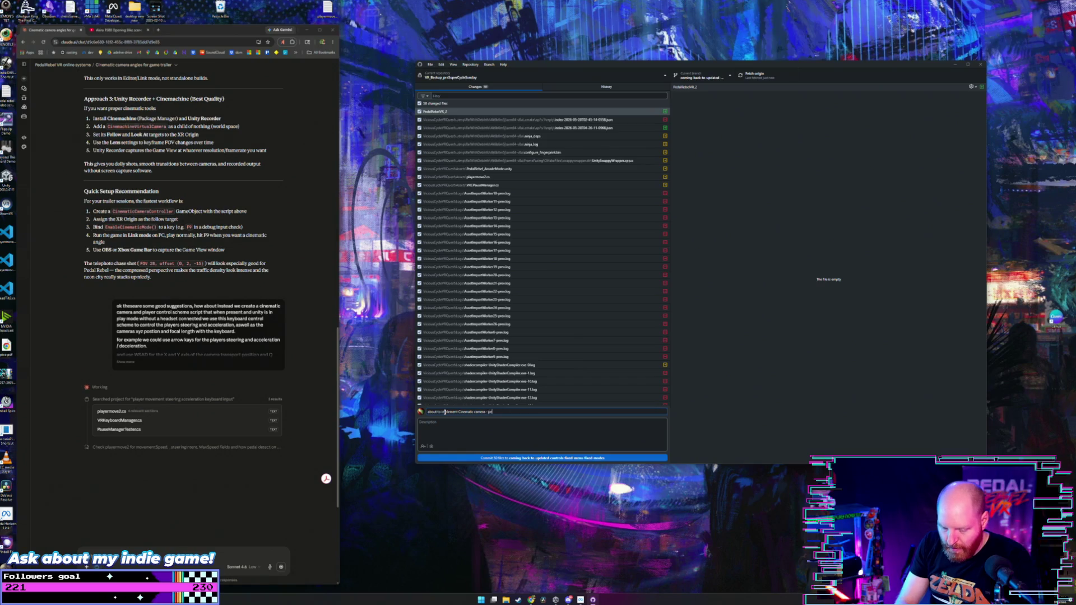
type("lling still too")
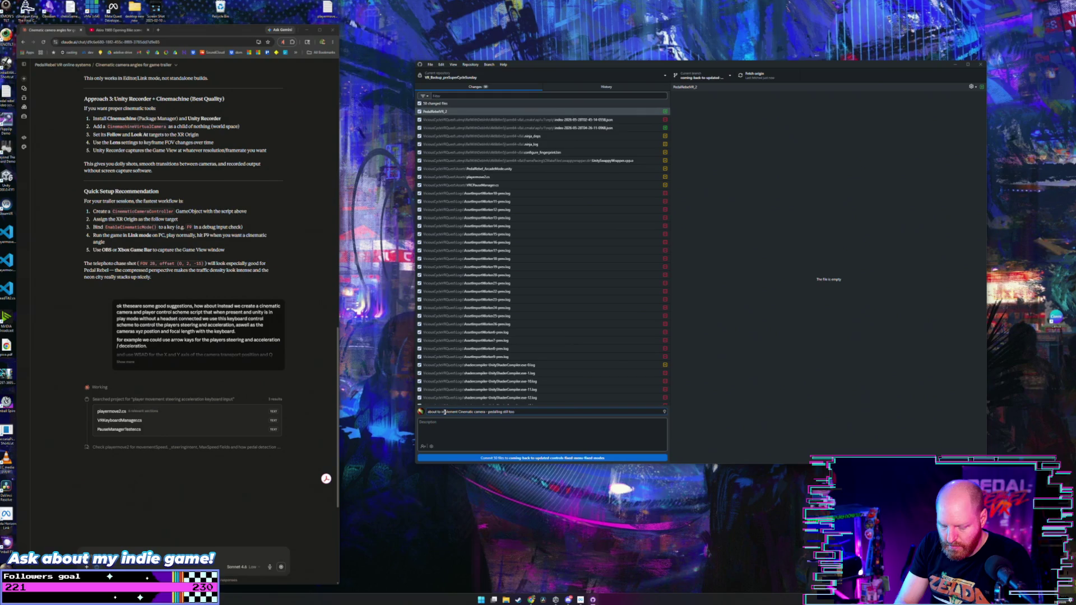
type(" tough")
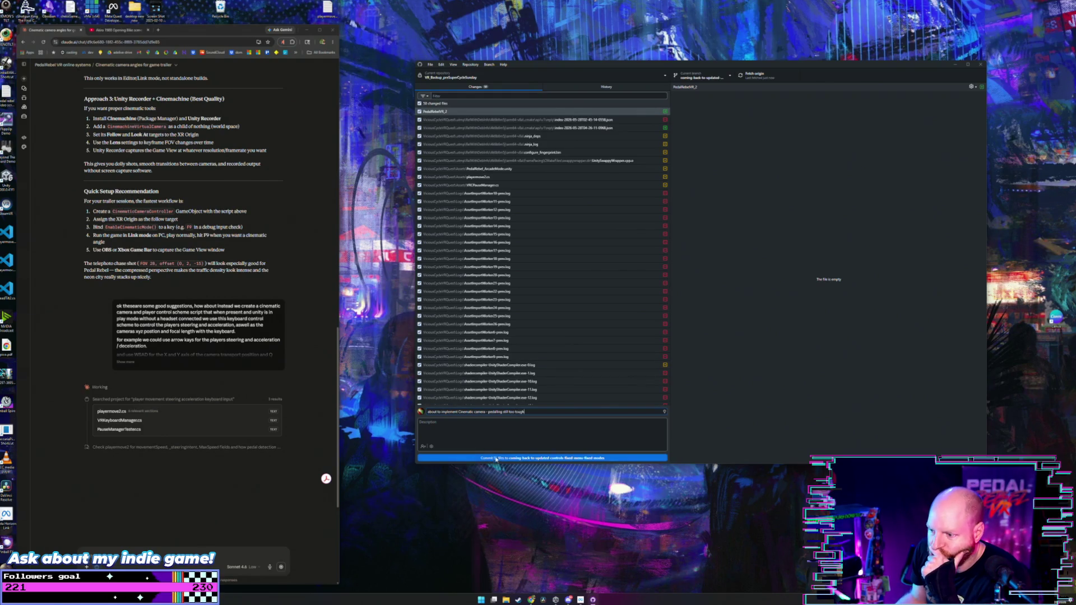
left_click(497, 459)
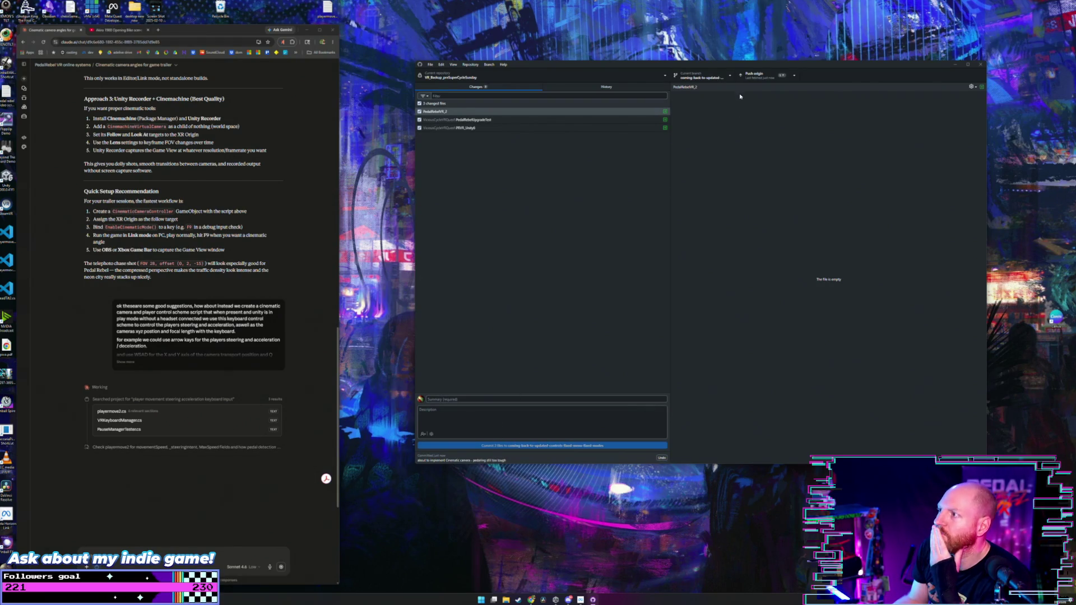
left_click(754, 77)
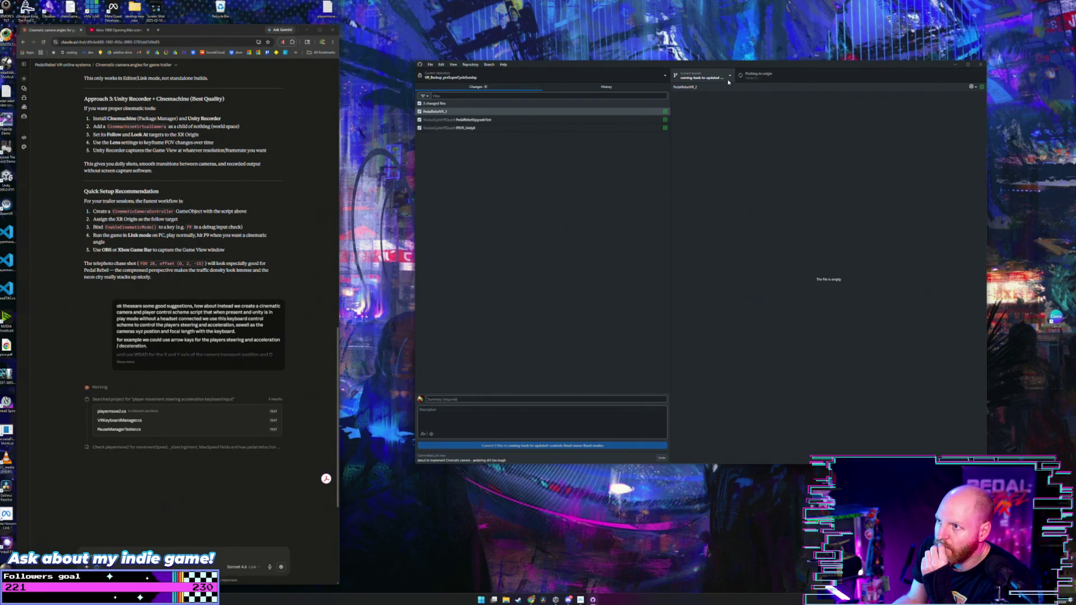
left_click_drag(618, 66, 609, 59)
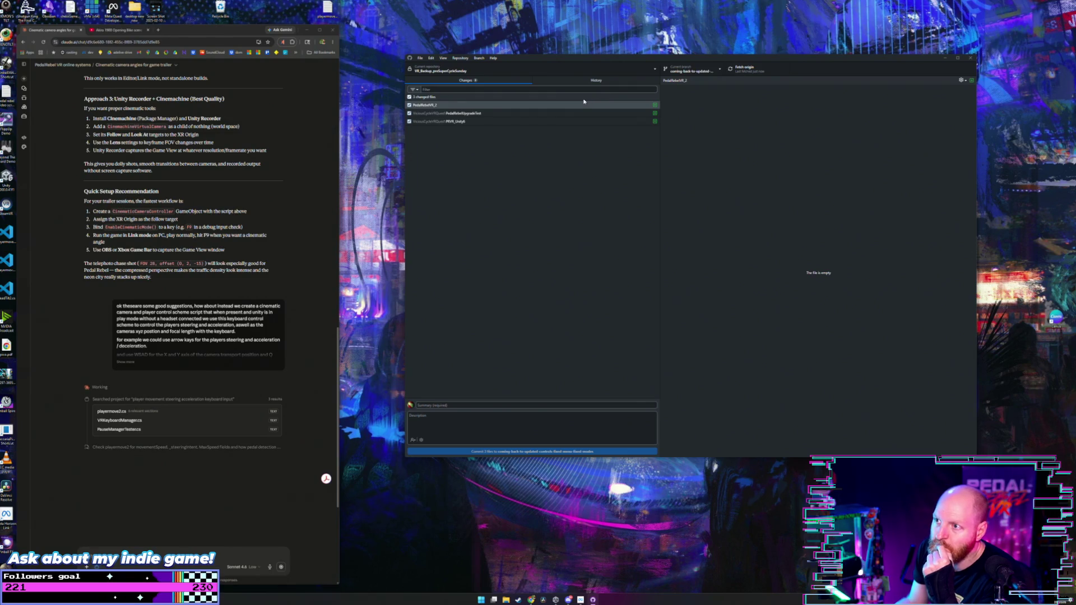
left_click(970, 57)
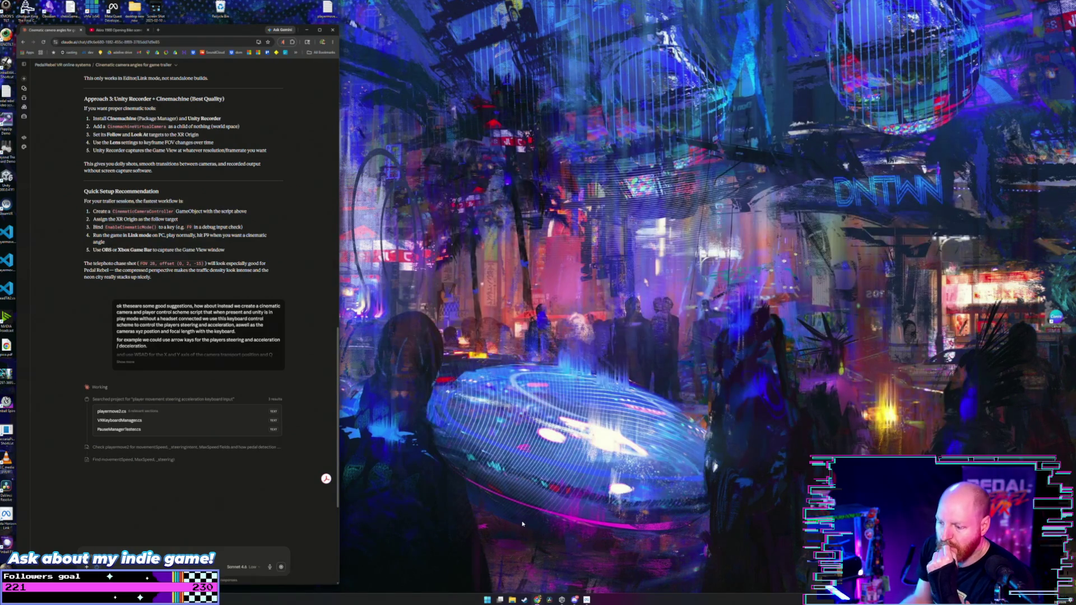
- Launch Unity from the taskbar and open the neon bike project
left_click(561, 599)
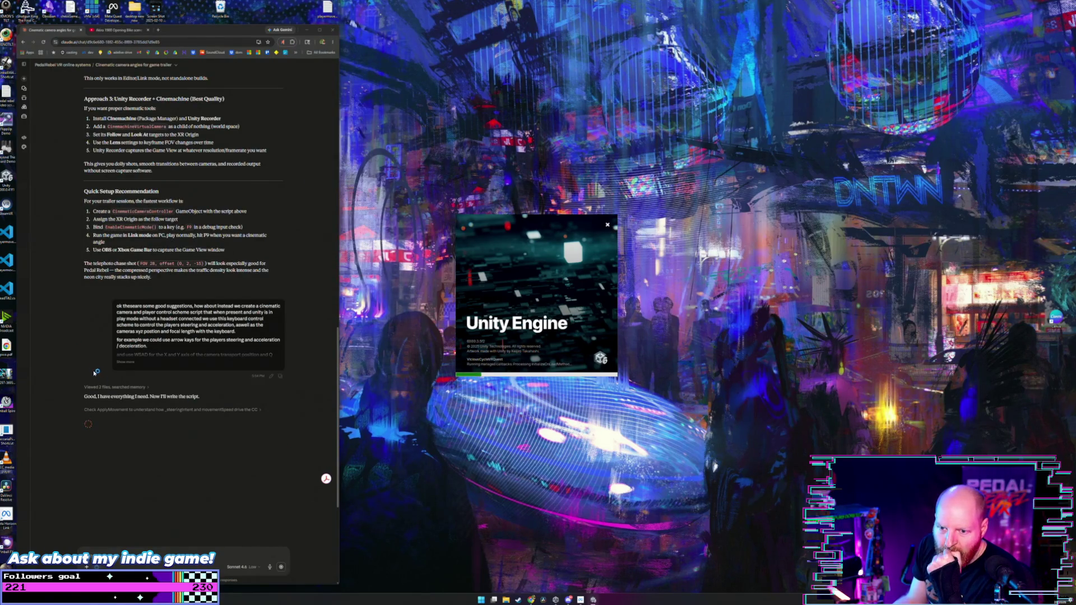
scroll(78, 365, "down", 2)
scroll(77, 365, "down", 3)
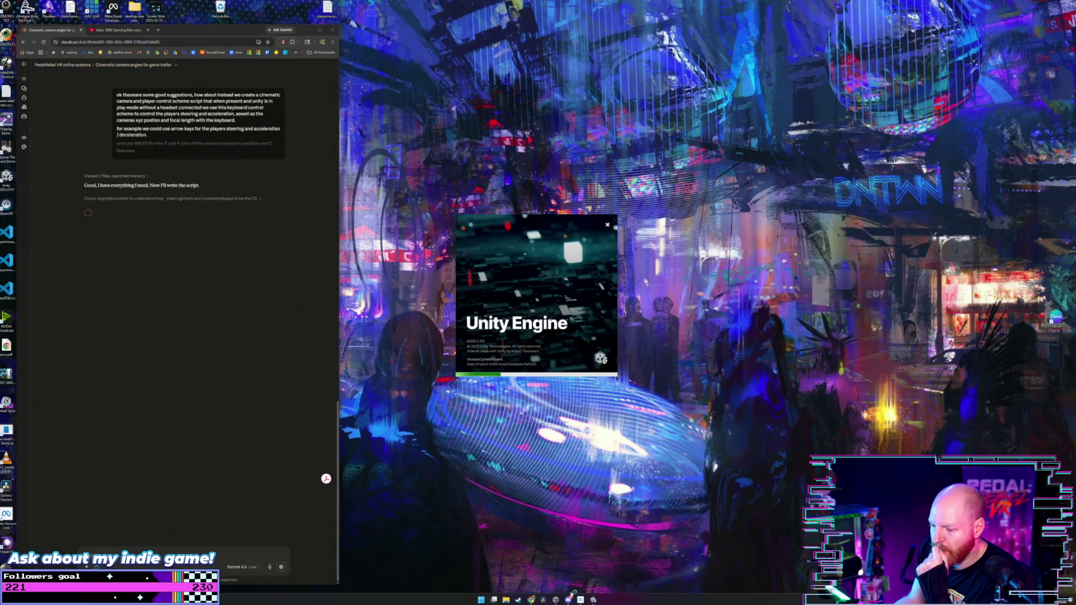
mouse_move(531, 600)
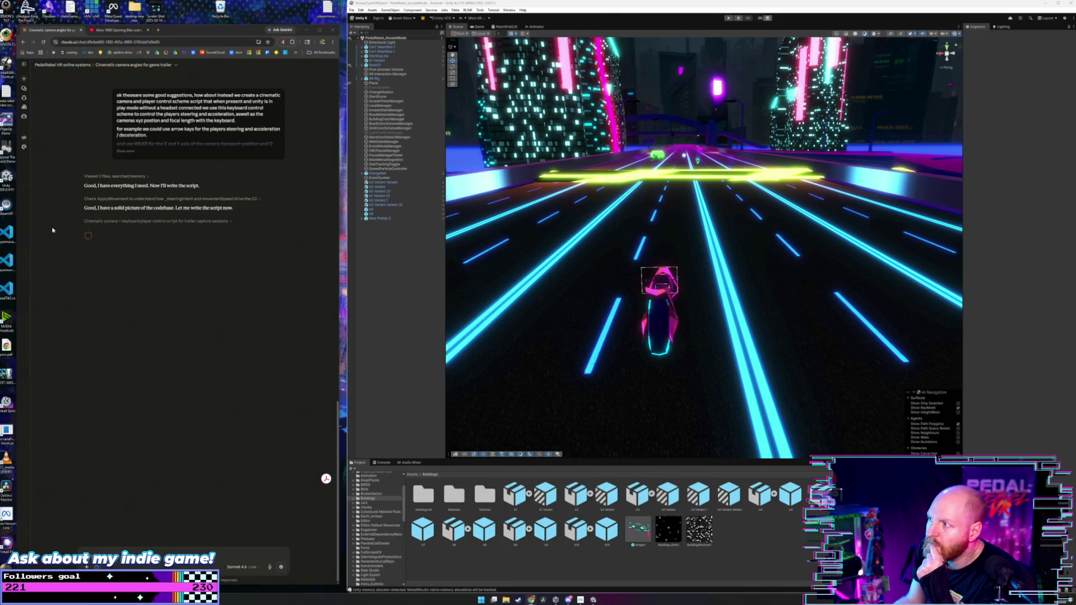
- Select the bike's XR Rig in the Scene view and frame the view on it
right_click(553, 288)
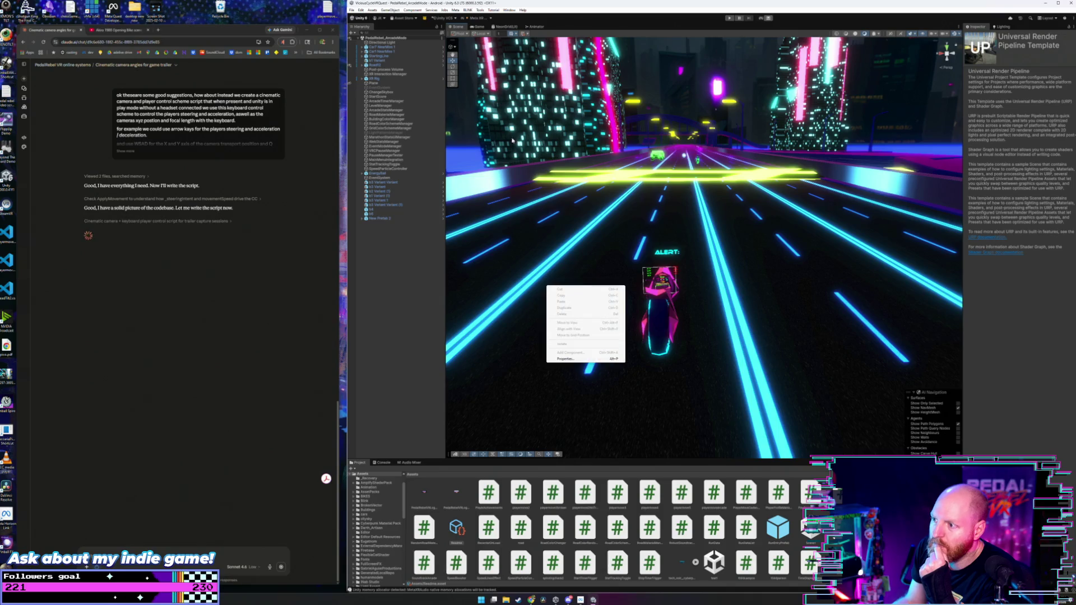
key("Escape")
left_click(660, 303)
key("f")
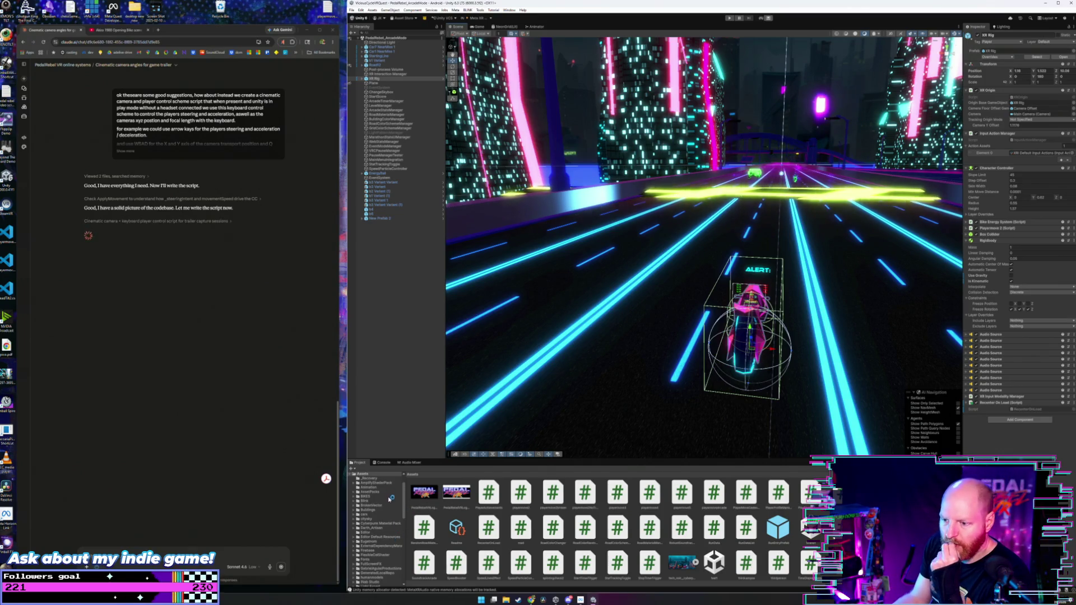
- Browse the Project panel's BIKES folder down to the humanmodels folder
scroll(389, 499, "up", 2)
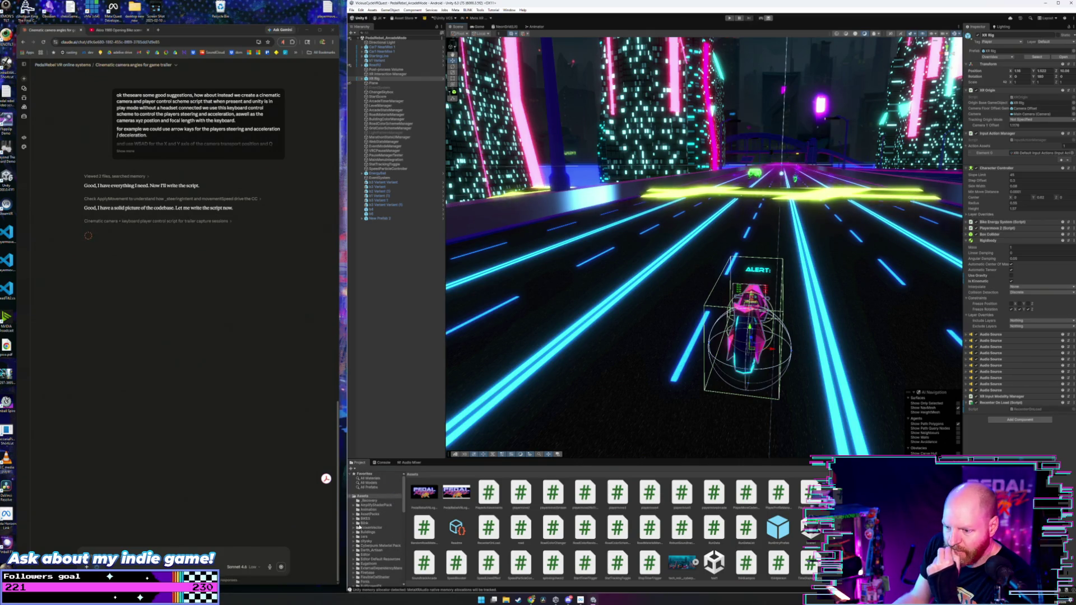
left_click(386, 518)
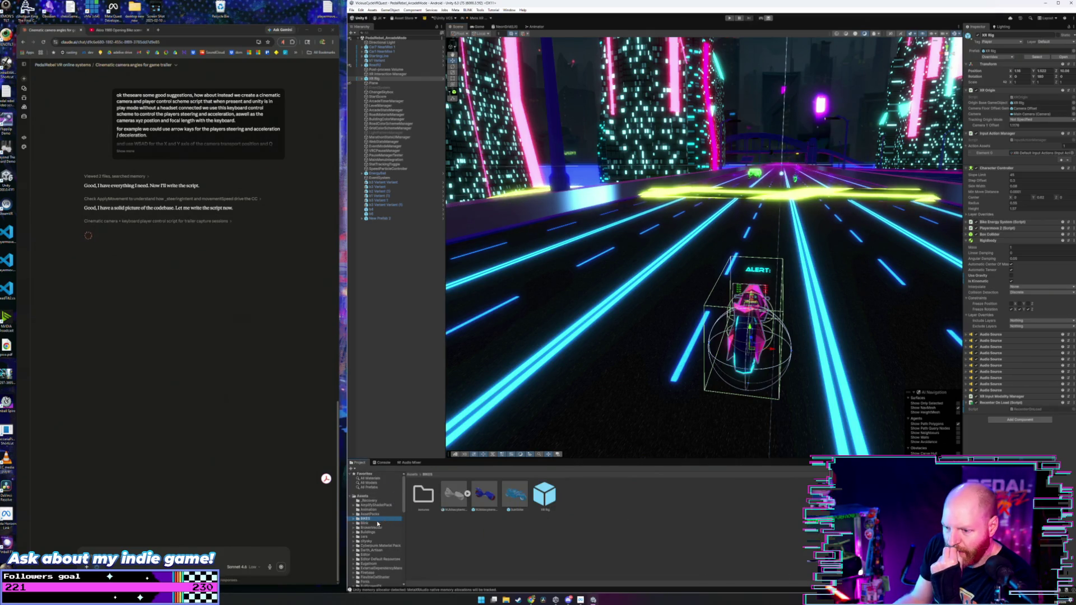
scroll(377, 524, "down", 3)
scroll(374, 530, "down", 8)
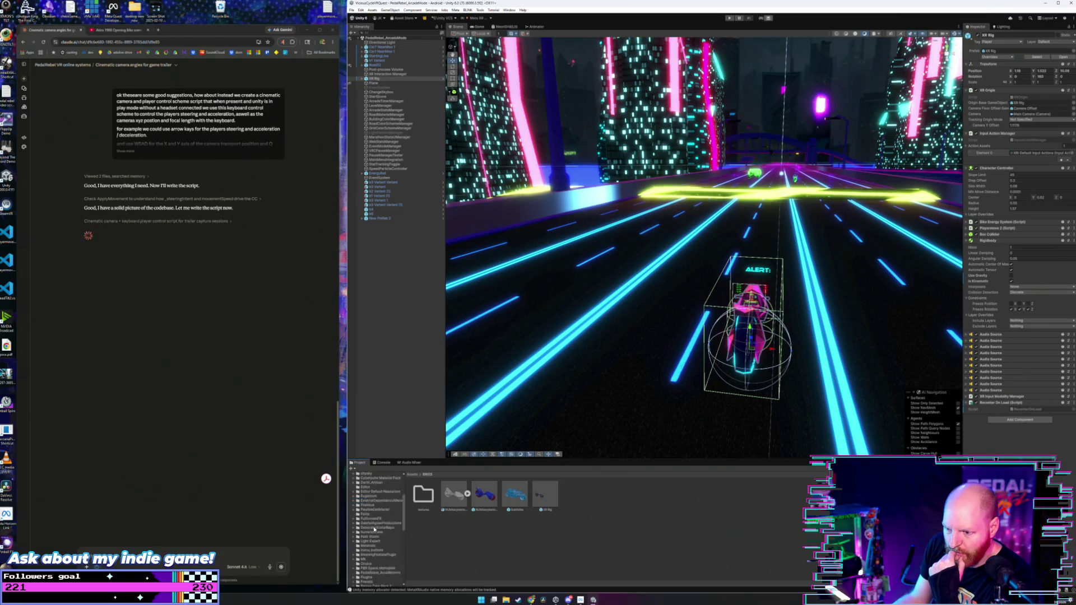
scroll(373, 535, "down", 4)
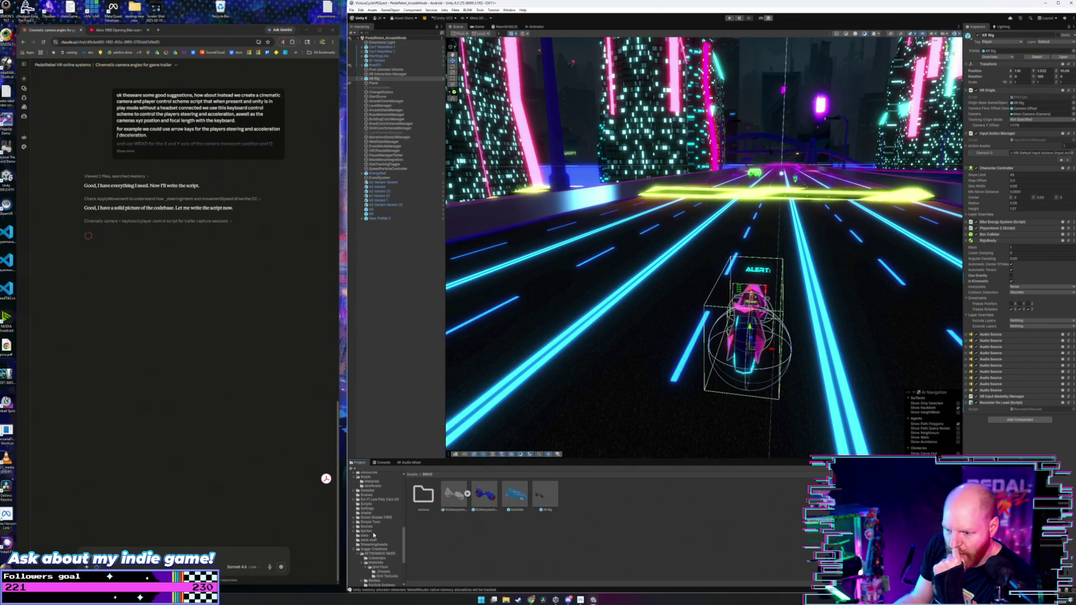
scroll(373, 534, "down", 5)
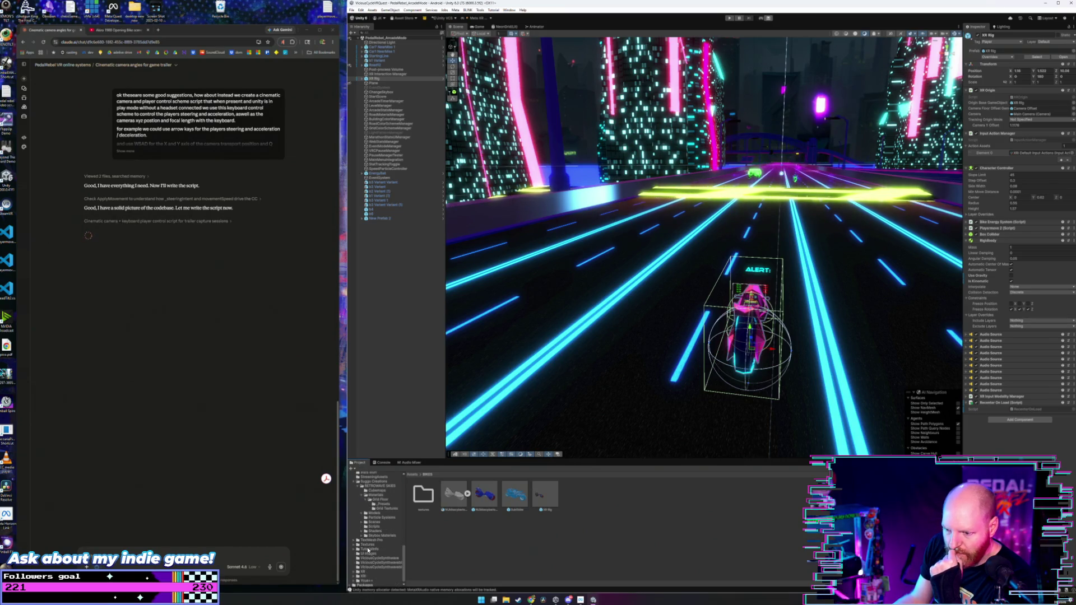
scroll(367, 550, "up", 8)
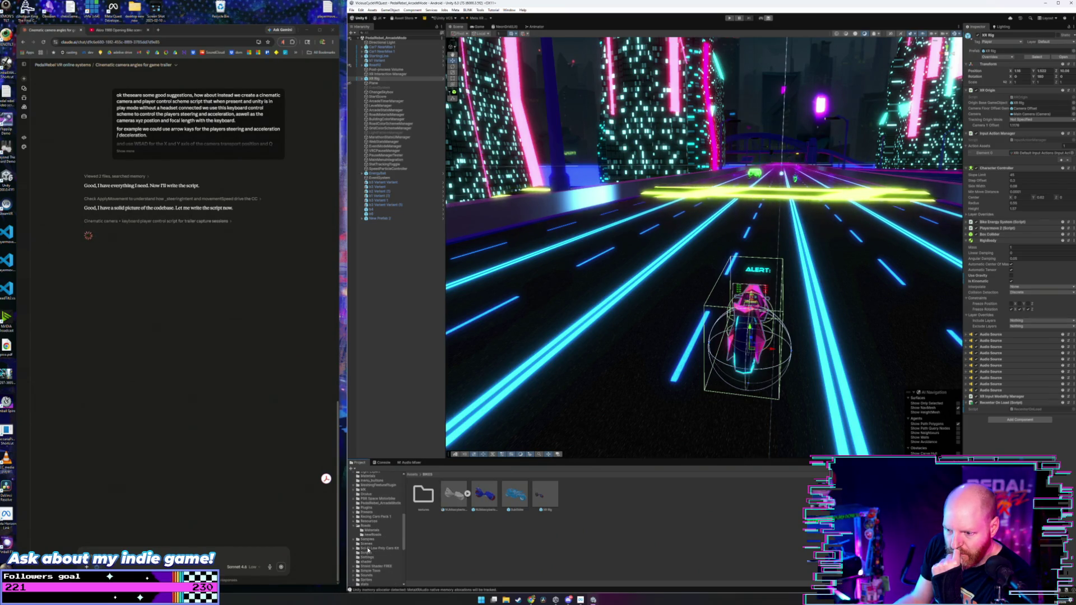
scroll(367, 549, "up", 3)
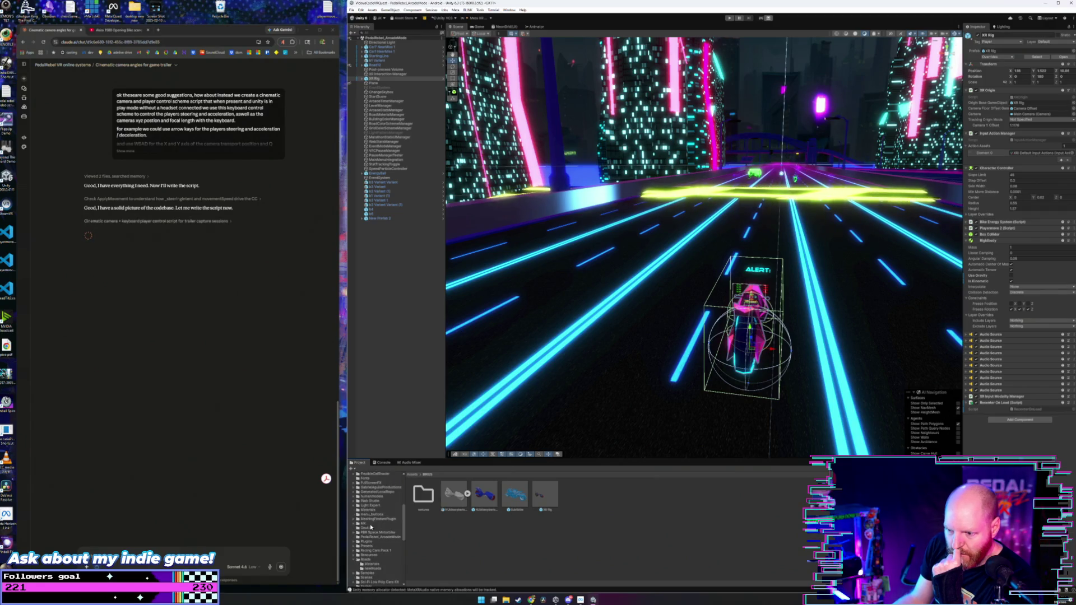
left_click(371, 497)
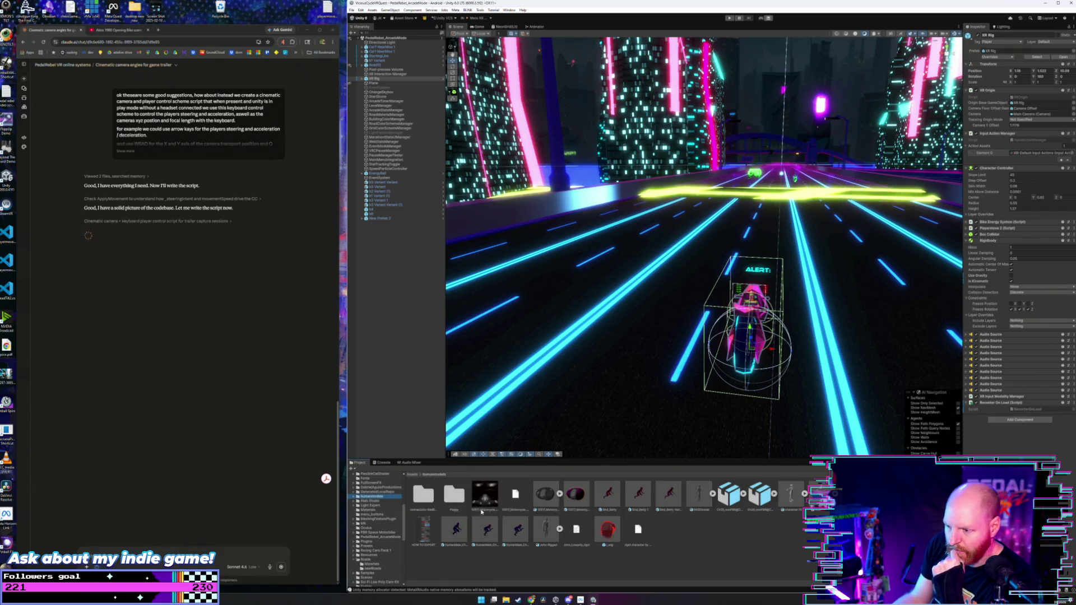
- Place the Betty Variant character on the bike instead of the undone HumanMale figure
left_click(456, 533)
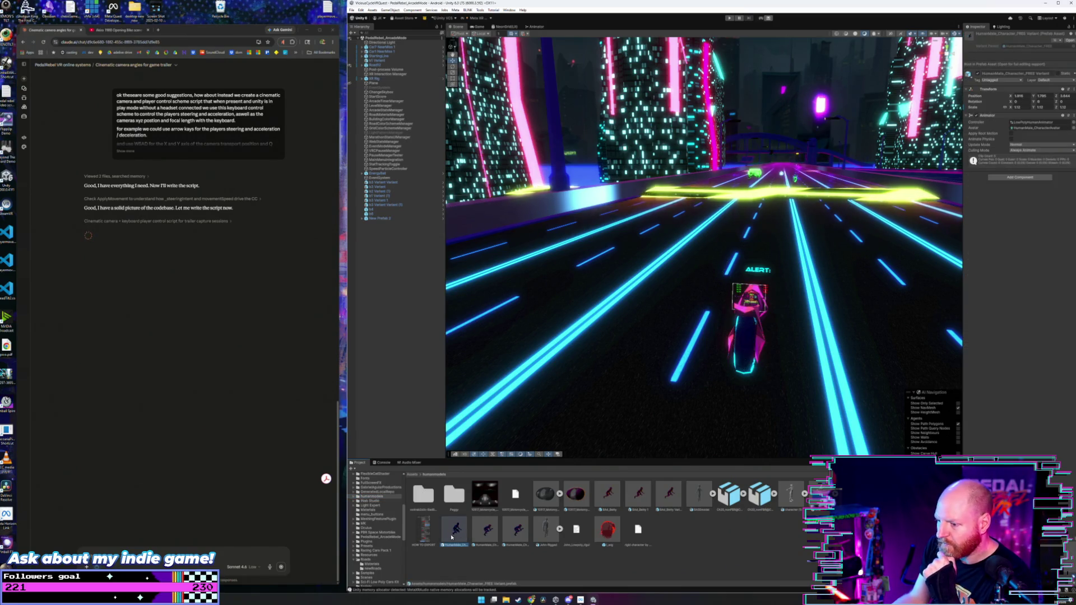
mouse_move(453, 537)
left_mouse_down()
mouse_move(701, 264)
mouse_move(750, 325)
mouse_move(687, 346)
mouse_move(564, 346)
left_mouse_up()
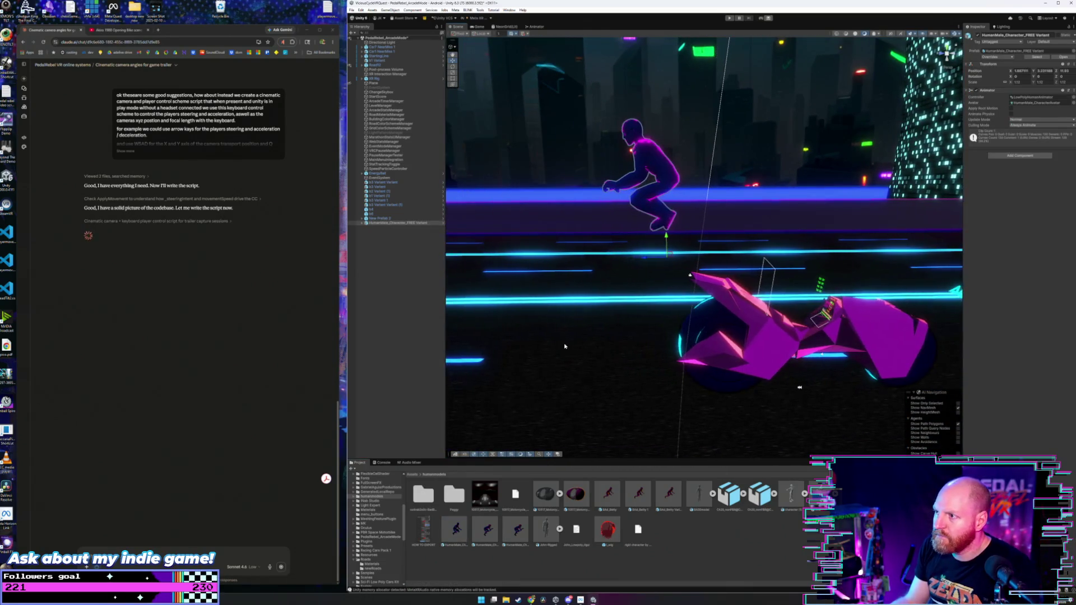
key("ctrl+z")
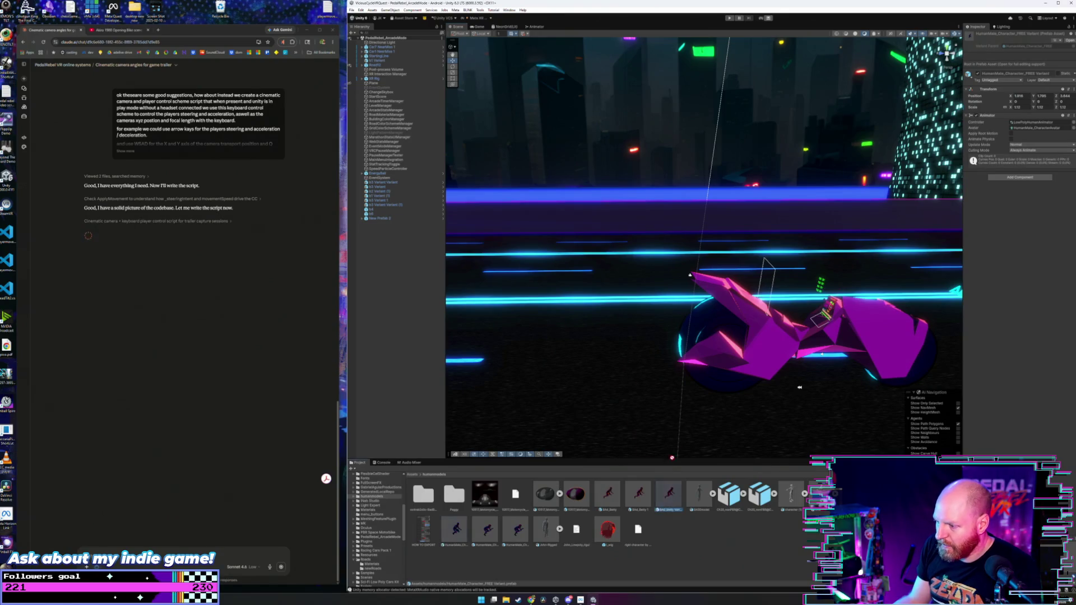
mouse_move(690, 275)
left_mouse_down()
mouse_move(639, 307)
mouse_move(589, 300)
mouse_move(636, 302)
left_mouse_up()
key("f")
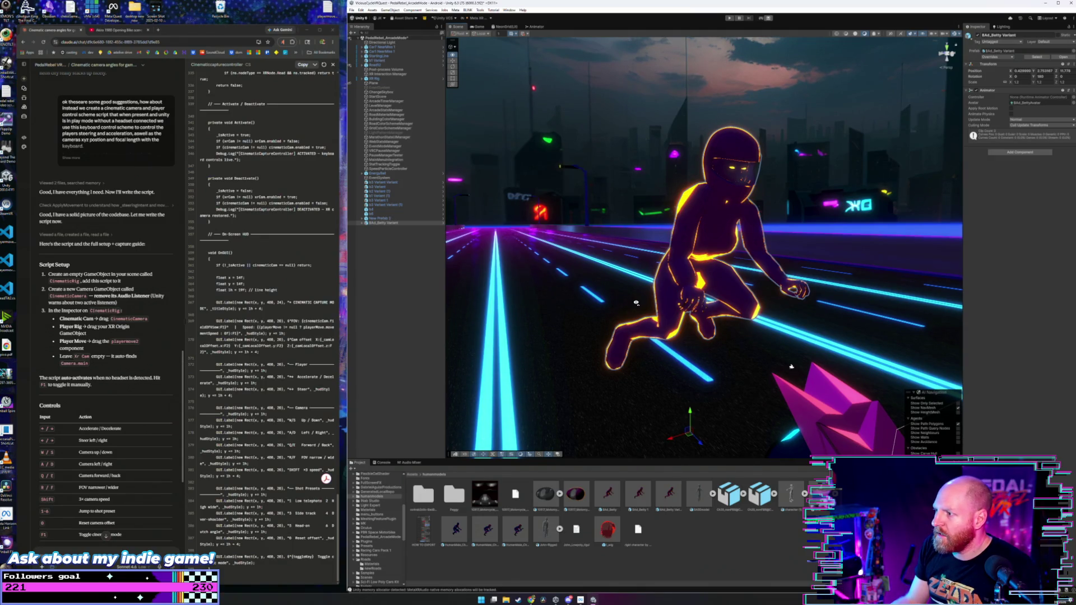
- Orbit around the rider and lower it slightly onto the bike seat
mouse_move(636, 303)
left_mouse_down()
mouse_move(712, 375)
mouse_move(646, 289)
mouse_move(647, 370)
mouse_move(726, 333)
mouse_move(820, 345)
left_mouse_up()
scroll(739, 324, "up", 3)
scroll(690, 380, "up", 5)
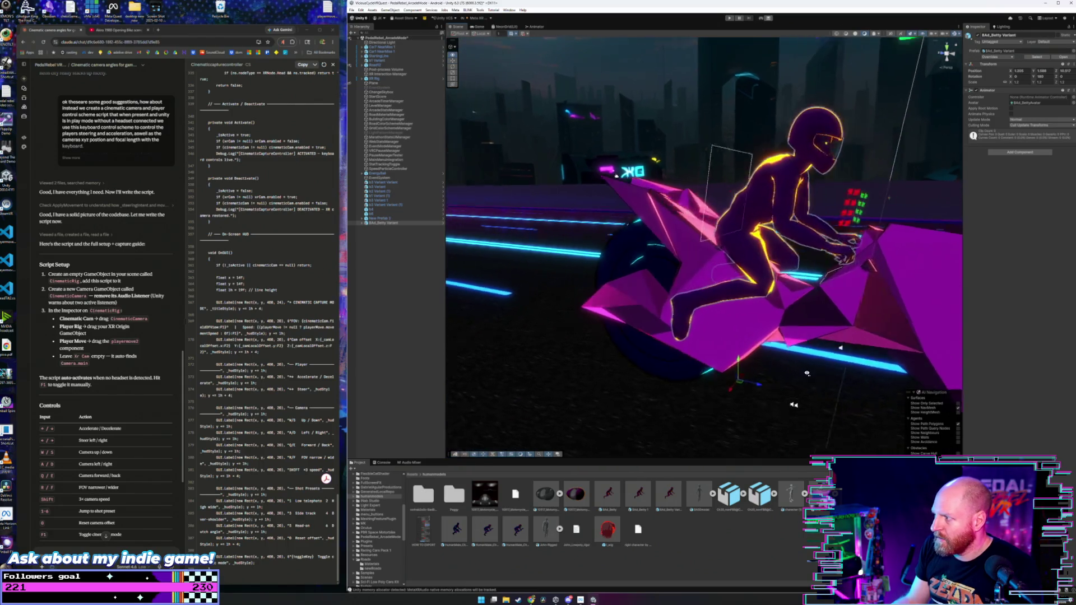
mouse_move(703, 371)
left_mouse_down()
mouse_move(693, 393)
mouse_move(739, 411)
mouse_move(714, 415)
mouse_move(722, 383)
mouse_move(739, 408)
mouse_move(735, 376)
mouse_move(883, 391)
mouse_move(710, 386)
mouse_move(886, 395)
mouse_move(761, 363)
left_mouse_up()
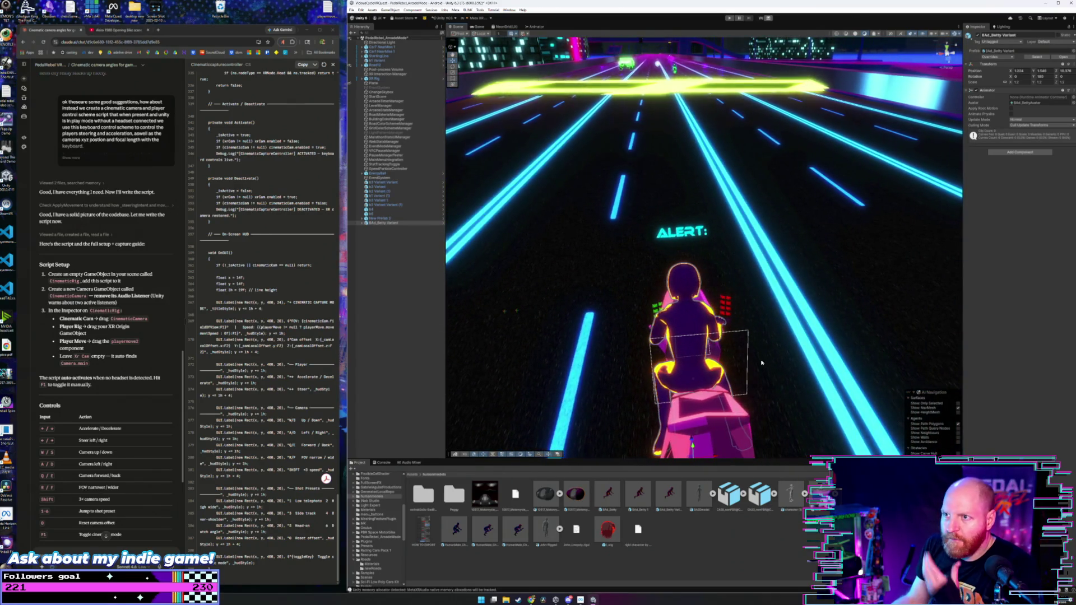
- Parent the BAd_Betty Variant rider under NUbikecyberlowpoly2 and nudge it slightly along X
left_click(362, 79)
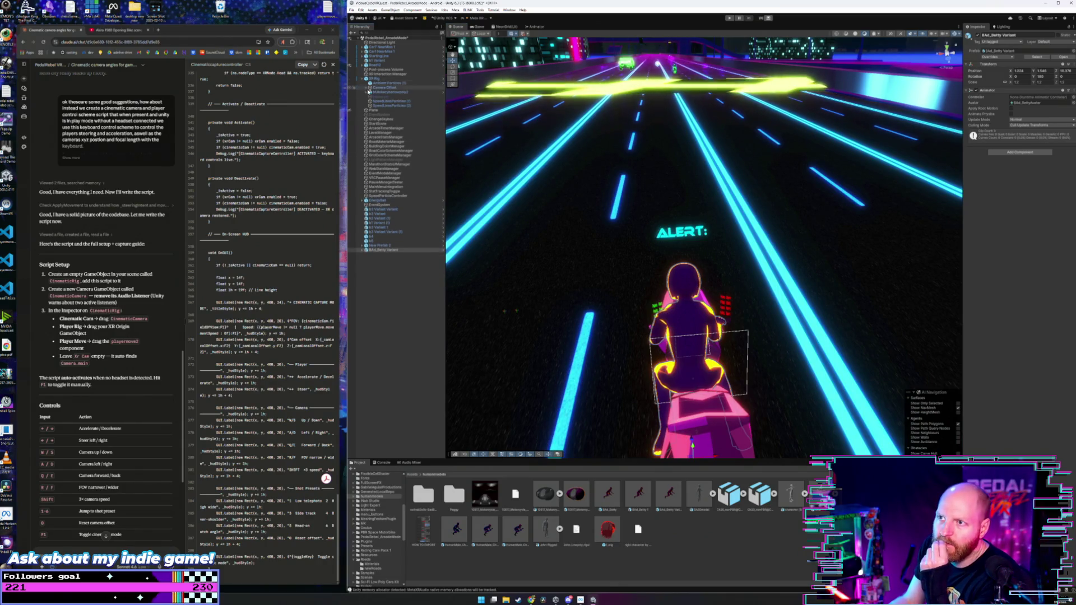
left_click(367, 97)
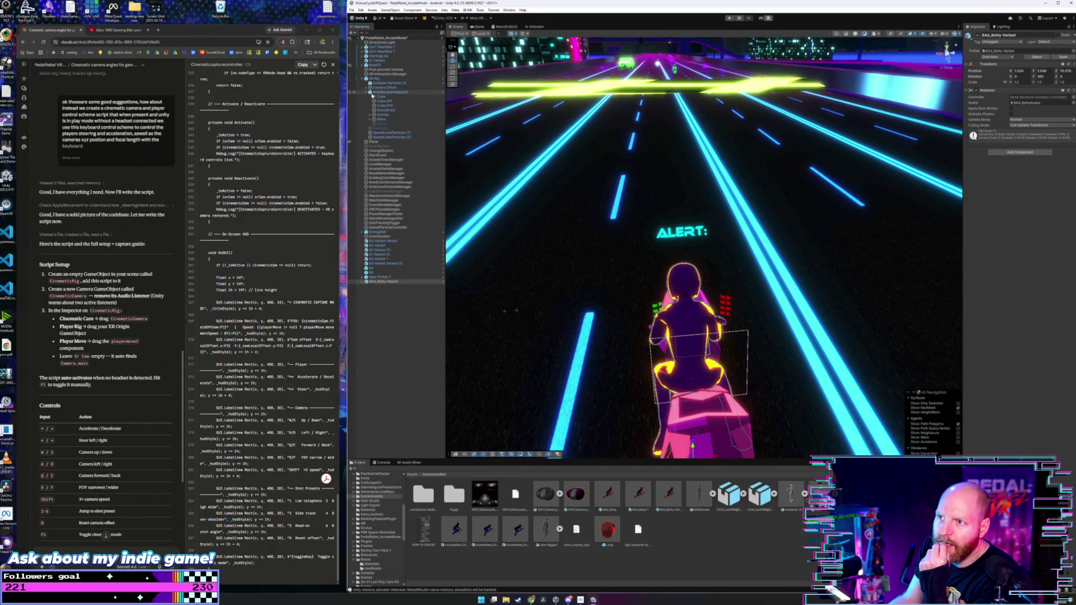
left_click(386, 92)
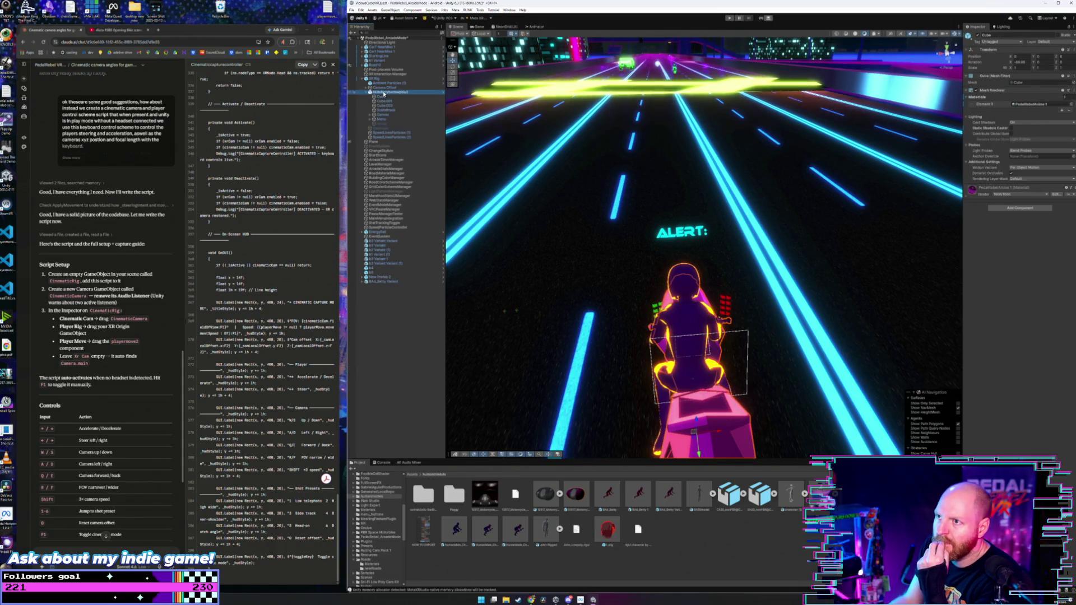
left_click(377, 282)
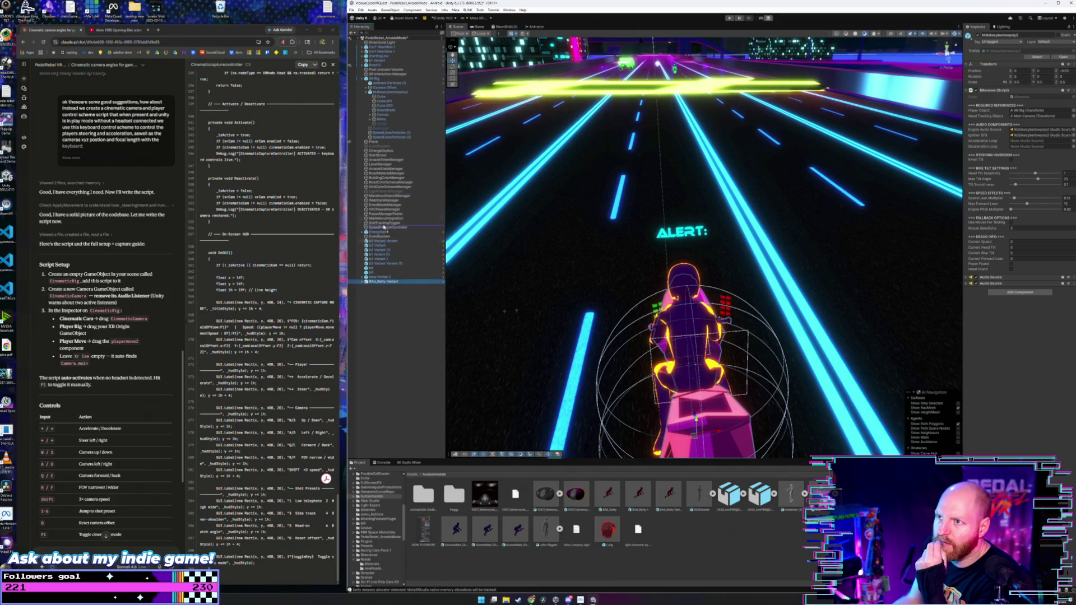
left_click_drag(394, 99, 393, 97)
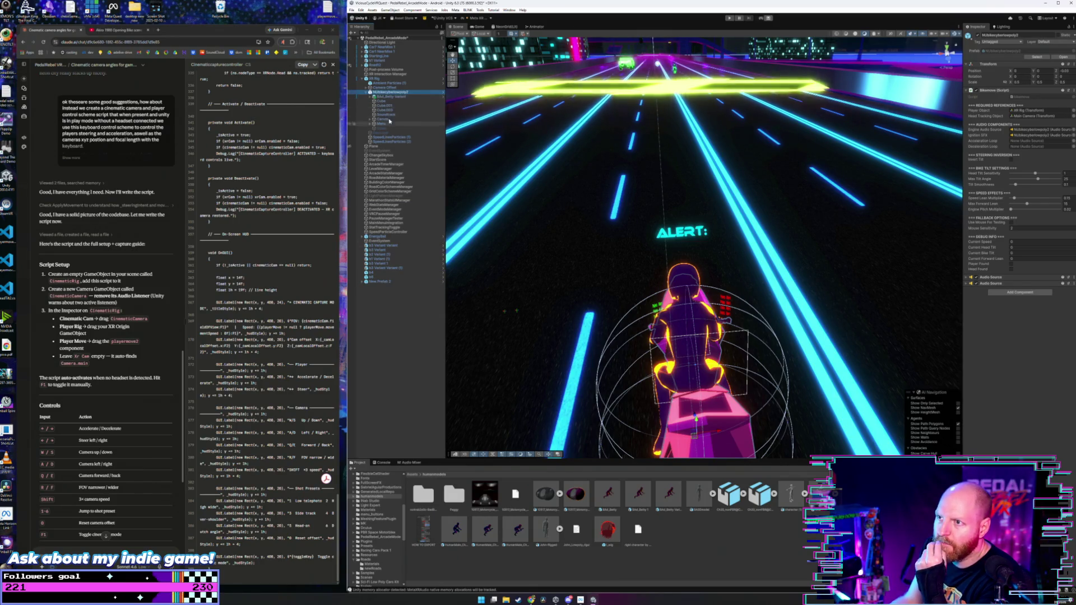
left_click(393, 98)
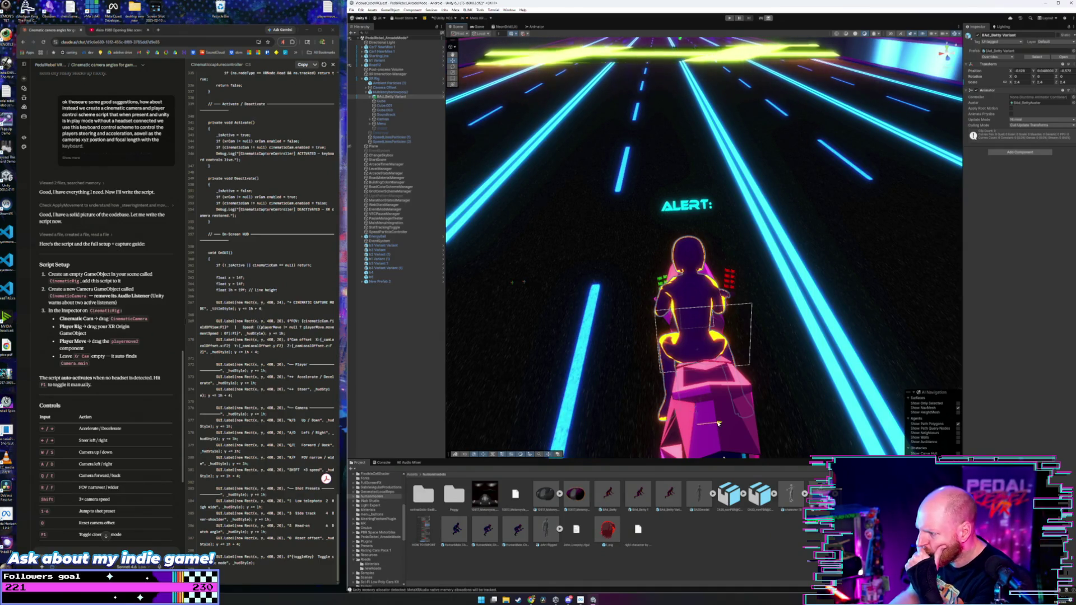
left_click_drag(716, 424, 721, 423)
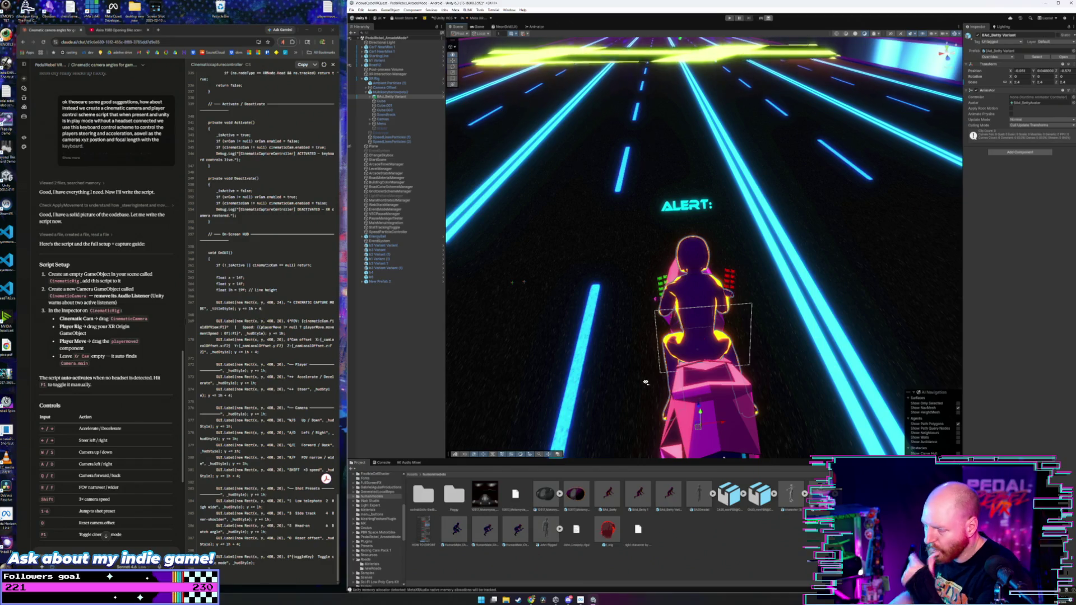
- Orbit around the bike and neon building and browse the Grid Floor material presets
mouse_move(645, 382)
left_mouse_down()
mouse_move(716, 408)
mouse_move(637, 455)
mouse_move(483, 326)
left_mouse_up()
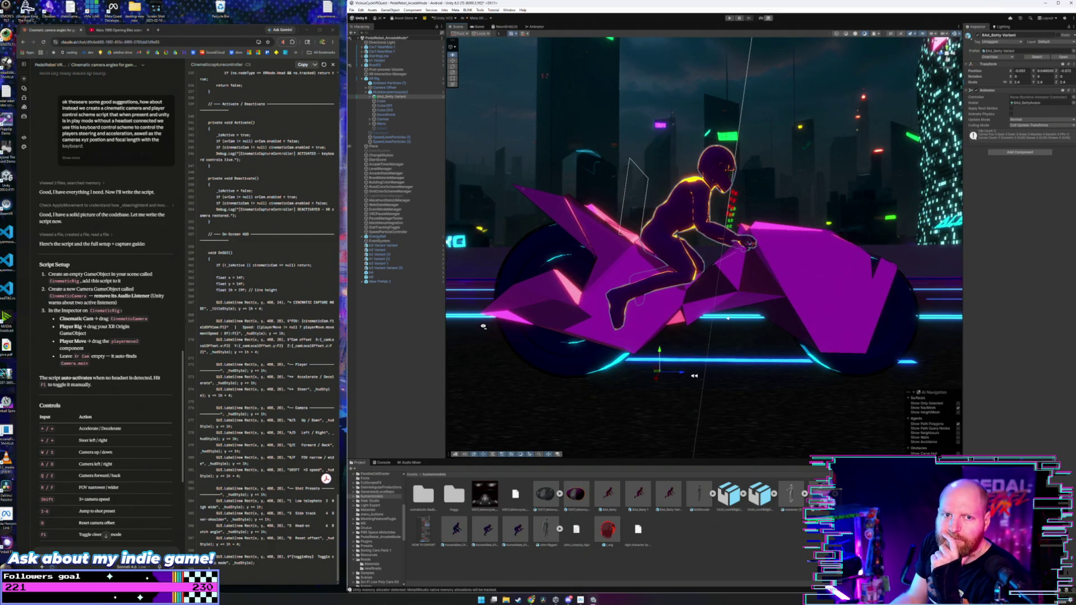
mouse_move(483, 326)
left_mouse_down()
mouse_move(539, 375)
mouse_move(510, 365)
mouse_move(538, 235)
left_mouse_up()
left_click(570, 306)
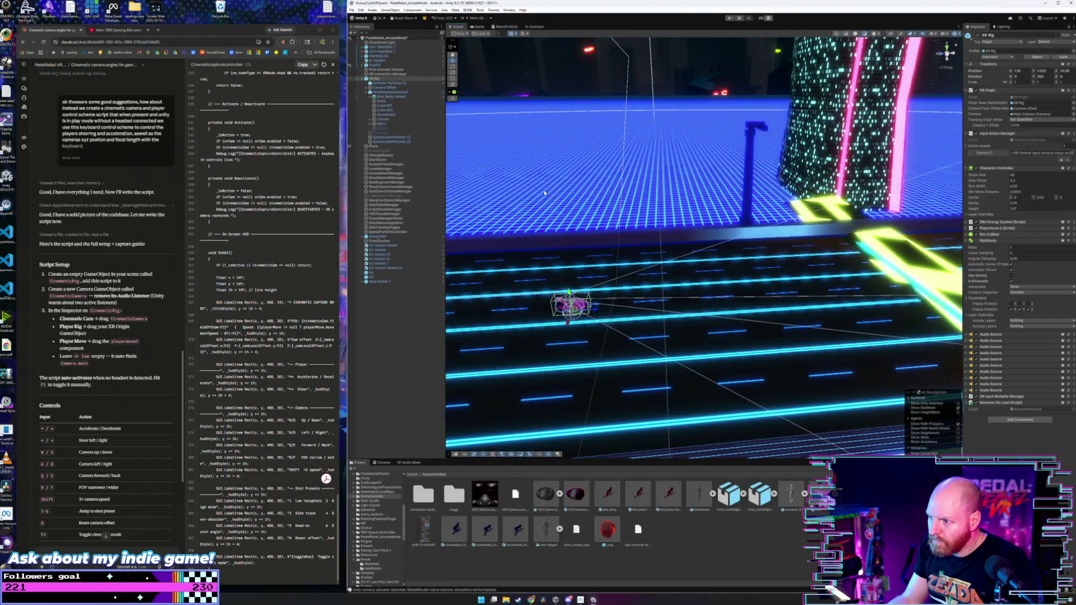
left_click(816, 80)
mouse_move(815, 80)
left_mouse_down()
mouse_move(663, 154)
mouse_move(646, 144)
mouse_move(631, 196)
left_mouse_up()
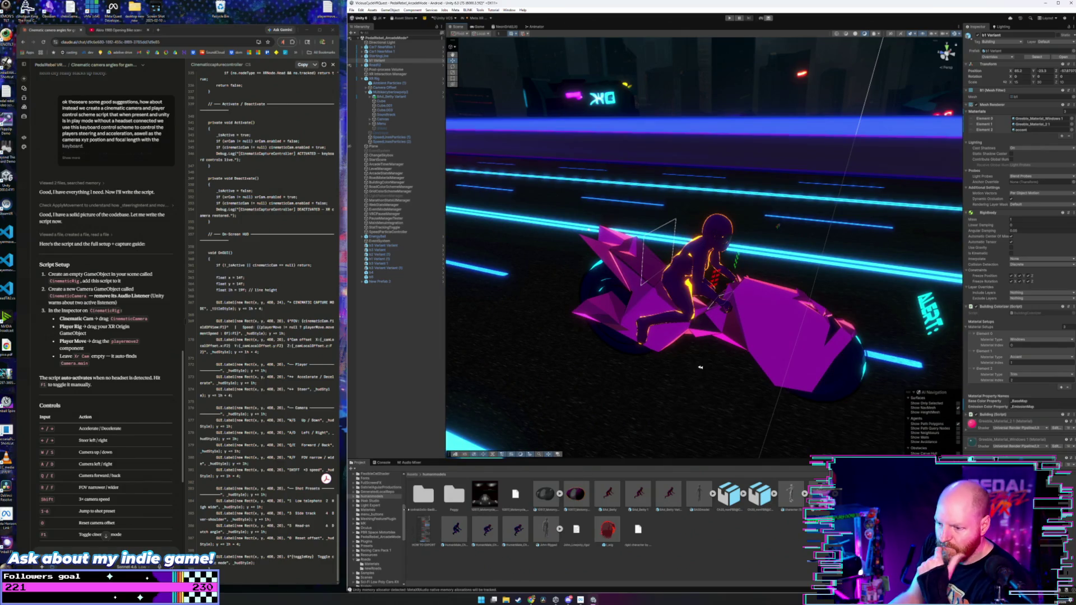
scroll(377, 531, "down", 5)
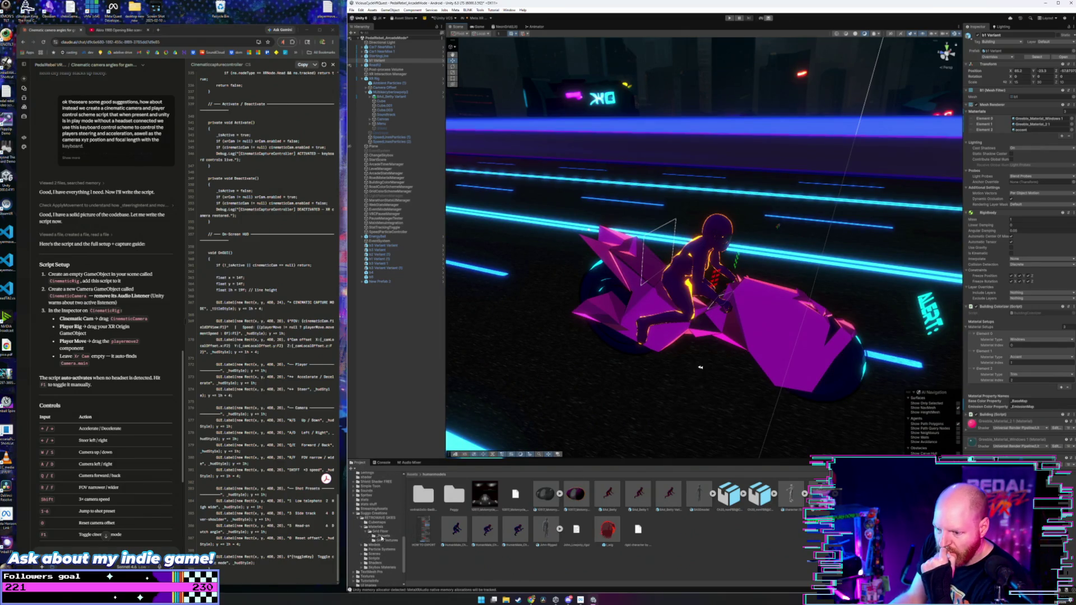
left_click(381, 536)
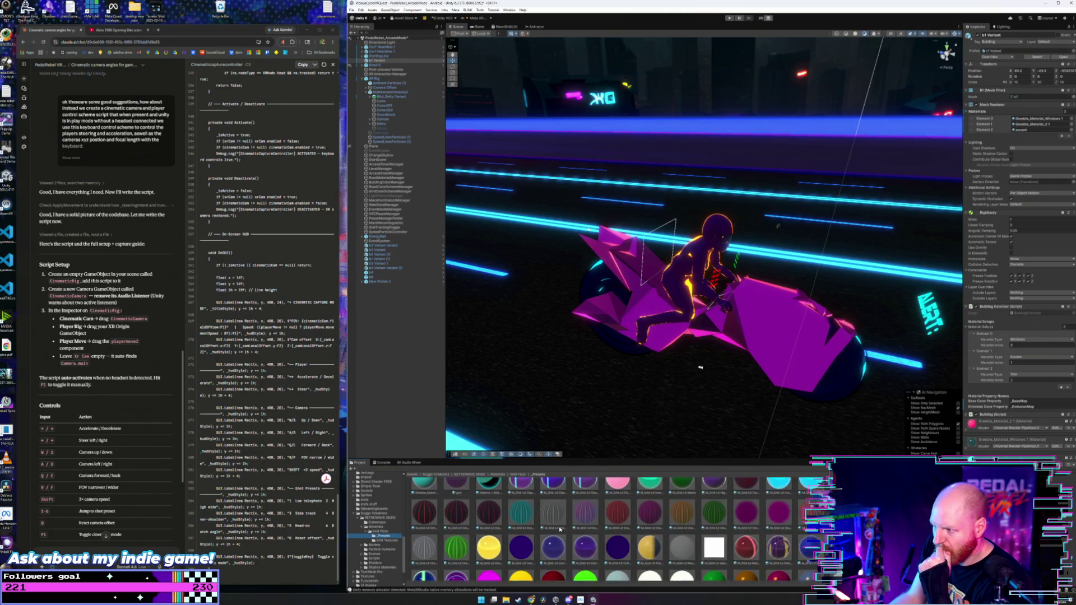
left_click_drag(638, 363, 467, 234)
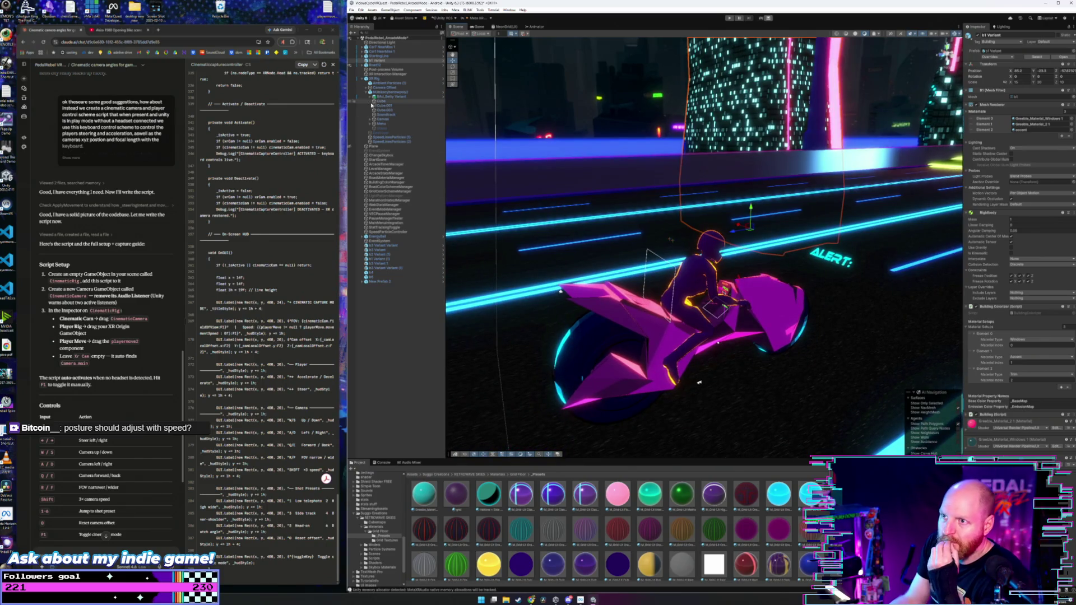
- Select the rider's H_DDS_MidRes mesh under BAd_Betty Variant
left_click(384, 97)
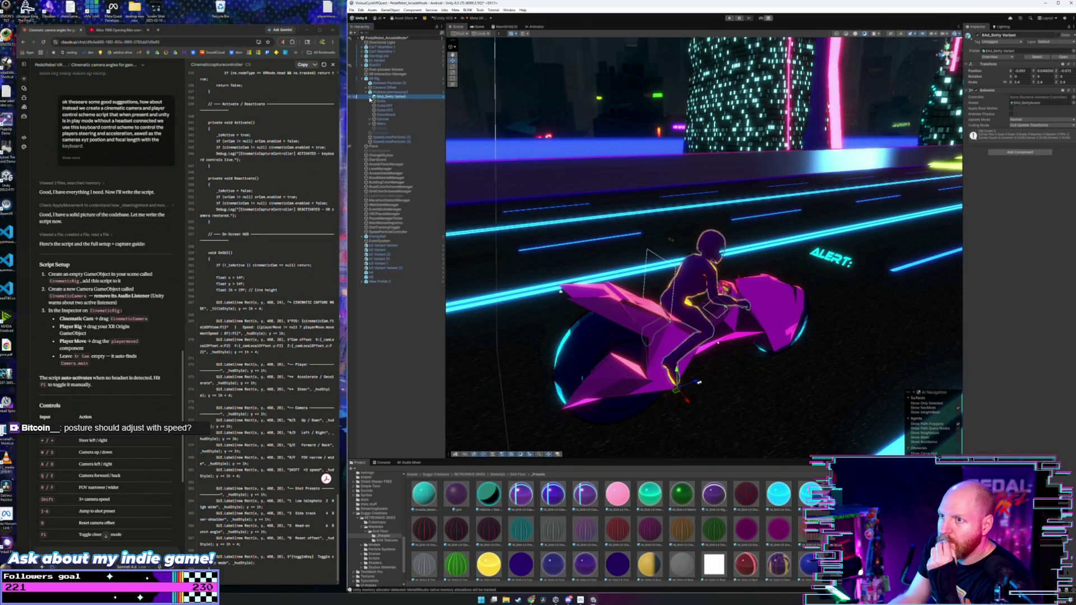
left_click(370, 97)
left_click(378, 101)
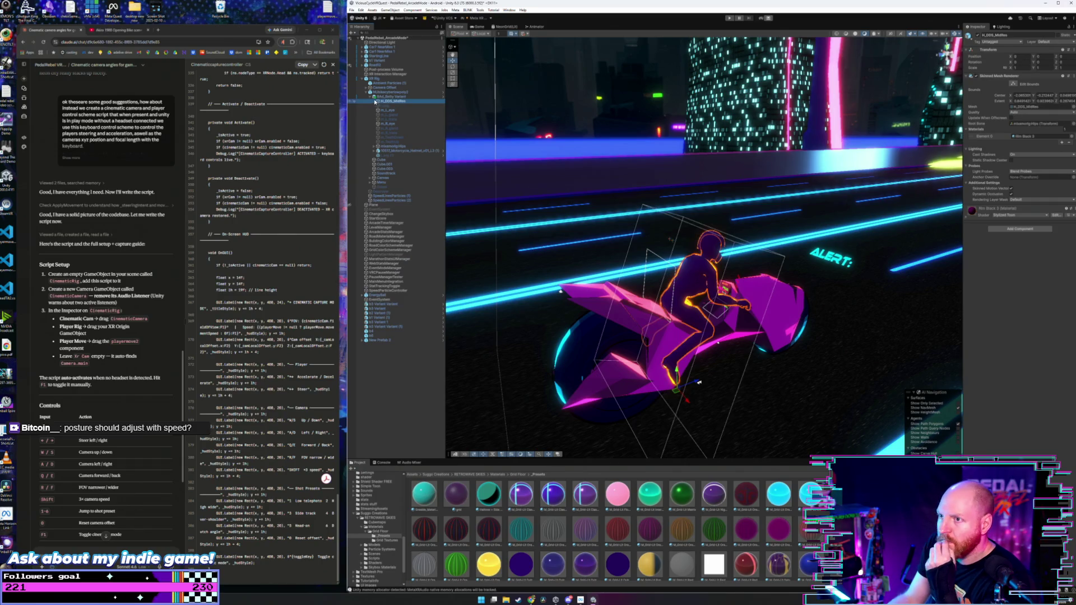
left_click(384, 97)
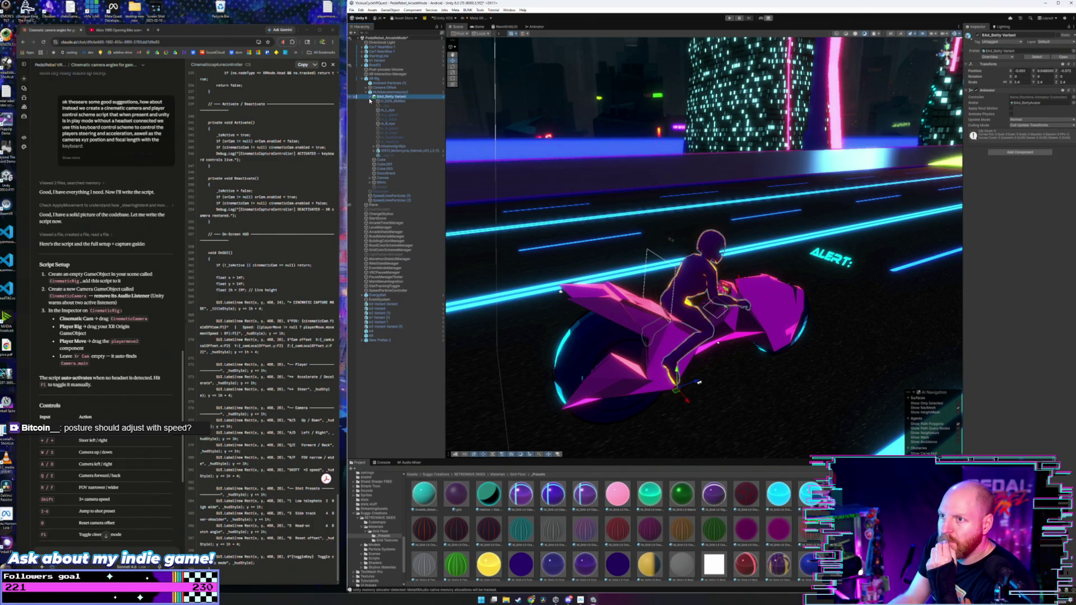
left_click(370, 97)
left_click(370, 97)
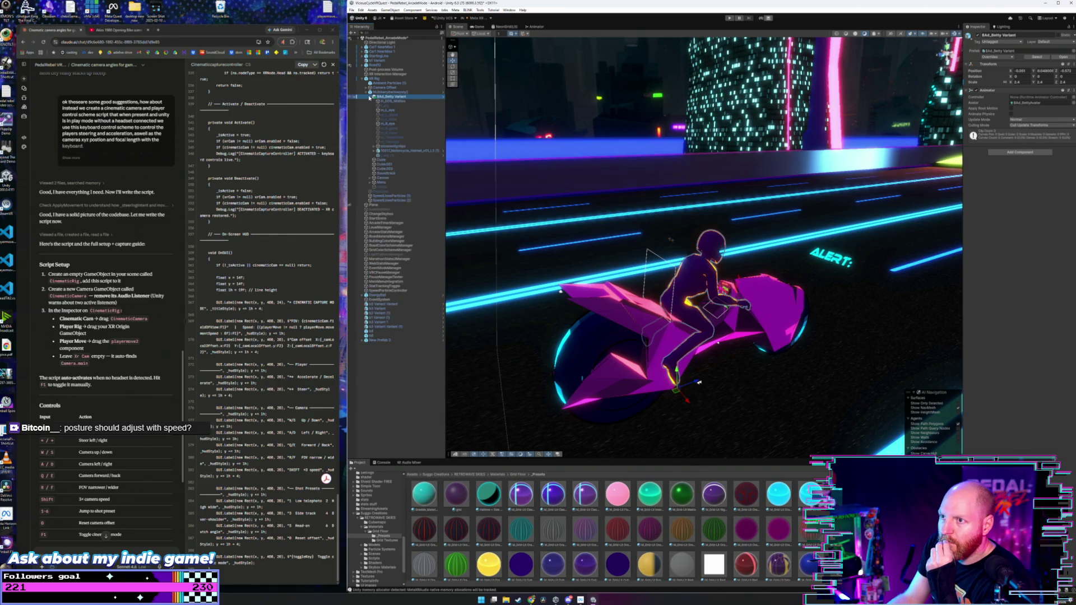
left_click(386, 102)
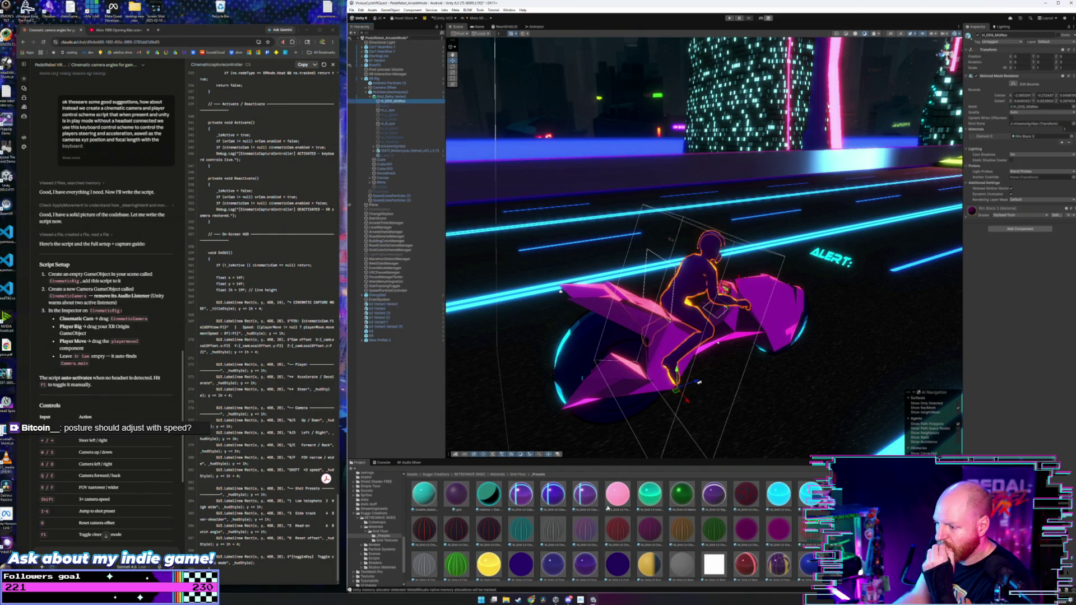
- Try Flowershop, Interstellar, Matrix, orange-red and magenta grid materials on the rider, keeping Matrix
left_click_drag(607, 507, 688, 288)
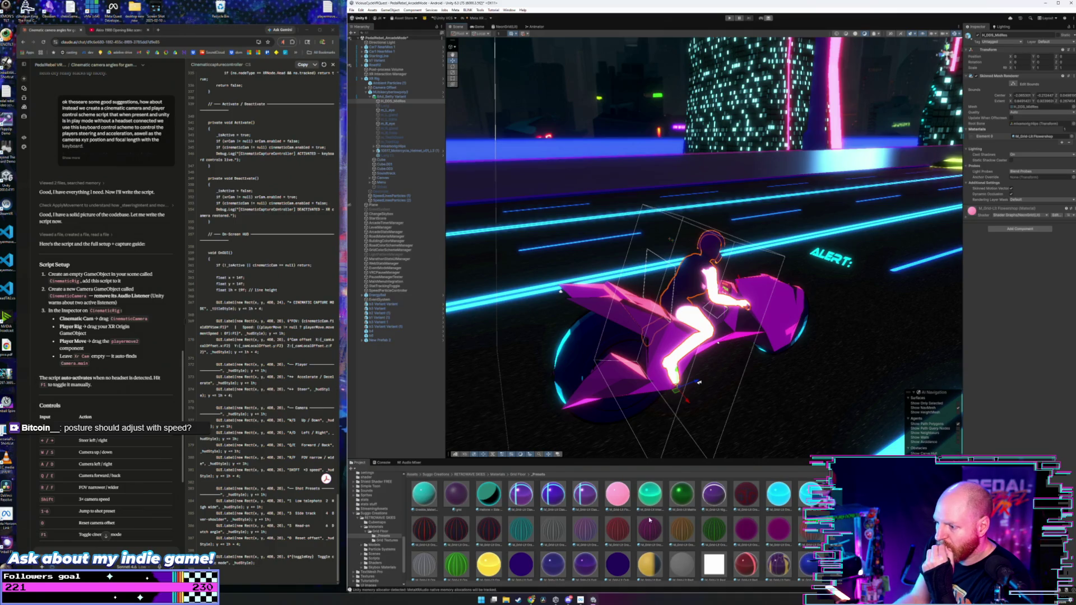
left_click_drag(649, 475, 689, 285)
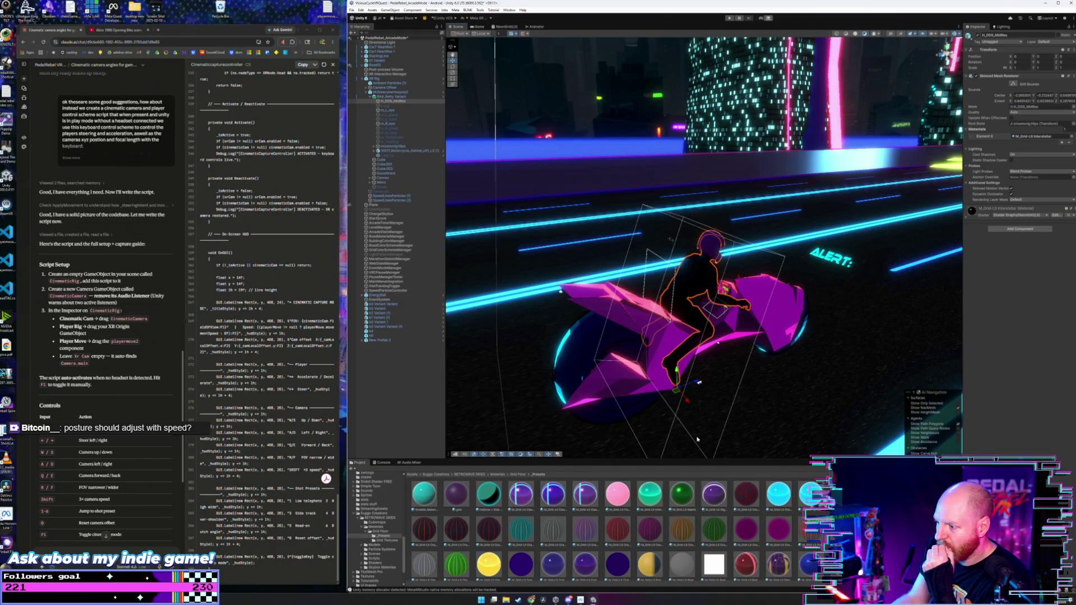
mouse_move(685, 499)
left_mouse_down()
mouse_move(689, 292)
mouse_move(636, 308)
mouse_move(671, 315)
left_mouse_up()
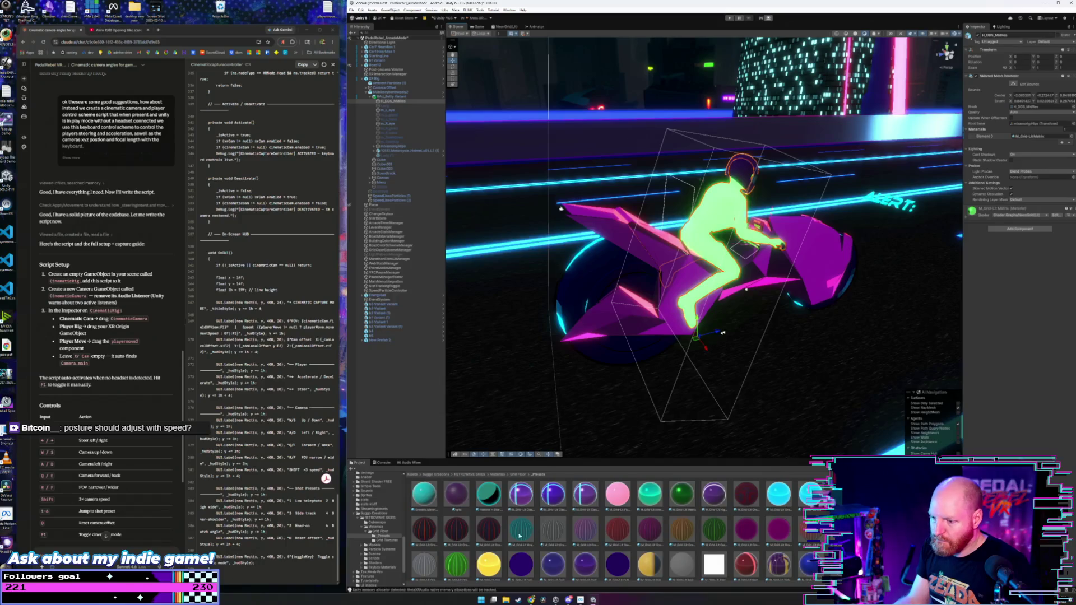
mouse_move(498, 527)
left_mouse_down()
mouse_move(723, 235)
mouse_move(656, 268)
mouse_move(613, 305)
left_mouse_up()
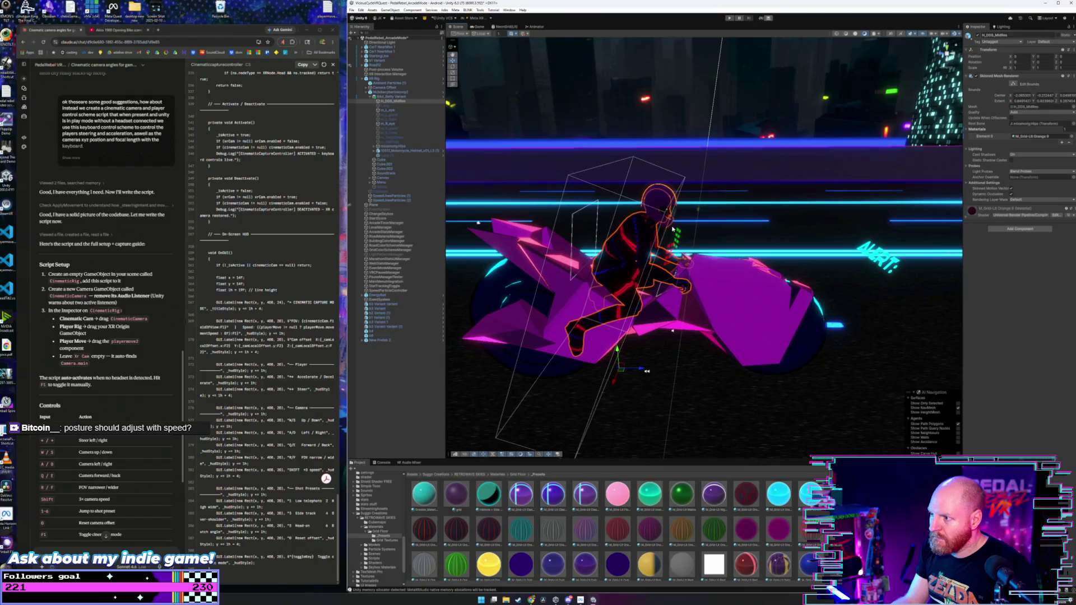
key("ctrl+z")
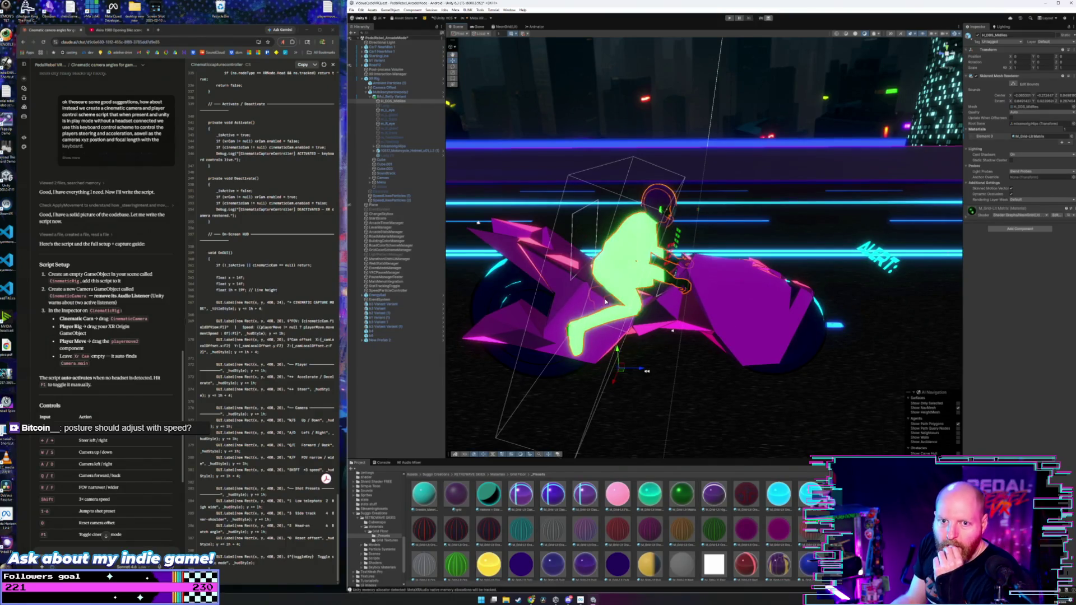
left_click_drag(605, 340, 630, 332)
mouse_move(714, 526)
left_mouse_down()
mouse_move(585, 364)
mouse_move(616, 305)
mouse_move(645, 297)
left_mouse_up()
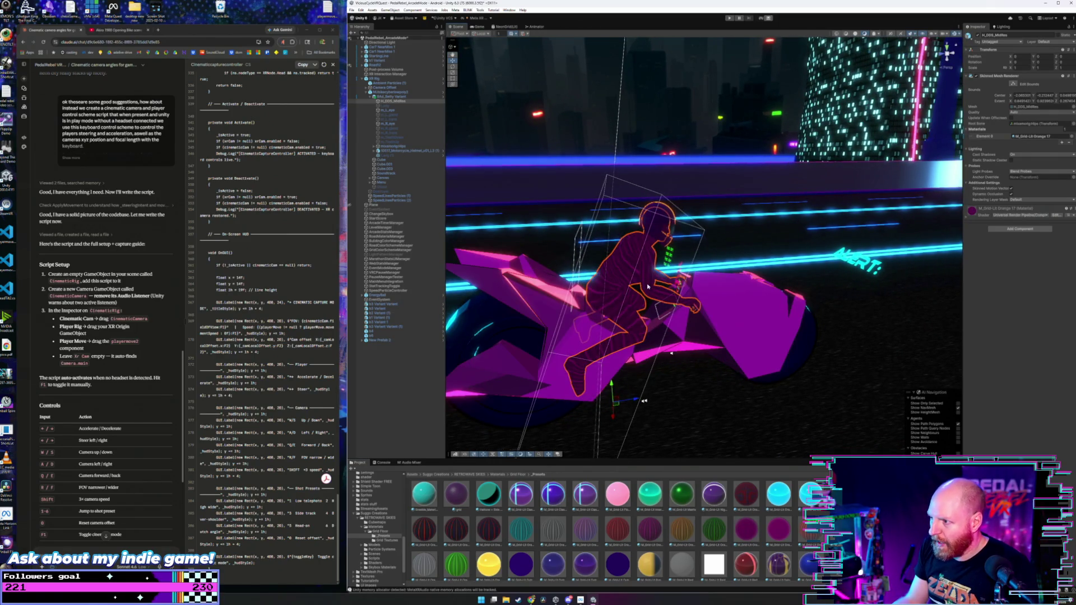
key("ctrl+z")
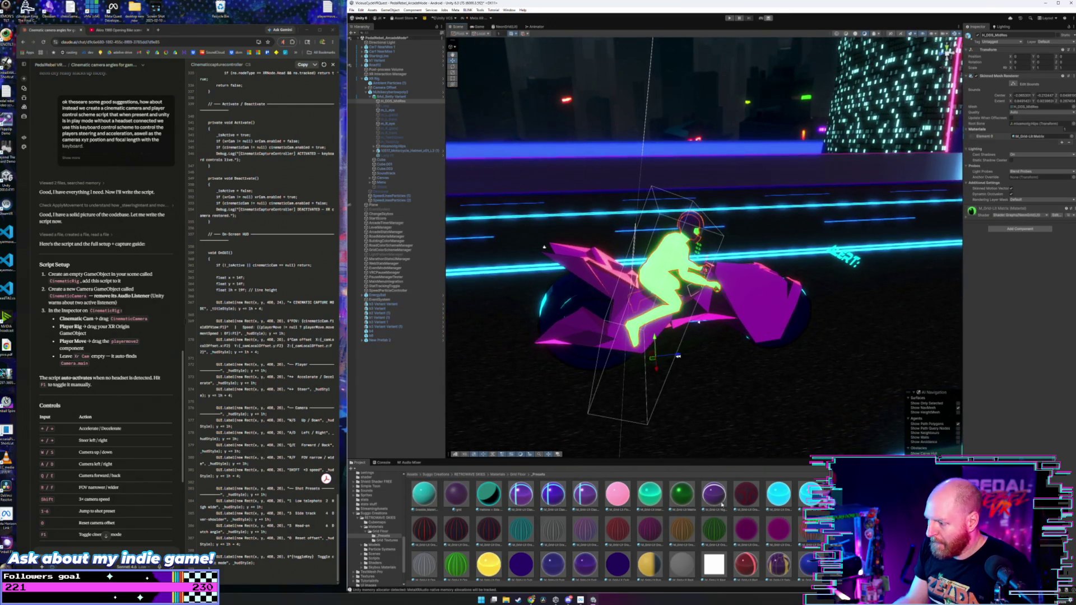
- Try purple Outrun 2, then apply the glowing orange PedalRebelAnime 6 material to the rider
scroll(739, 516, "down", 1)
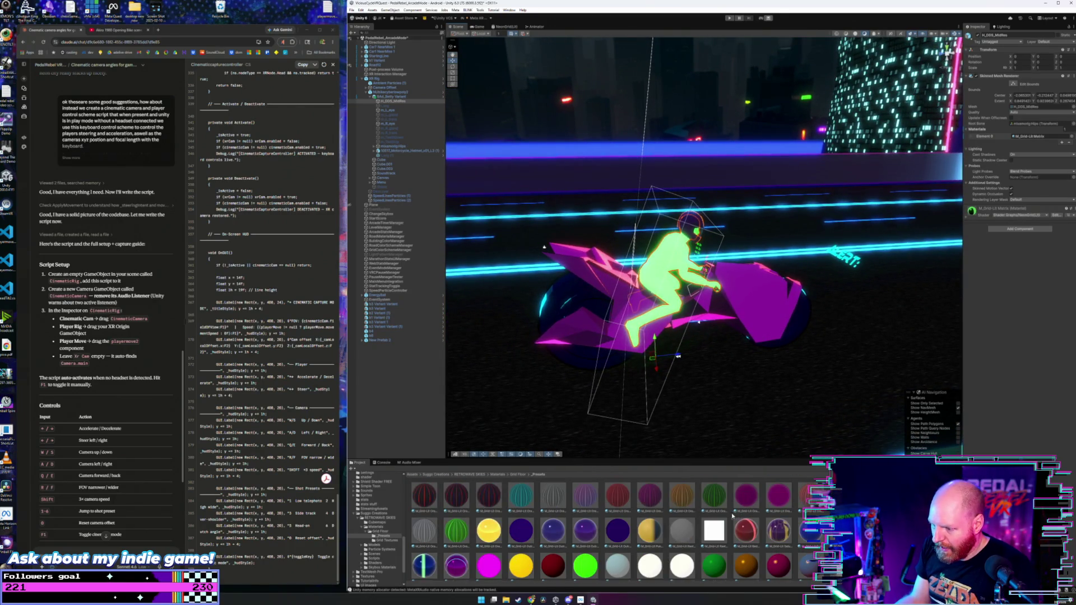
left_click_drag(586, 530, 644, 305)
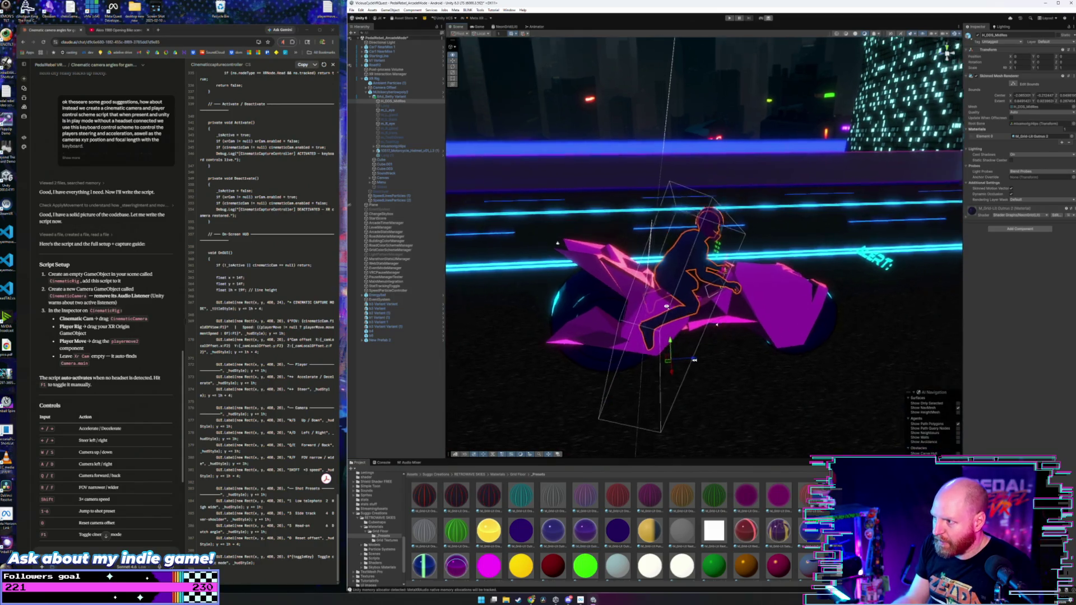
scroll(646, 307, "up", 3)
key("ctrl+z")
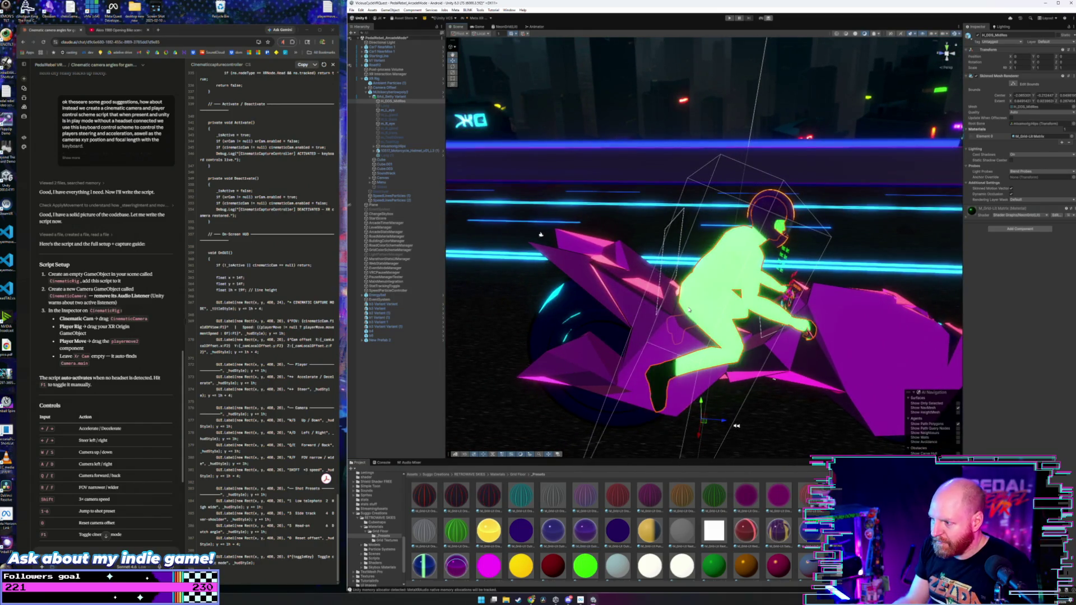
scroll(710, 513, "down", 1)
mouse_move(714, 533)
left_mouse_down()
mouse_move(650, 364)
mouse_move(672, 325)
mouse_move(645, 426)
mouse_move(722, 286)
left_mouse_up()
scroll(722, 286, "down", 10)
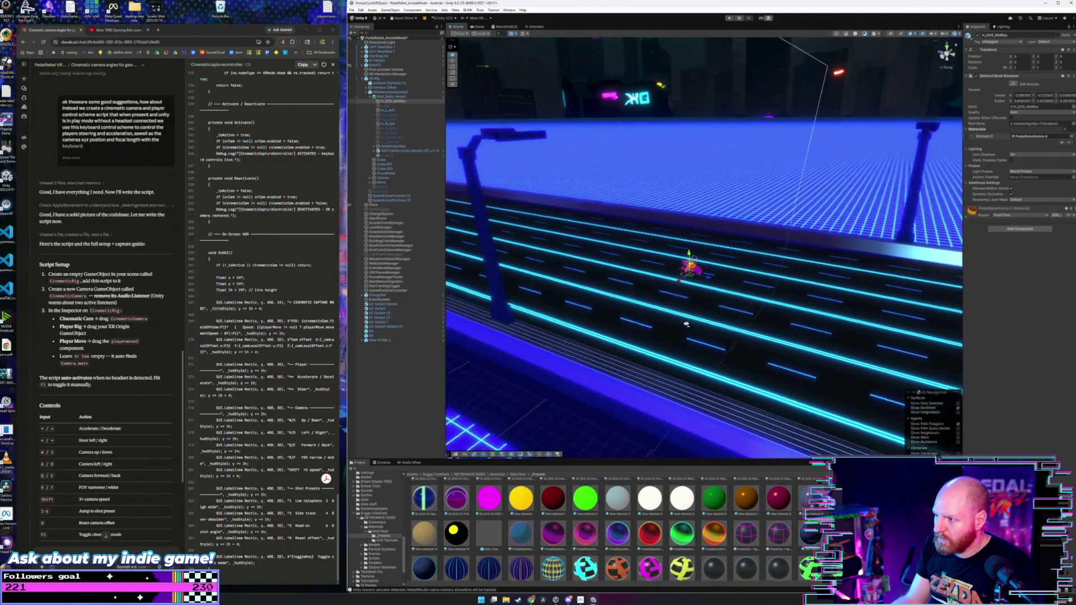
- Select New Prefab 2 and orbit the view around the bike
left_click(903, 174)
mouse_move(784, 297)
left_mouse_down()
mouse_move(821, 285)
mouse_move(816, 293)
mouse_move(826, 269)
left_mouse_up()
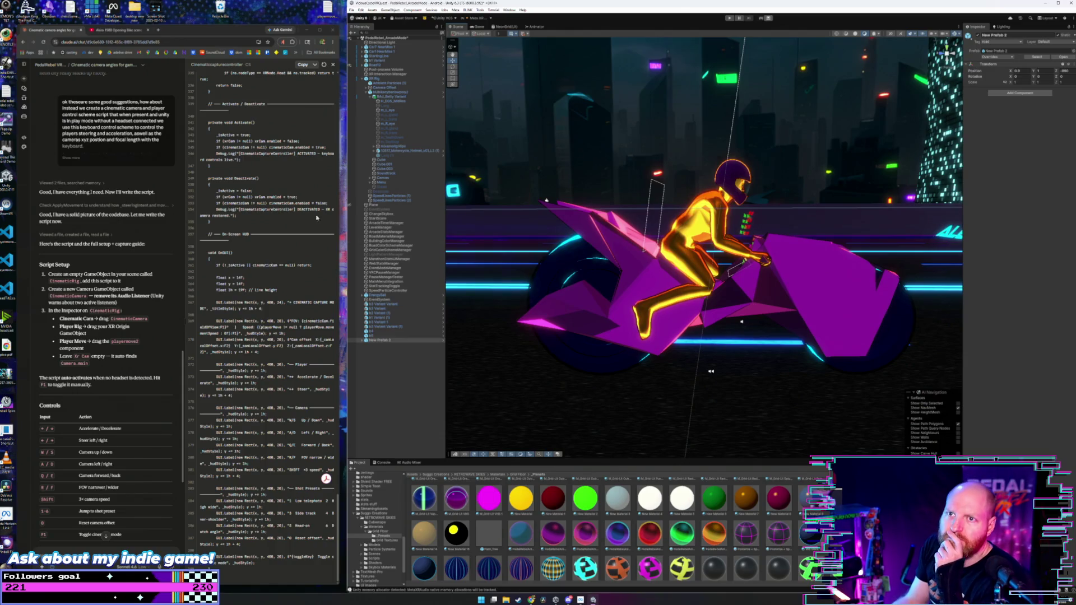
left_click(161, 29)
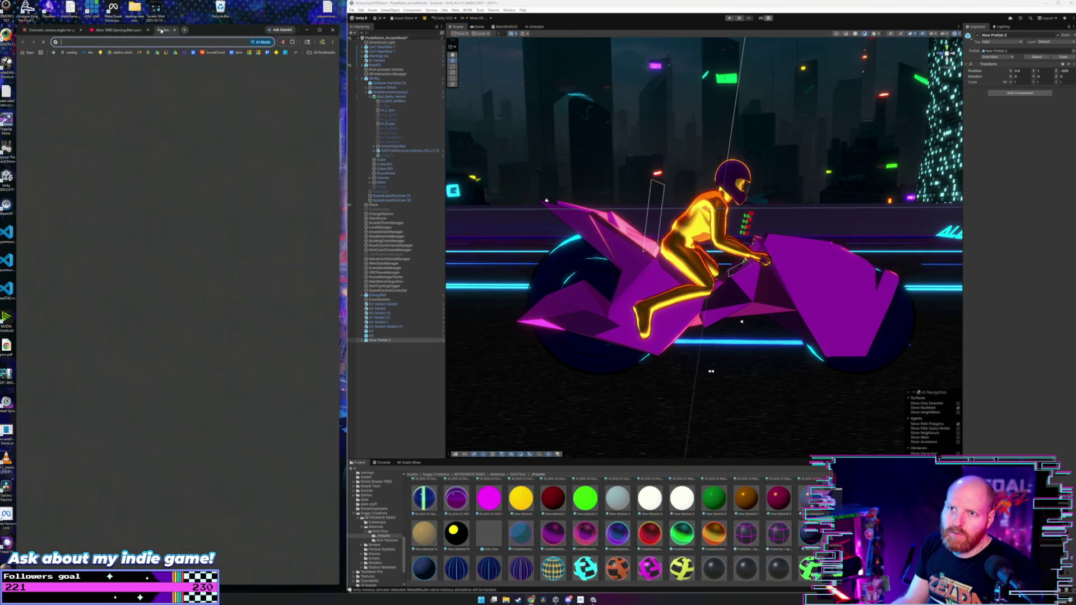
- Go to the Mixamo characters page and dismiss the logged-out notice
type("mixamo.com/#/?page=1&type=Character")
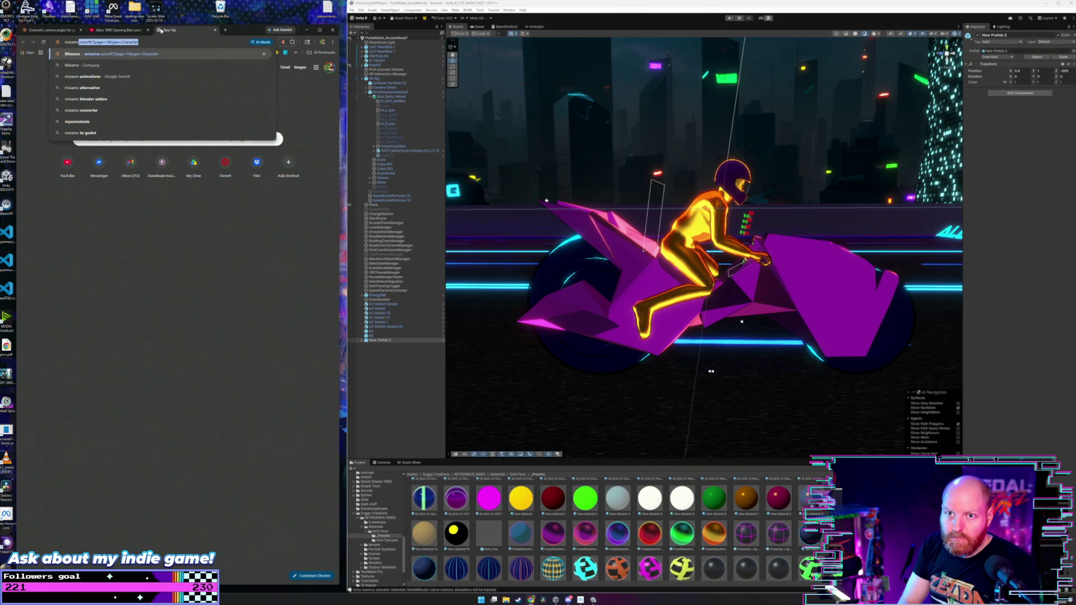
key("Return")
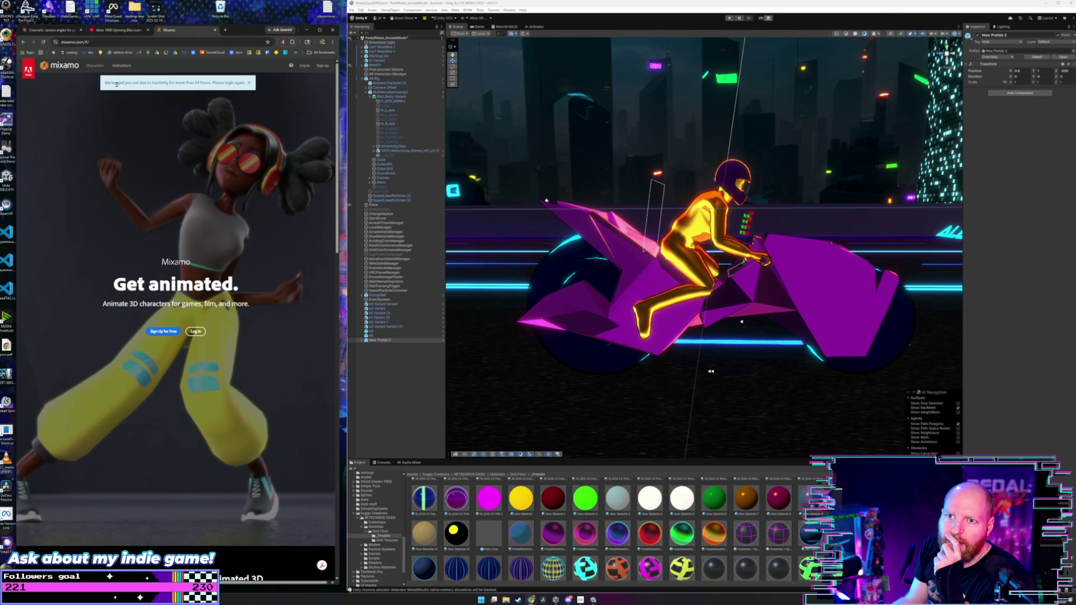
left_click(101, 68)
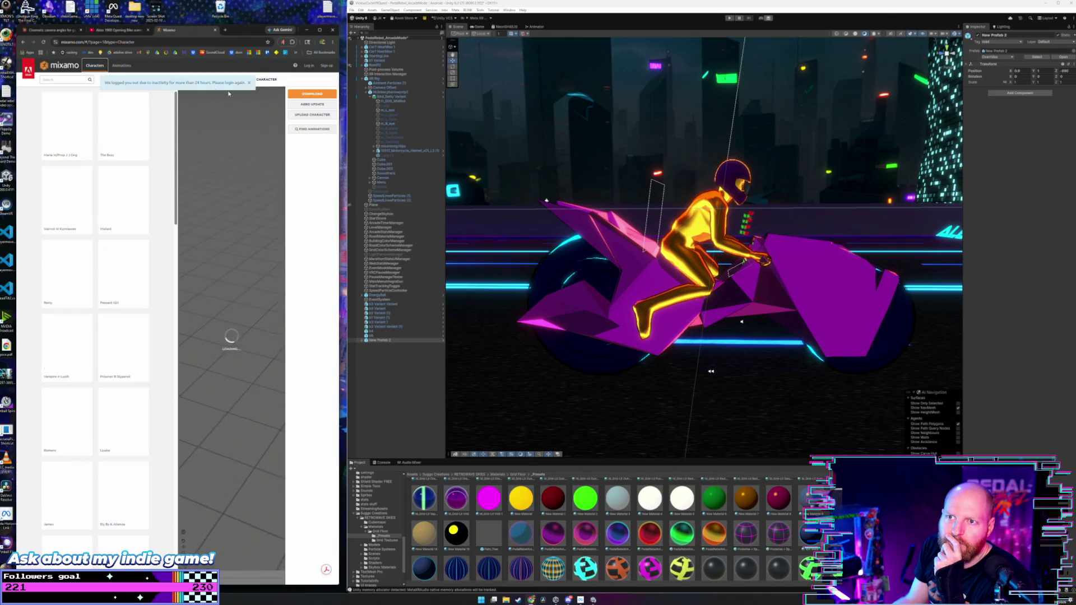
left_click(248, 82)
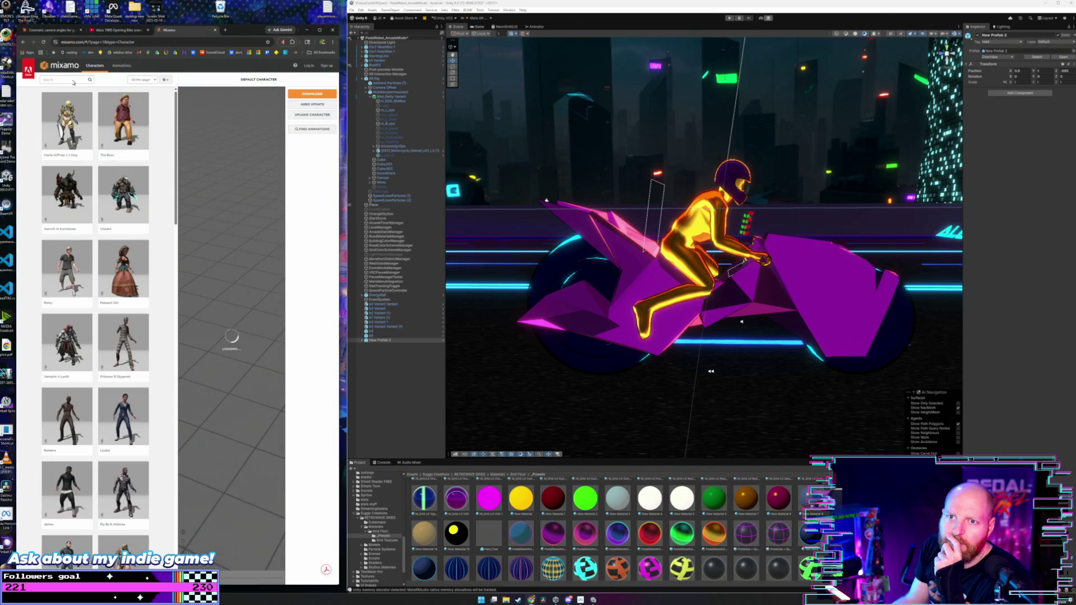
- Search characters for 'pedalling', then 'pedal', and remove the Pedal filter
type("pedalling")
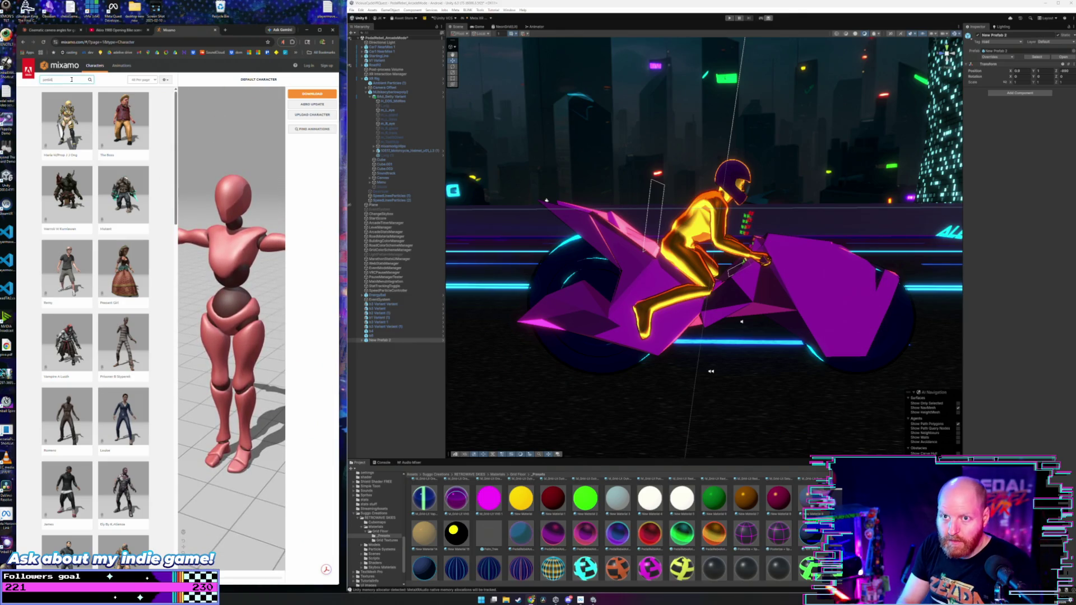
key("Return")
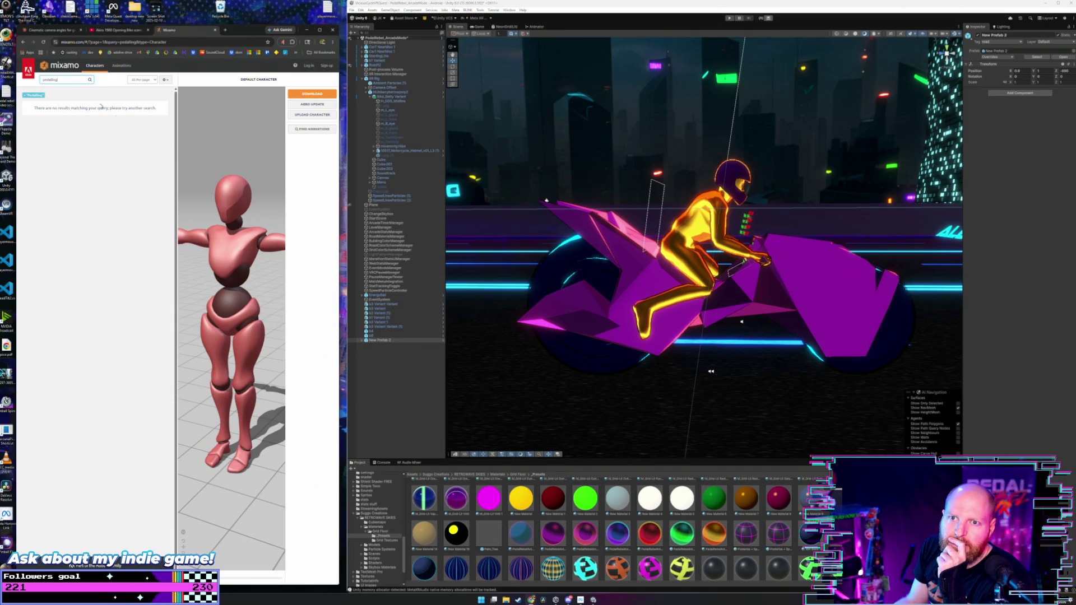
double_click(42, 79)
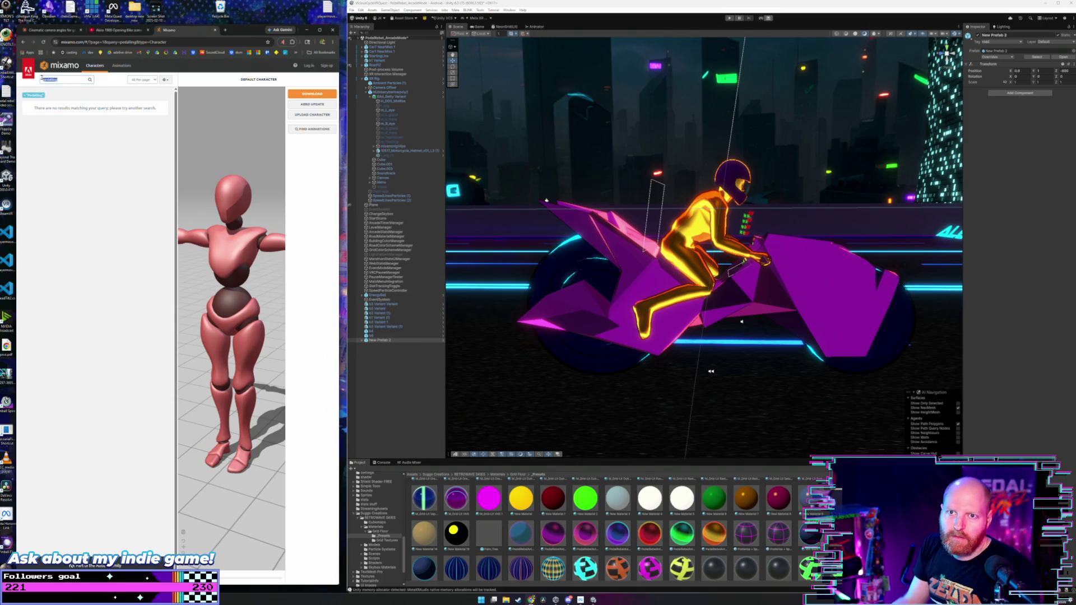
key("Return")
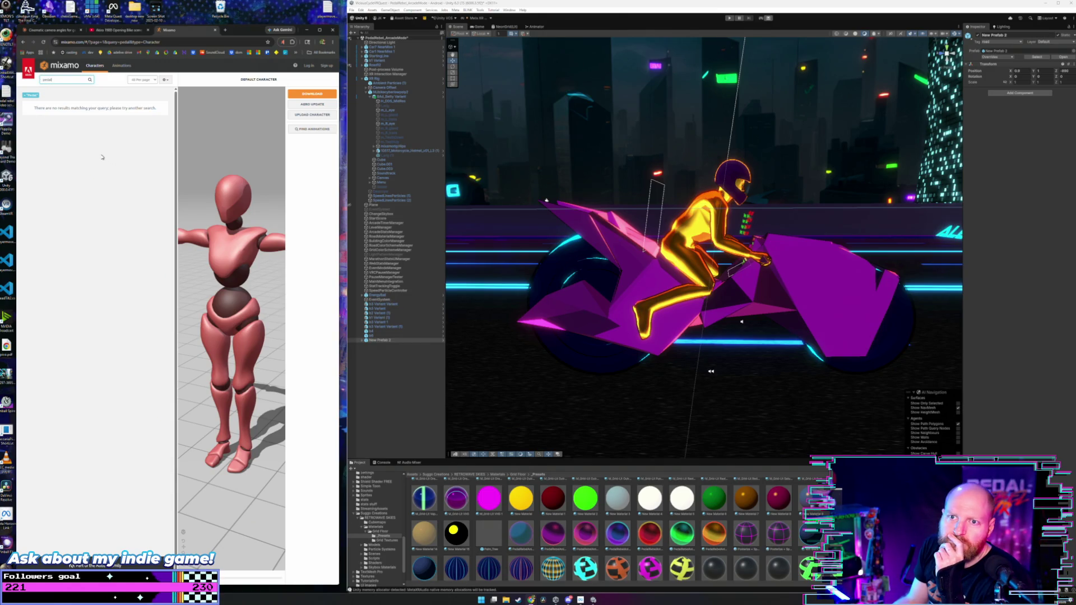
left_click(25, 96)
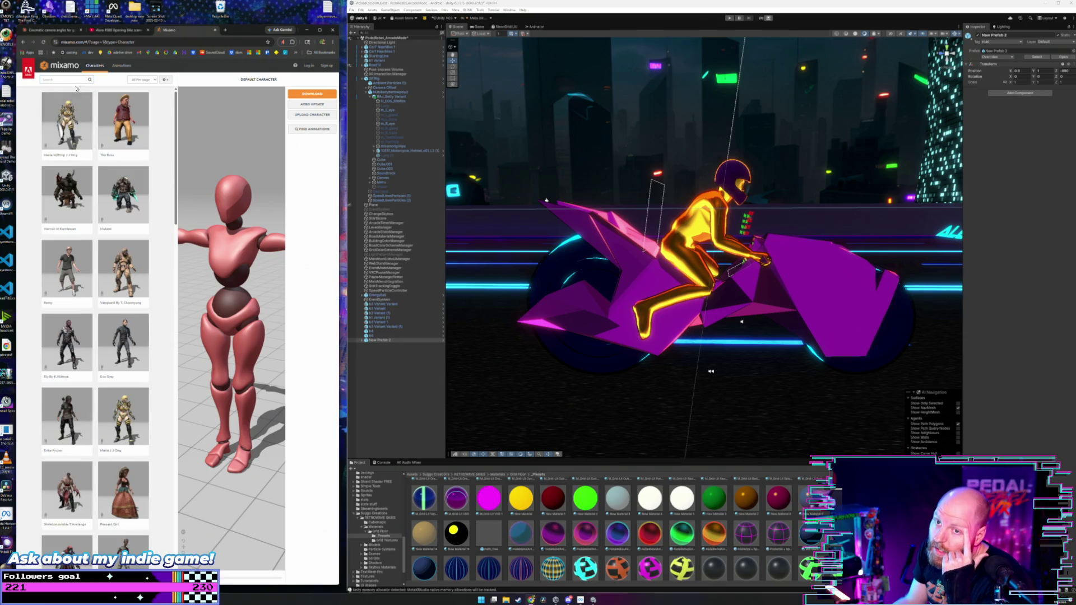
left_click(121, 65)
- Search the animation library for 'pedal' and 'pedalling', then clear the filter
left_click(65, 79)
type("pd")
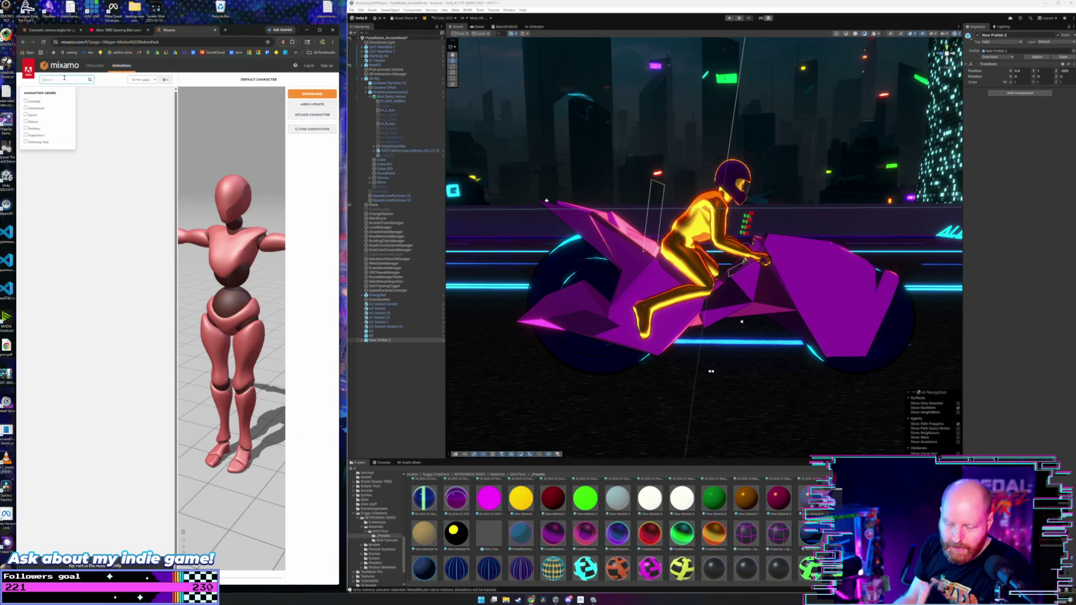
key("Return")
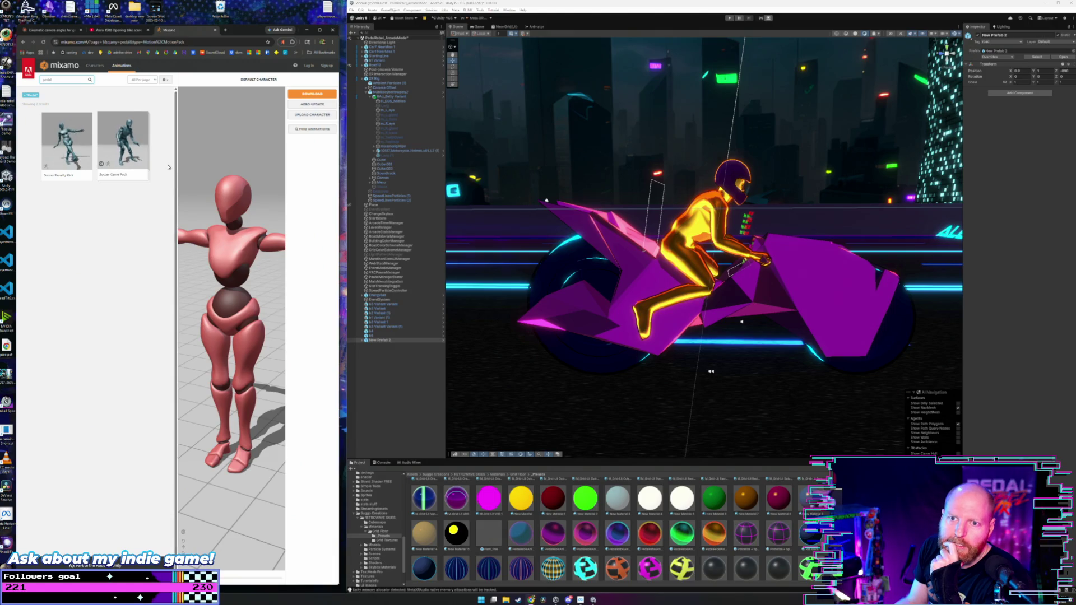
key("BackSpace")
key("BackSpace")
key("BackSpace")
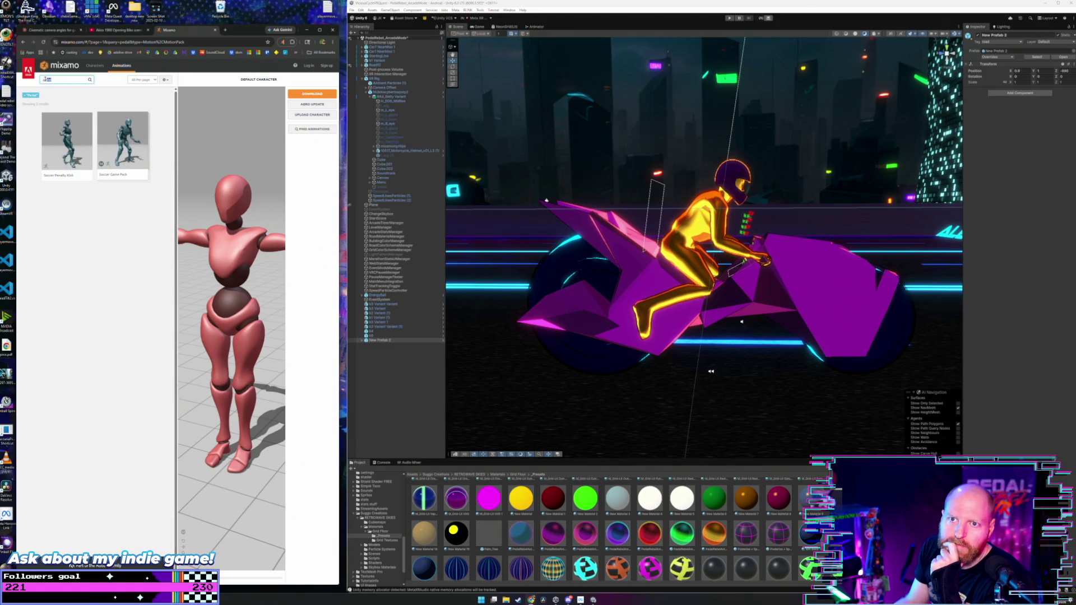
type("d")
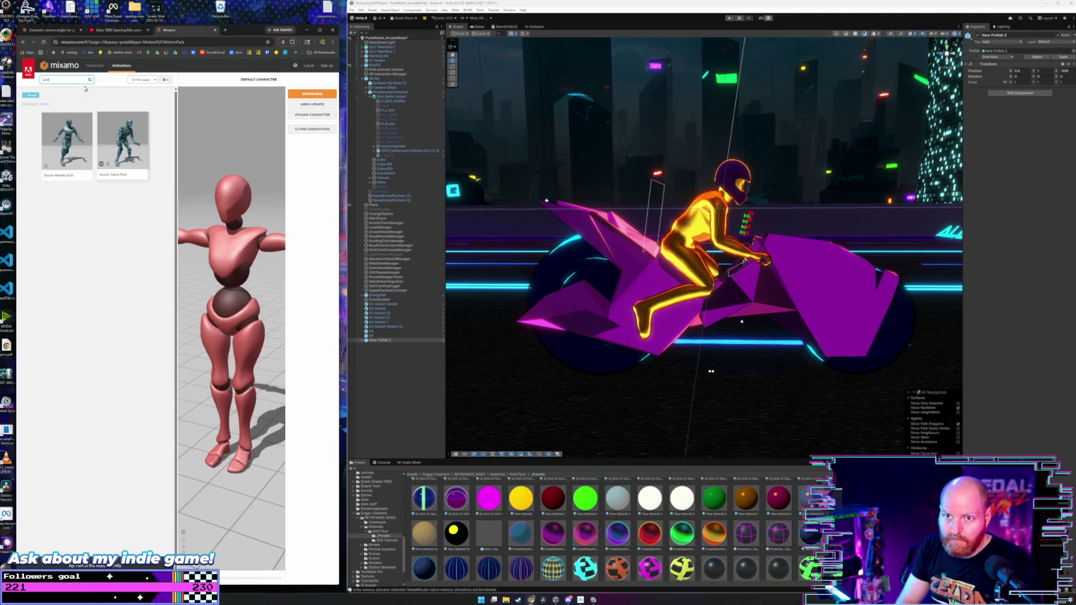
type("alling")
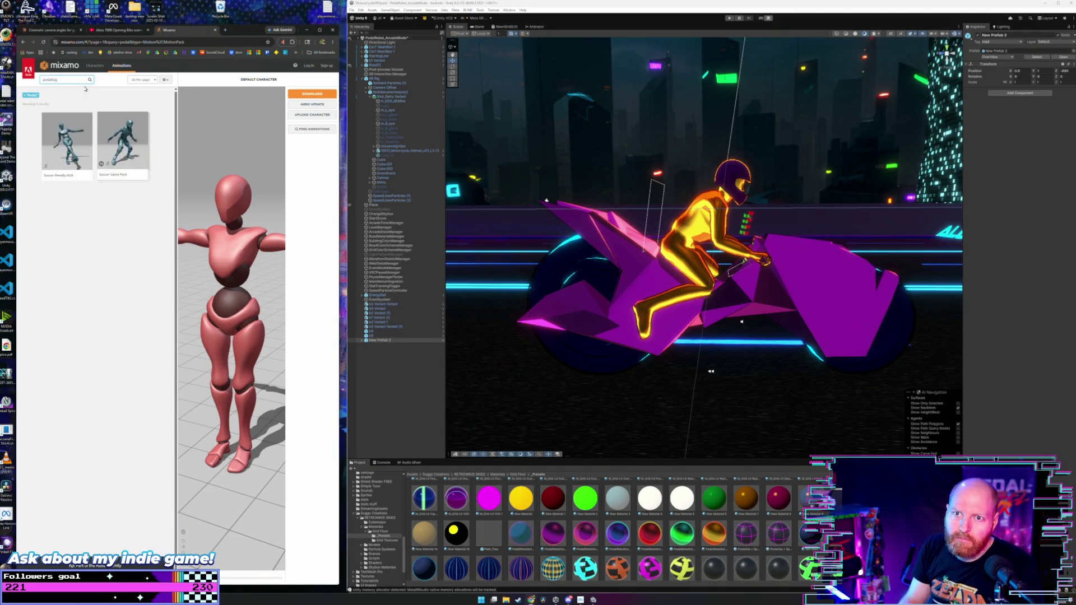
left_click(92, 80)
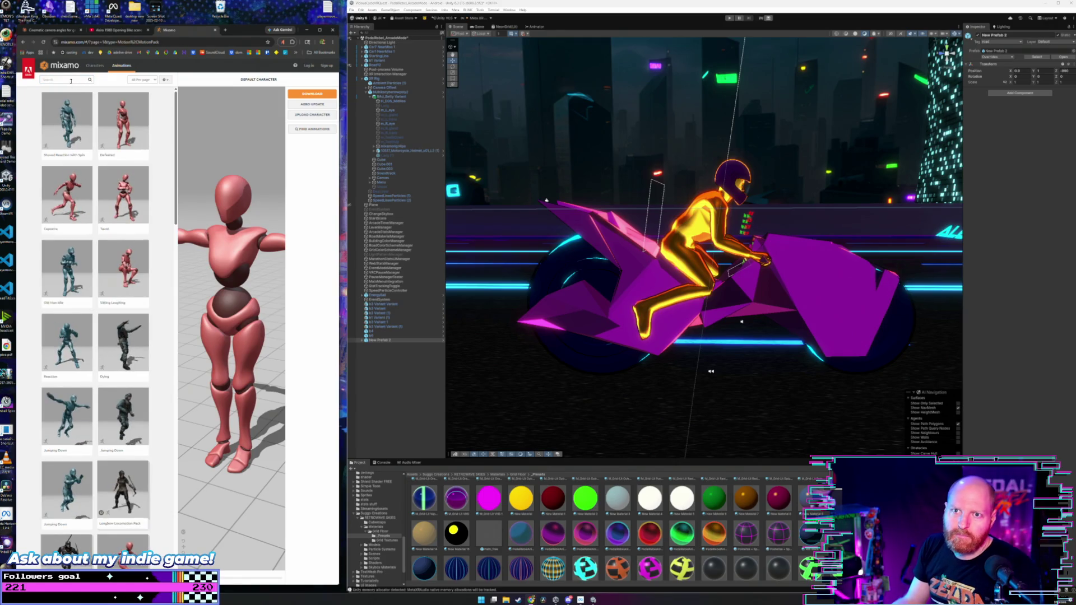
left_click(73, 80)
type("pedall")
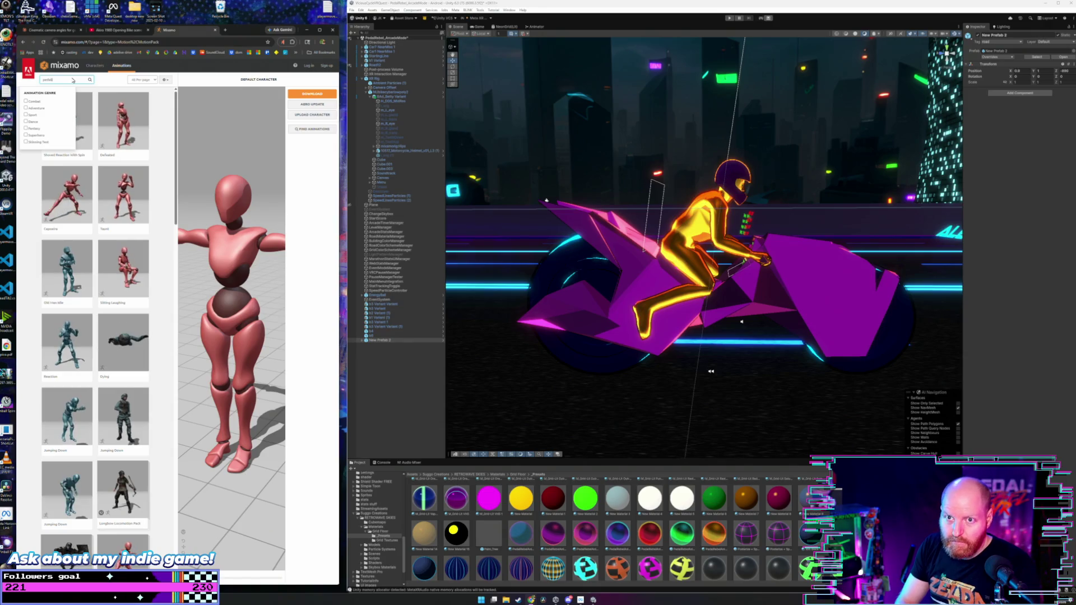
type("ing")
key("Return")
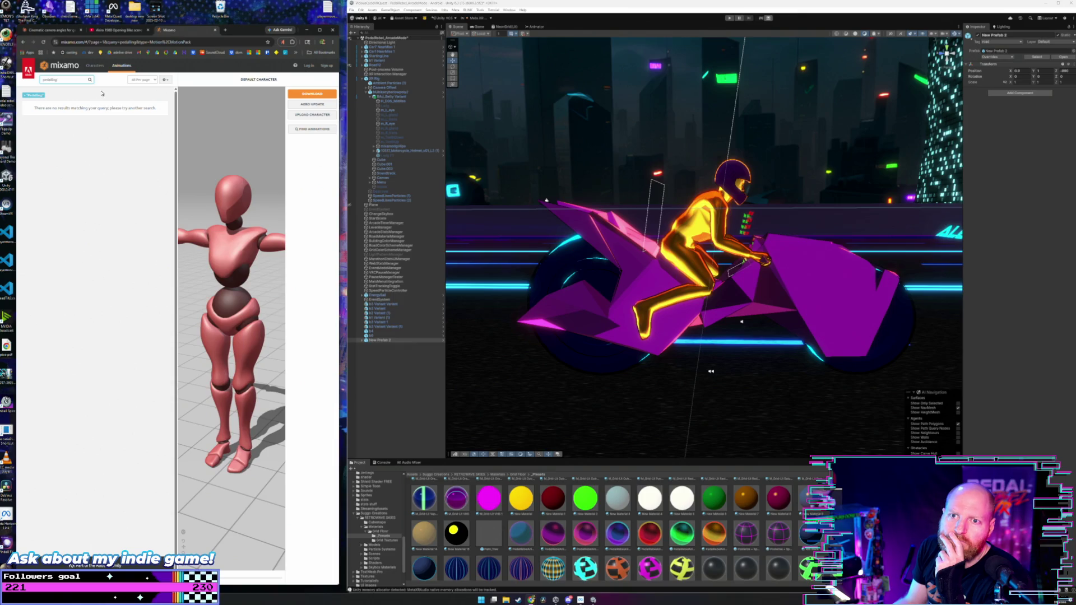
left_click(25, 95)
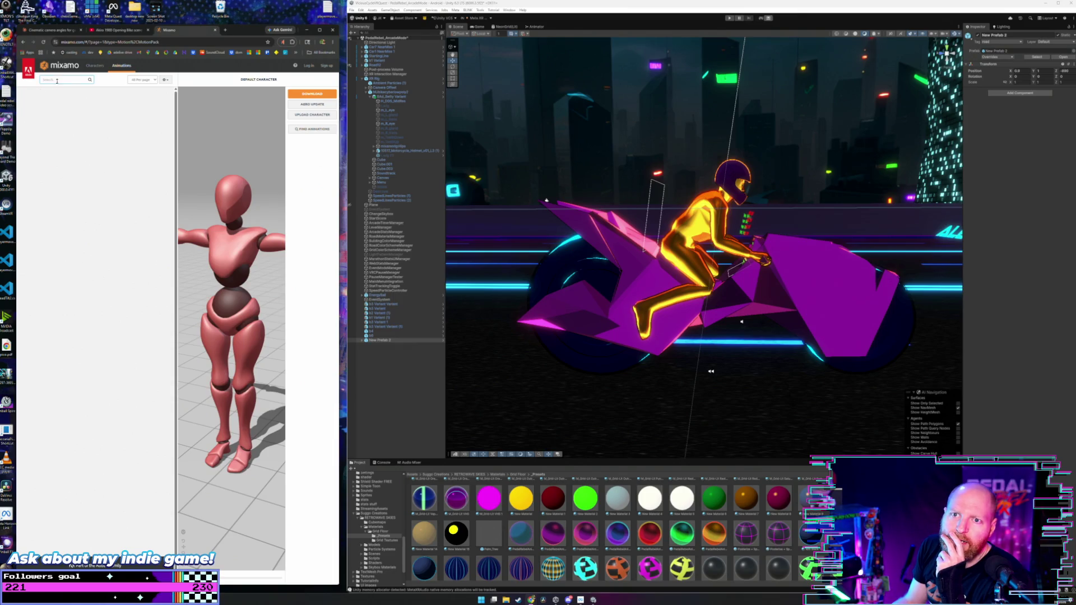
- Search animations for 'bike', scroll the results, then search 'bicycle' instead
left_click(61, 80)
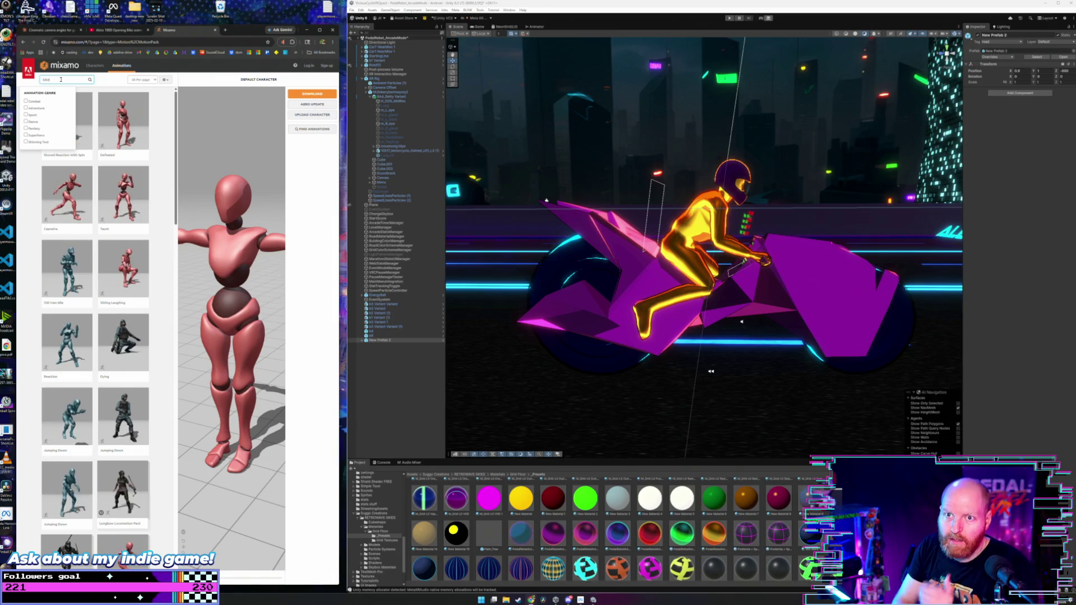
type("bike")
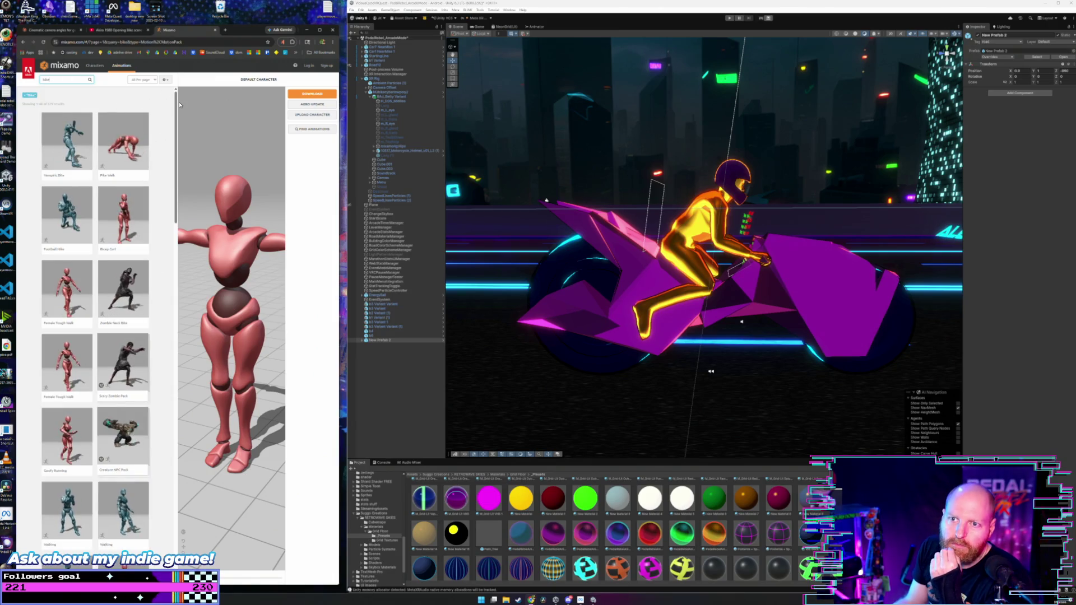
scroll(177, 131, "down", 2)
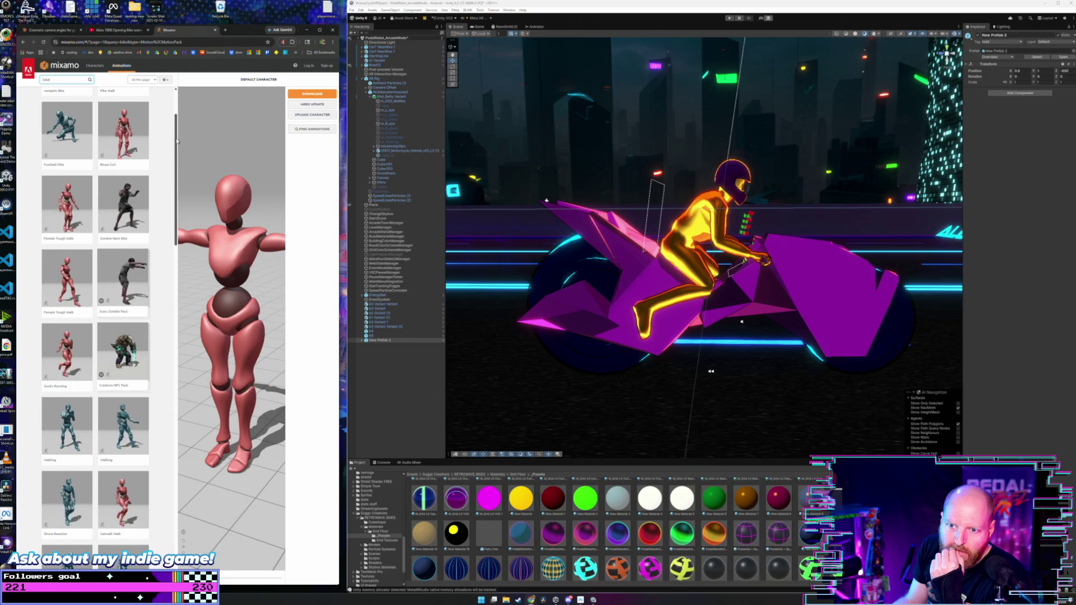
scroll(177, 141, "down", 1)
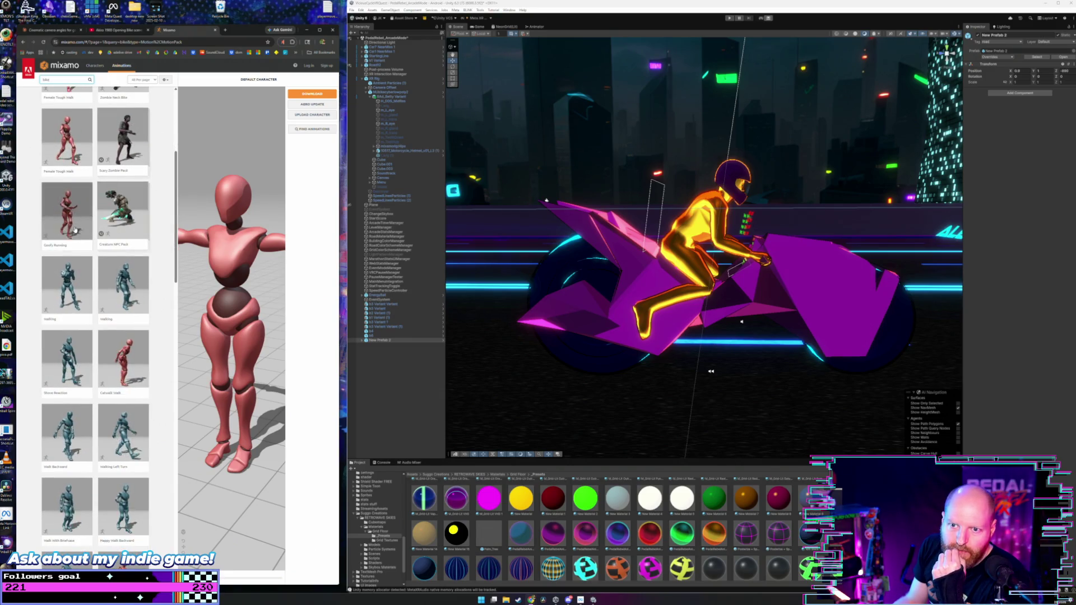
scroll(133, 259, "down", 1)
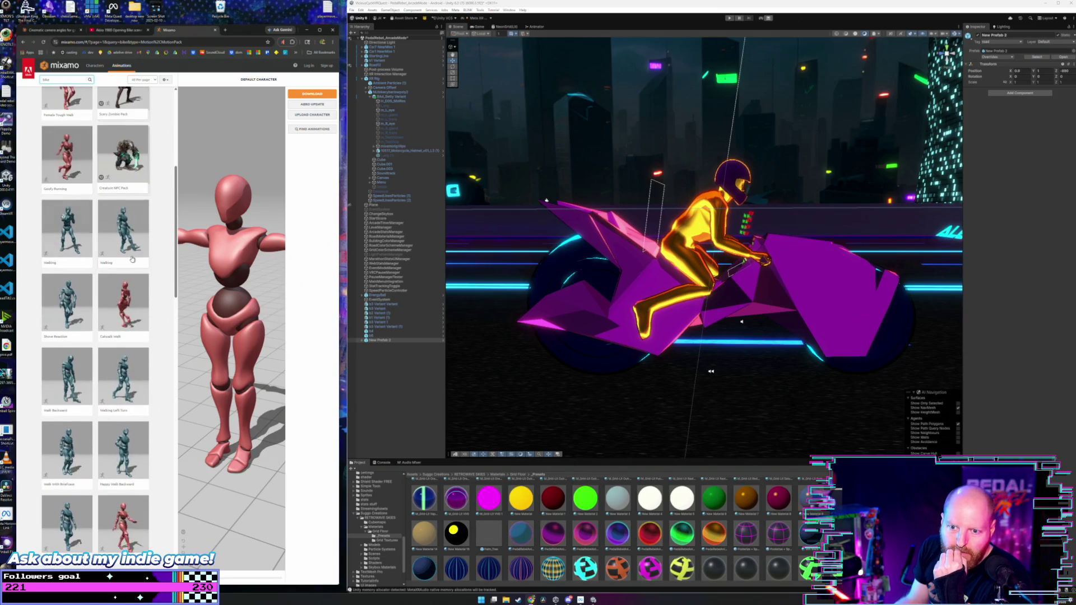
scroll(130, 257, "down", 1)
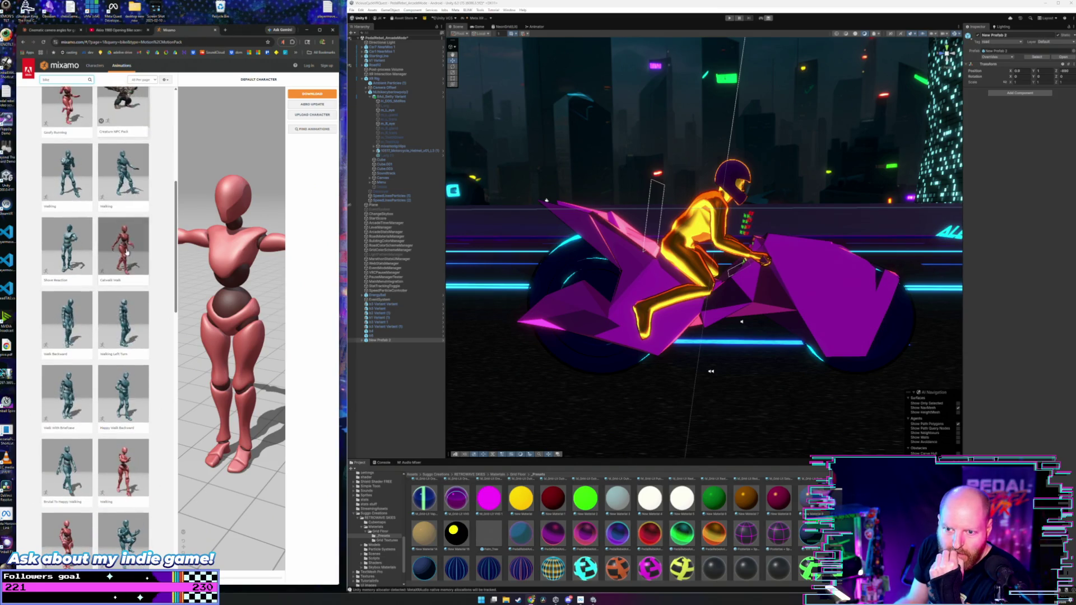
scroll(127, 253, "up", 2)
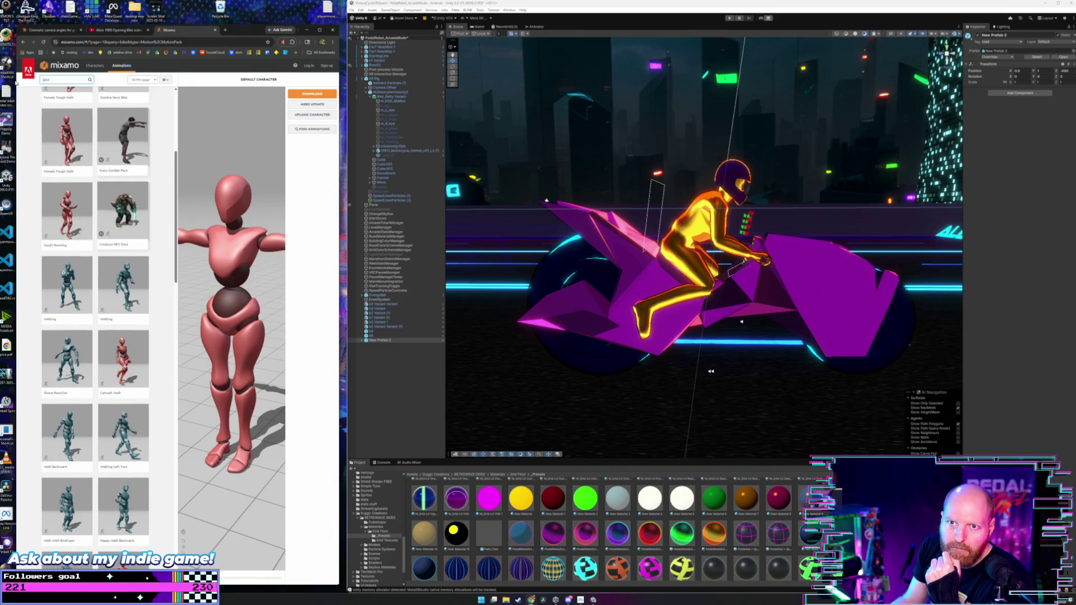
left_click_drag(61, 80, 16, 81)
type("bi")
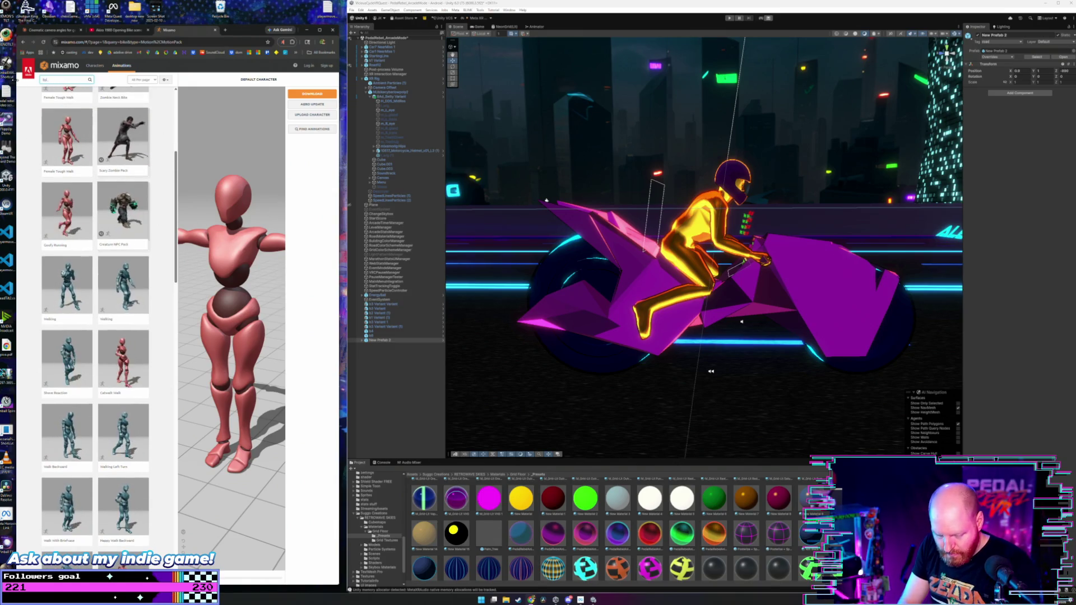
type("cycle")
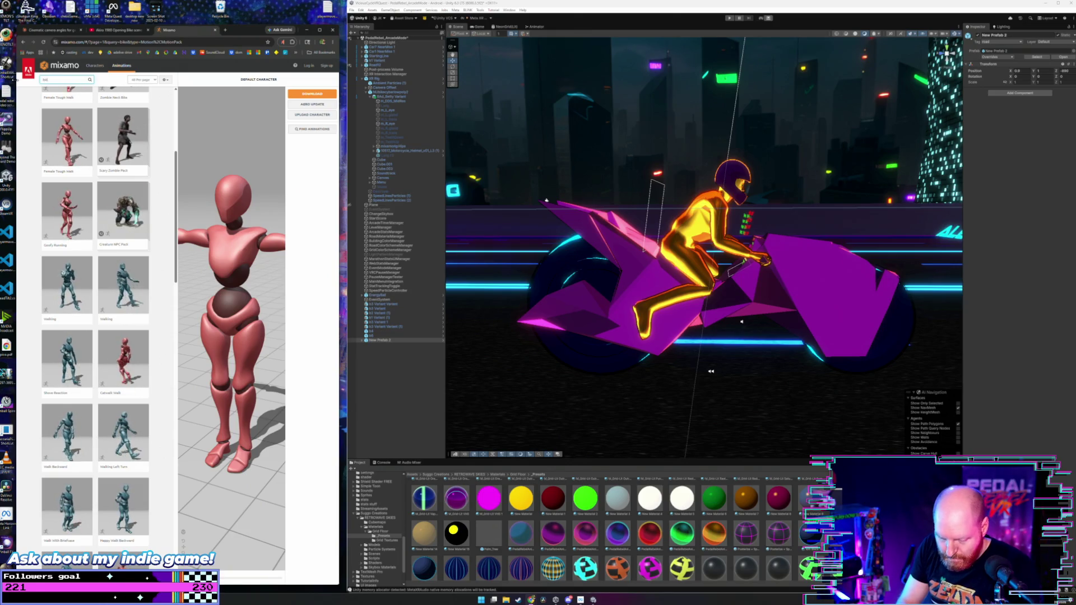
key("Return")
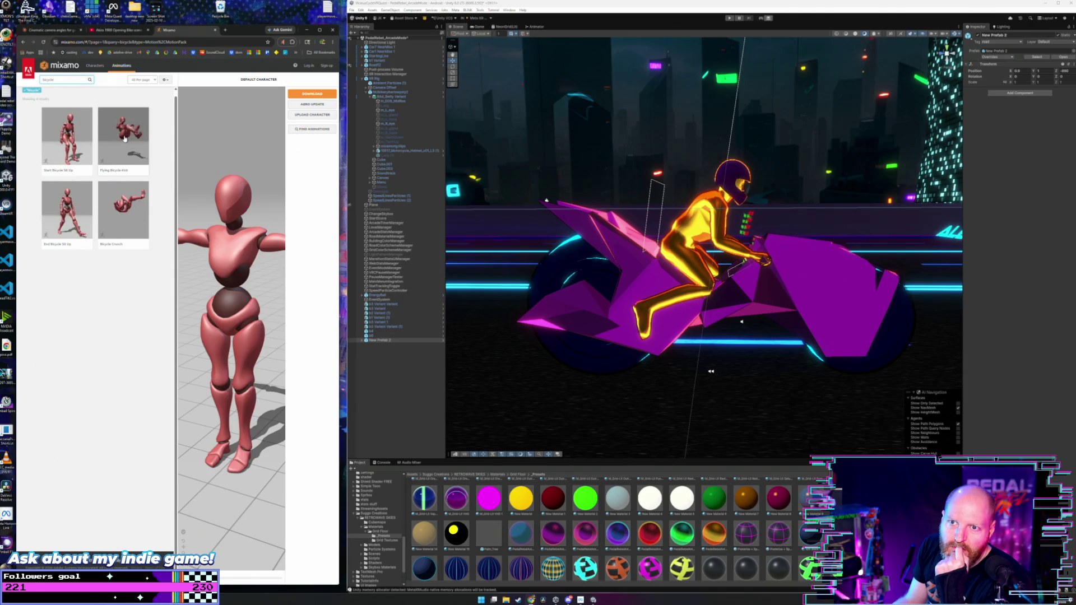
- Preview Bicycle Crunch, then Flying Bicycle Kick, widening the browser for a bigger preview
left_click(123, 219)
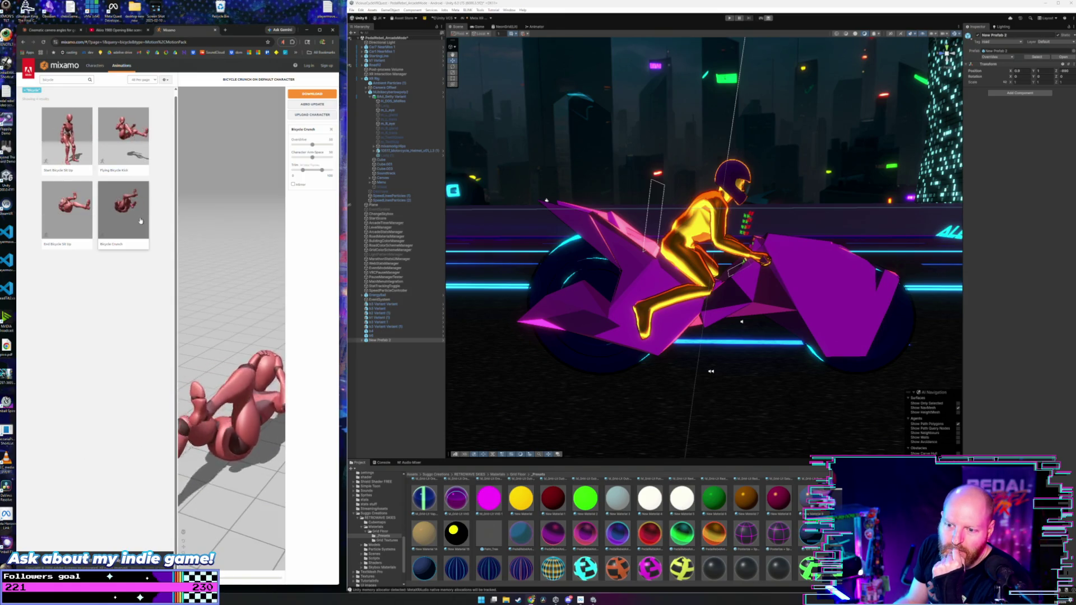
left_click(122, 140)
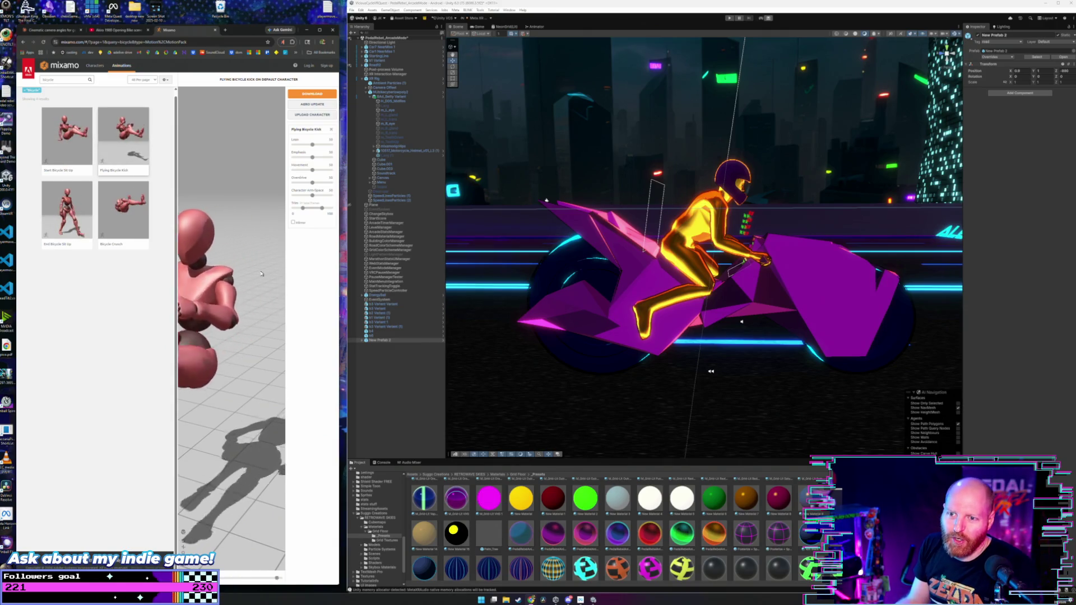
left_click_drag(337, 270, 552, 269)
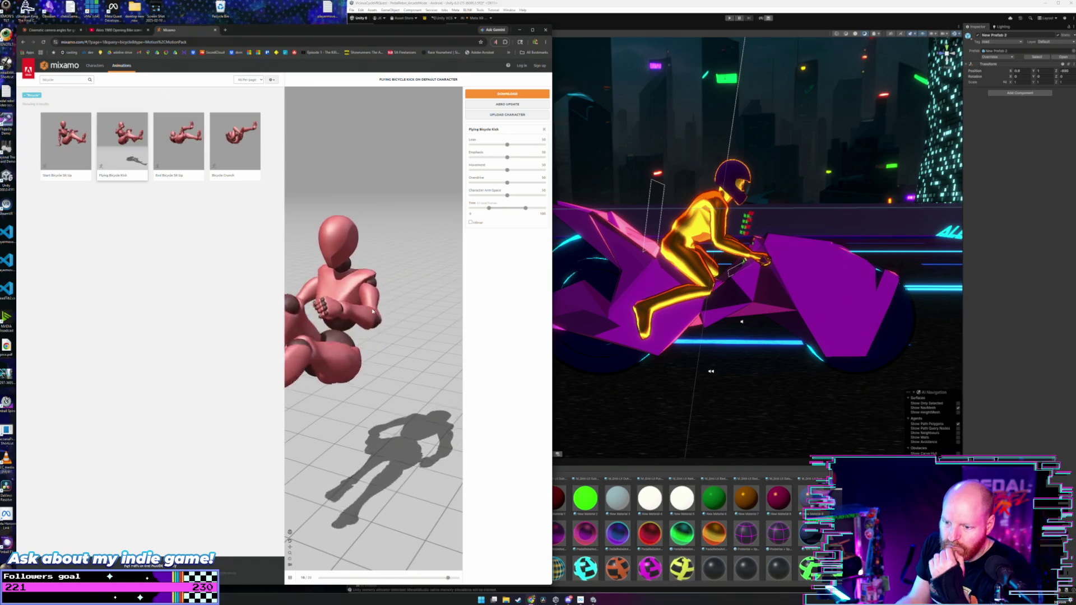
- Pause and orbit the Flying Bicycle Kick preview, resume it, and lower Lean to 34
left_click(290, 577)
mouse_move(320, 325)
left_mouse_down()
mouse_move(386, 317)
mouse_move(347, 308)
mouse_move(341, 319)
left_mouse_up()
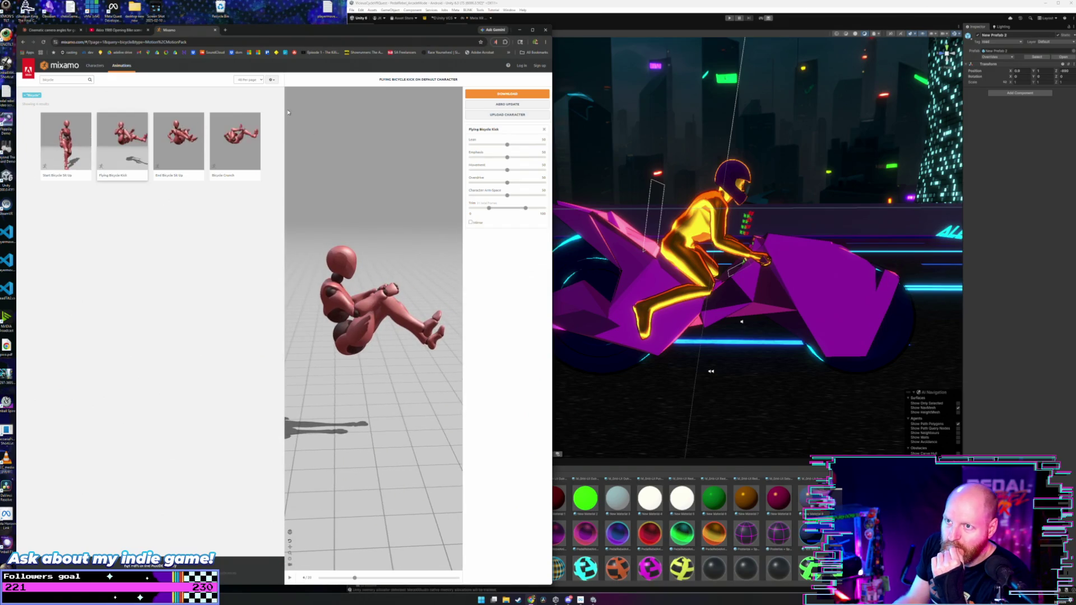
left_click(290, 578)
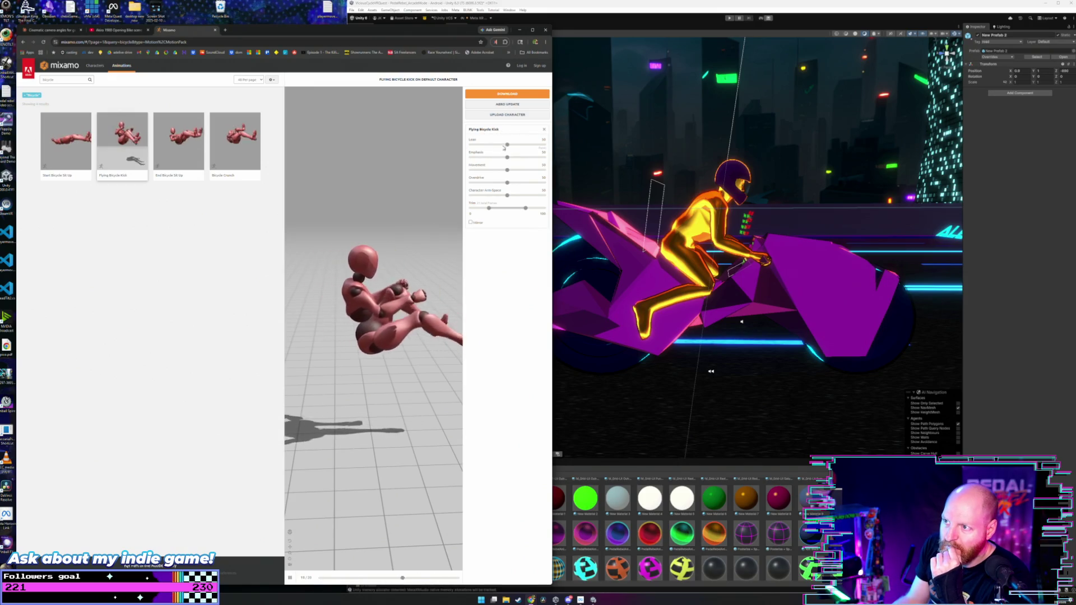
left_click_drag(507, 145, 483, 146)
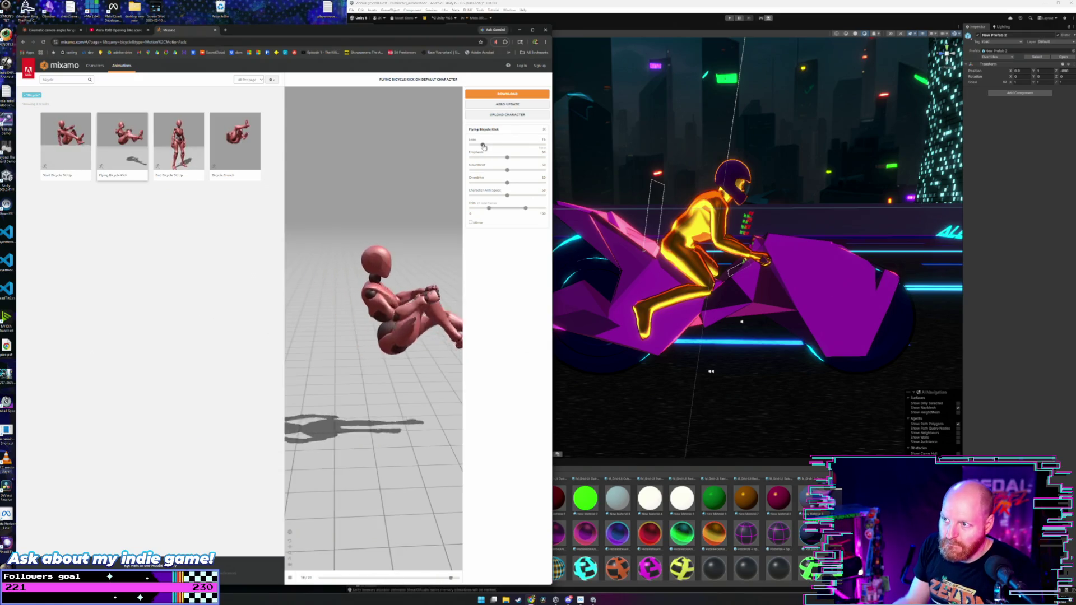
- Set Movement to 0, Overdrive to about 26, Character Arm-Space to 100 and Lean to 0
left_click(507, 145)
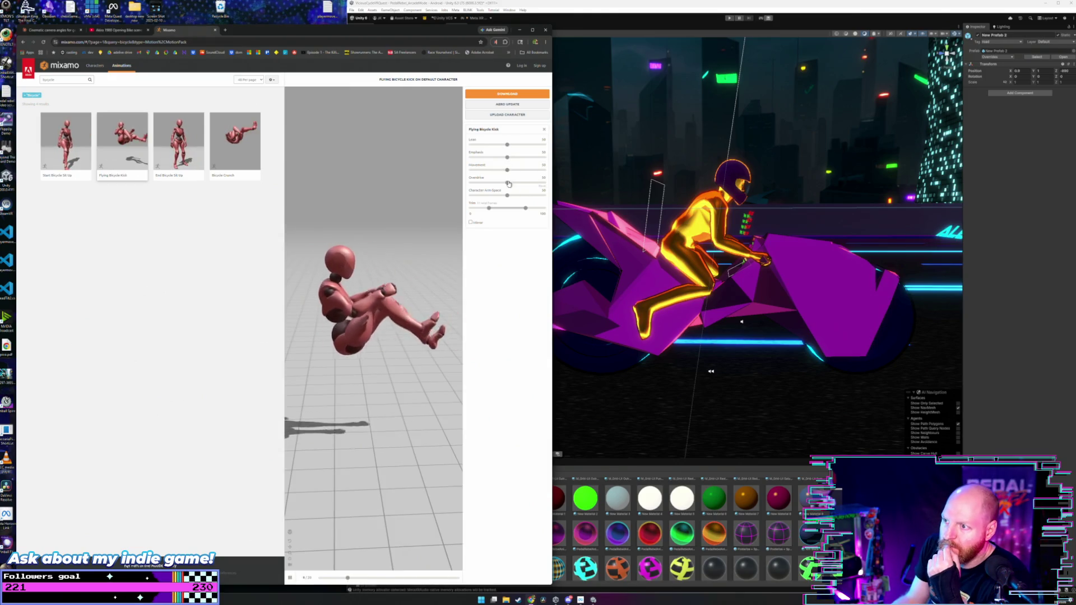
left_click_drag(507, 169, 471, 170)
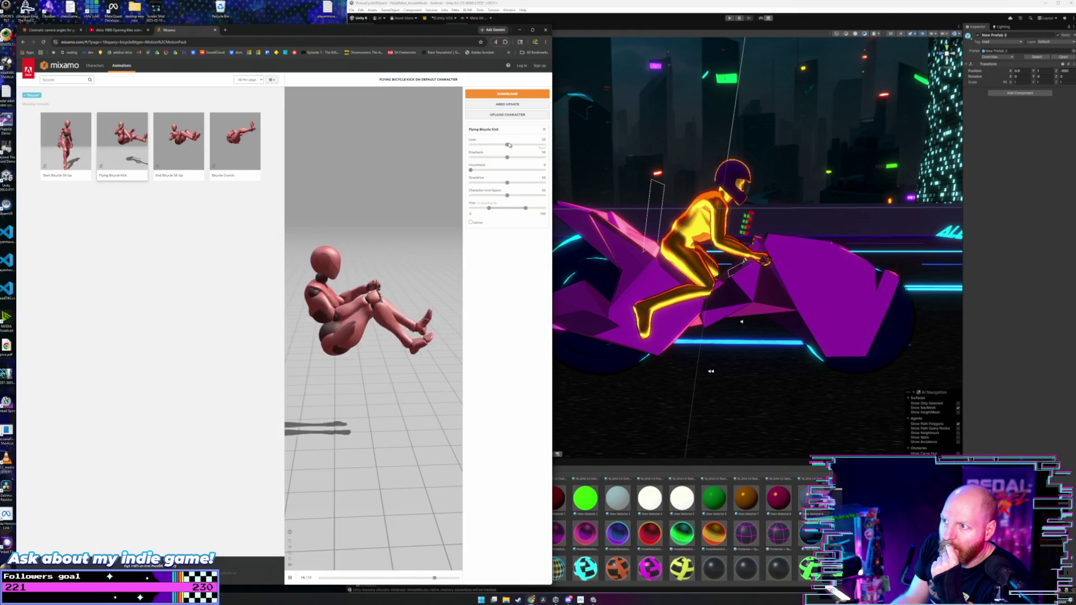
left_click_drag(508, 146, 464, 148)
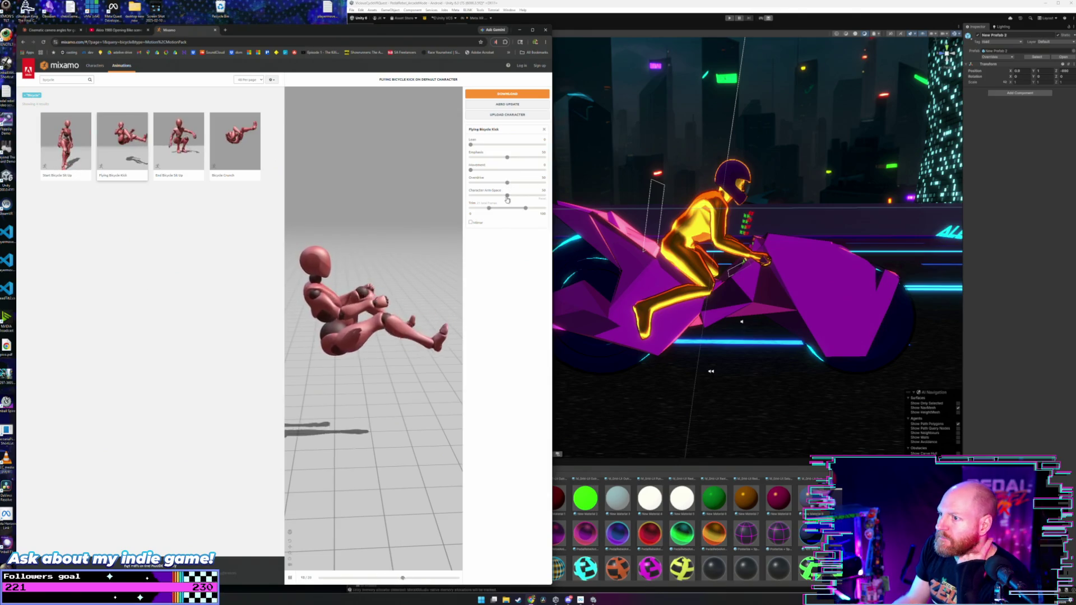
left_click_drag(507, 184, 473, 185)
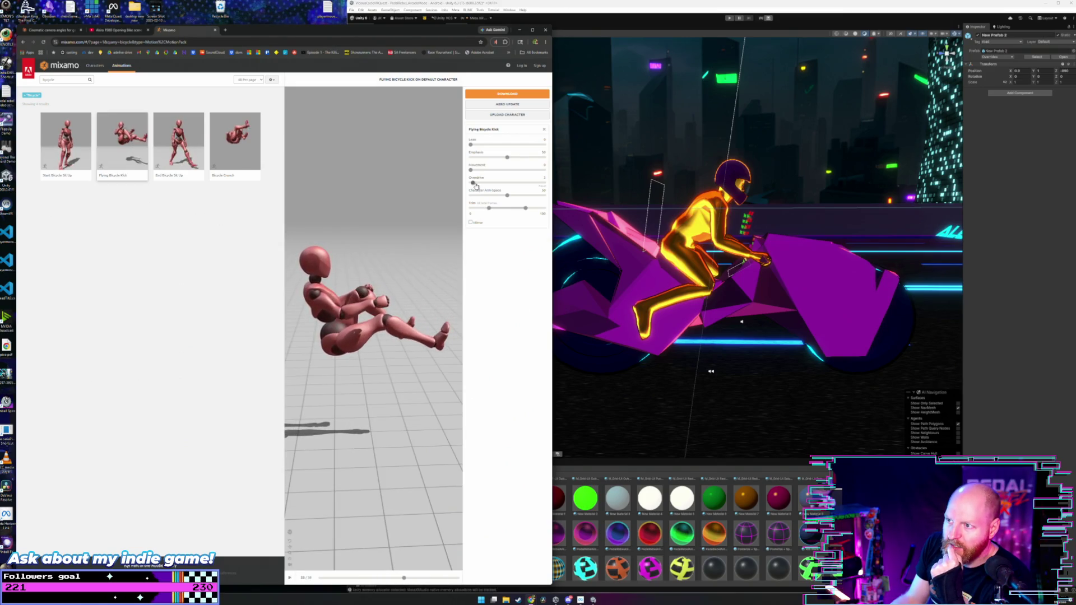
left_click_drag(474, 183, 489, 183)
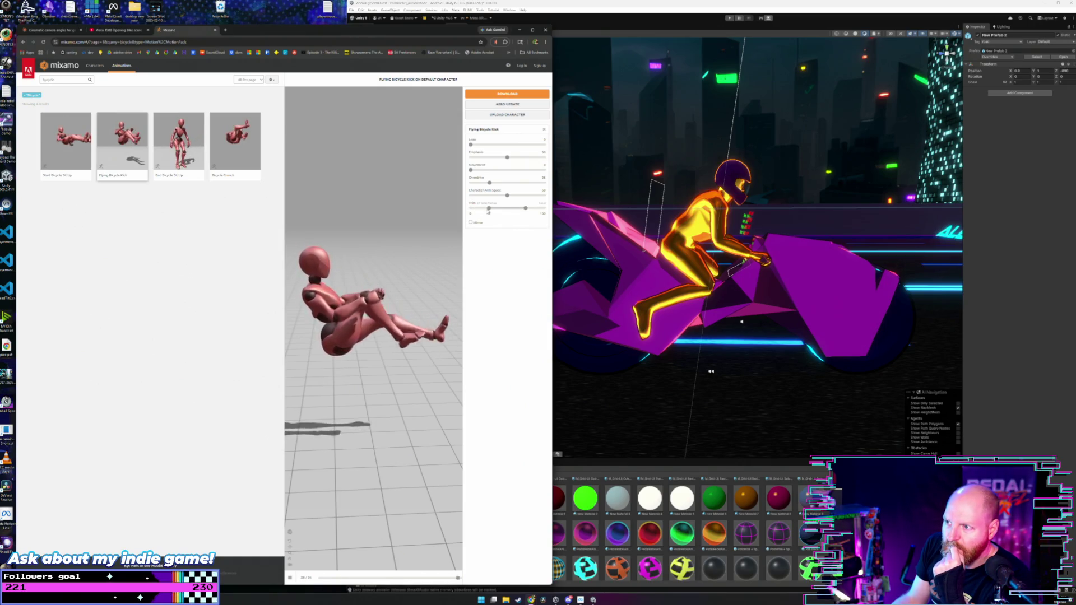
left_click_drag(507, 196, 457, 201)
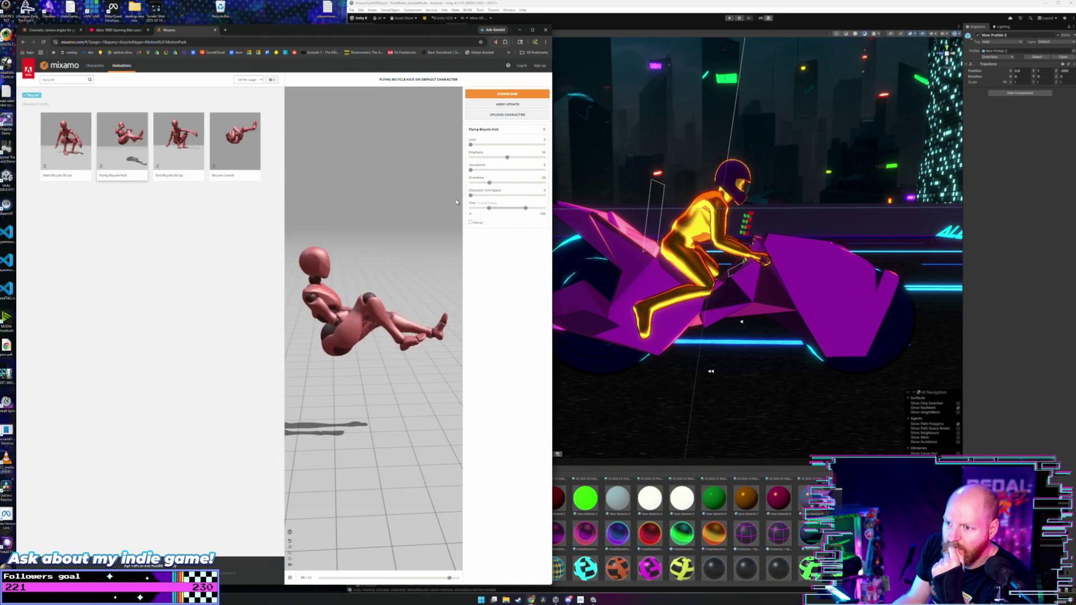
left_click_drag(471, 195, 543, 195)
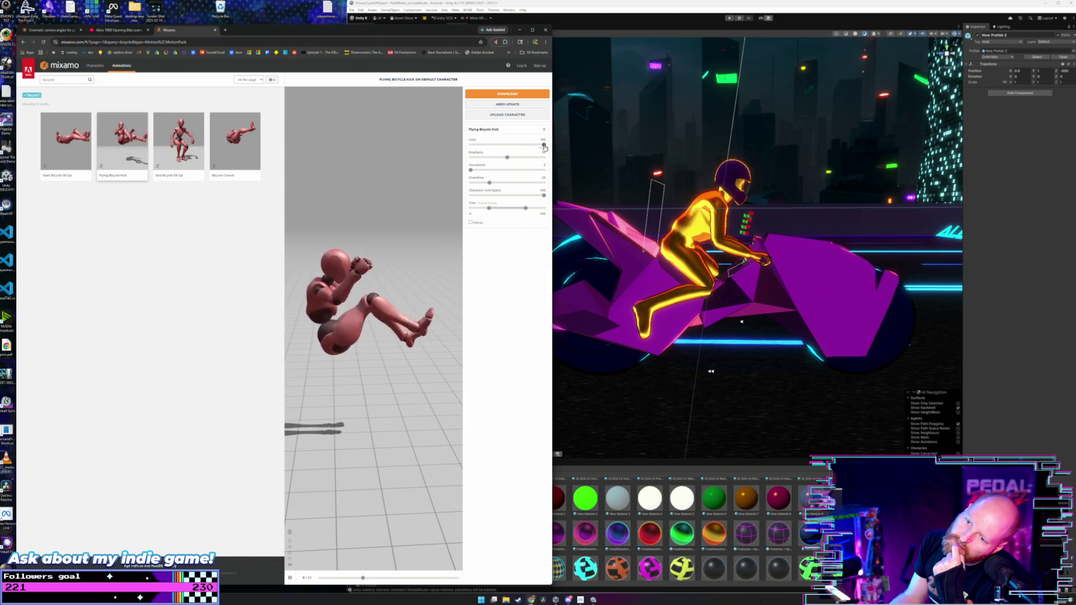
left_click_drag(543, 147, 454, 148)
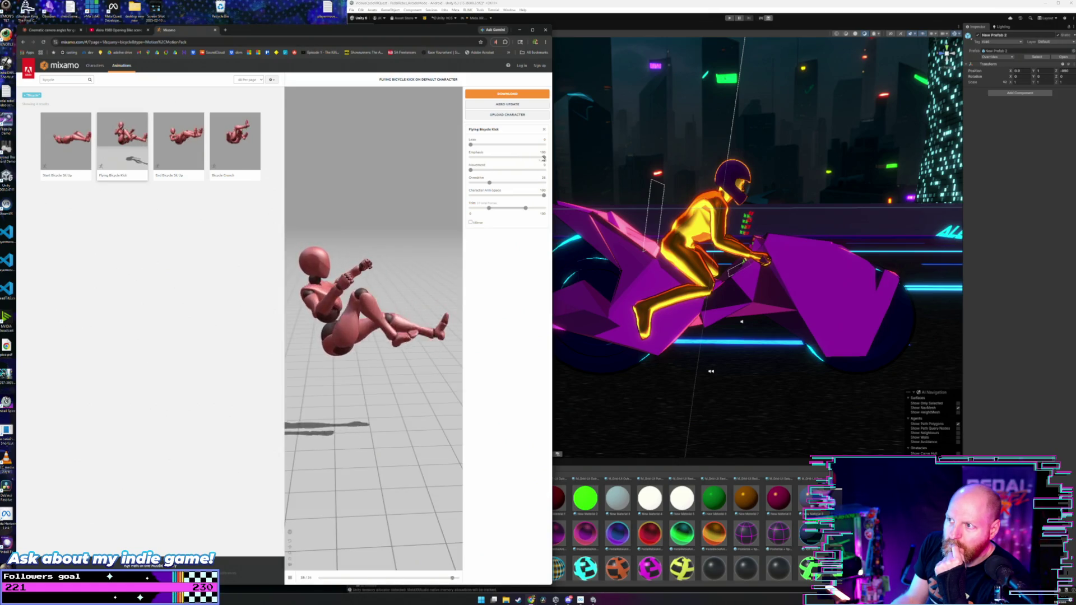
- Set Emphasis to about 30, leave Mirror off, and attempt the download, closing the sign-in notice
left_click(478, 158)
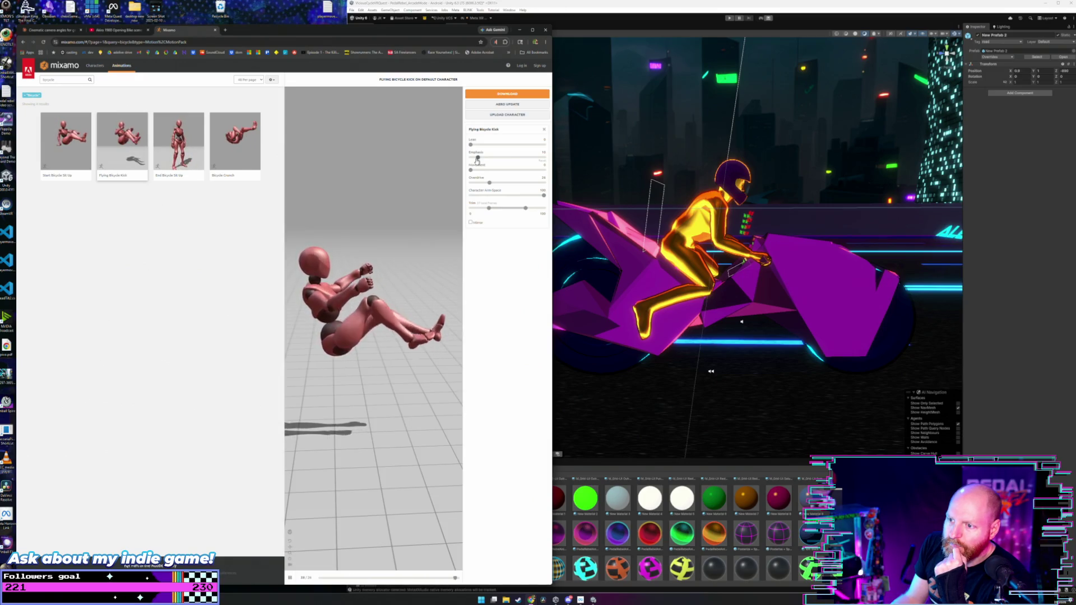
left_click(500, 159)
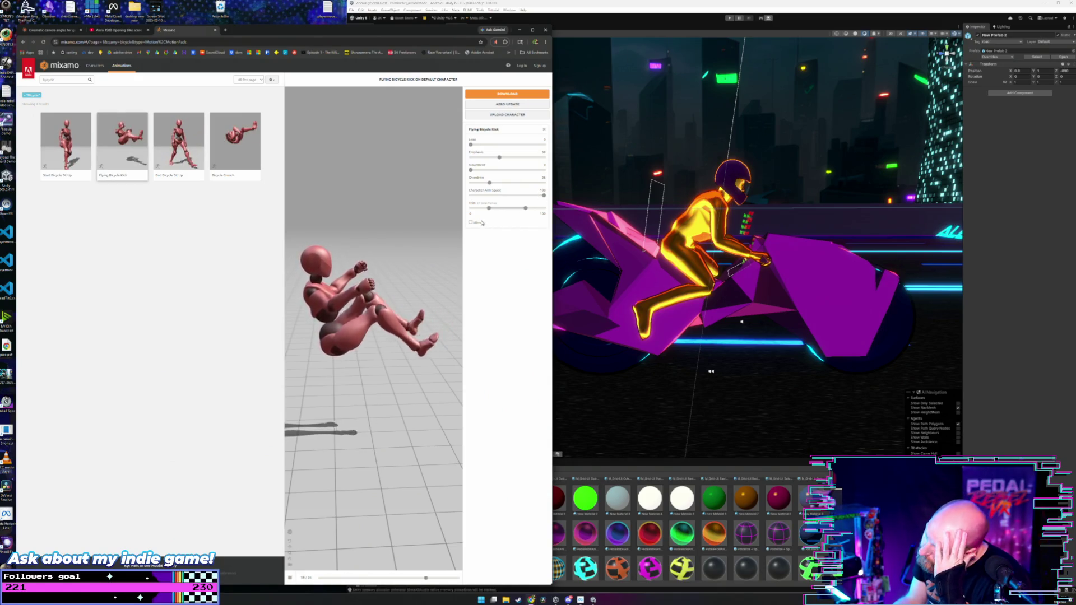
left_click(471, 222)
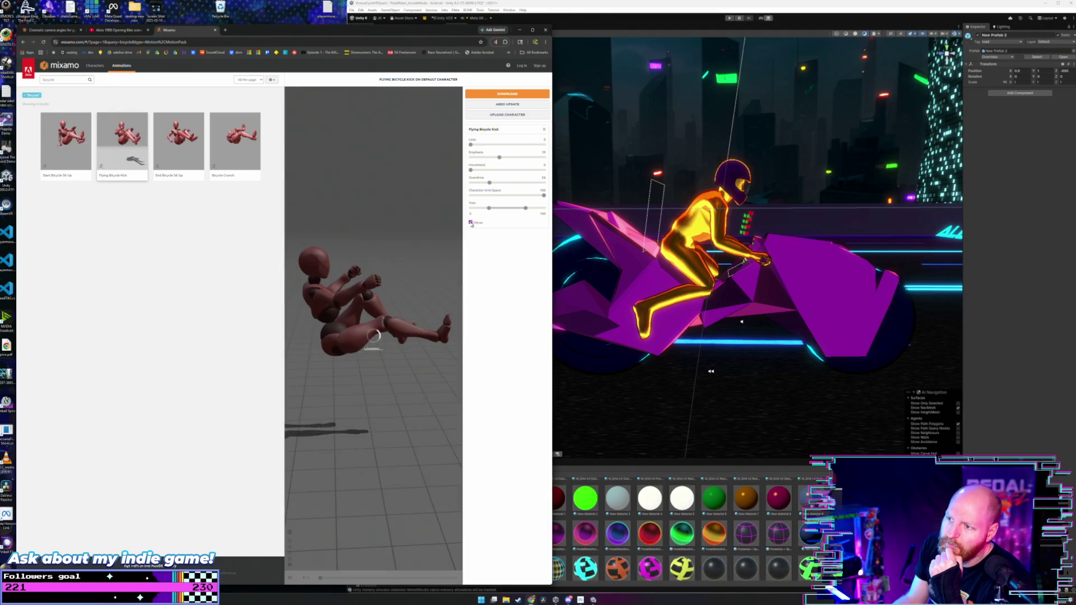
left_click(470, 222)
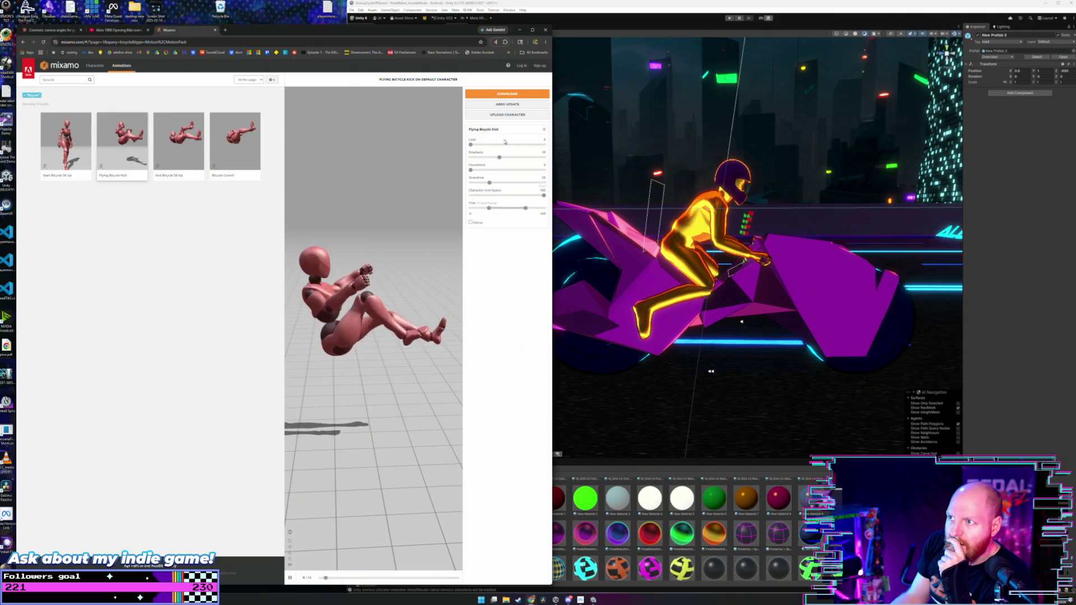
left_click(503, 95)
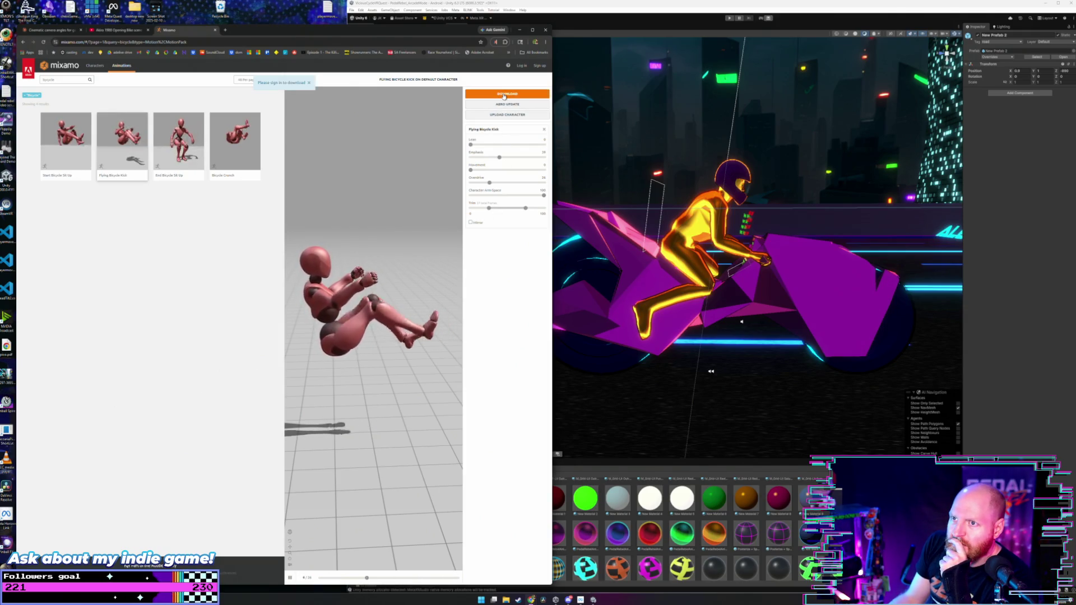
left_click(309, 84)
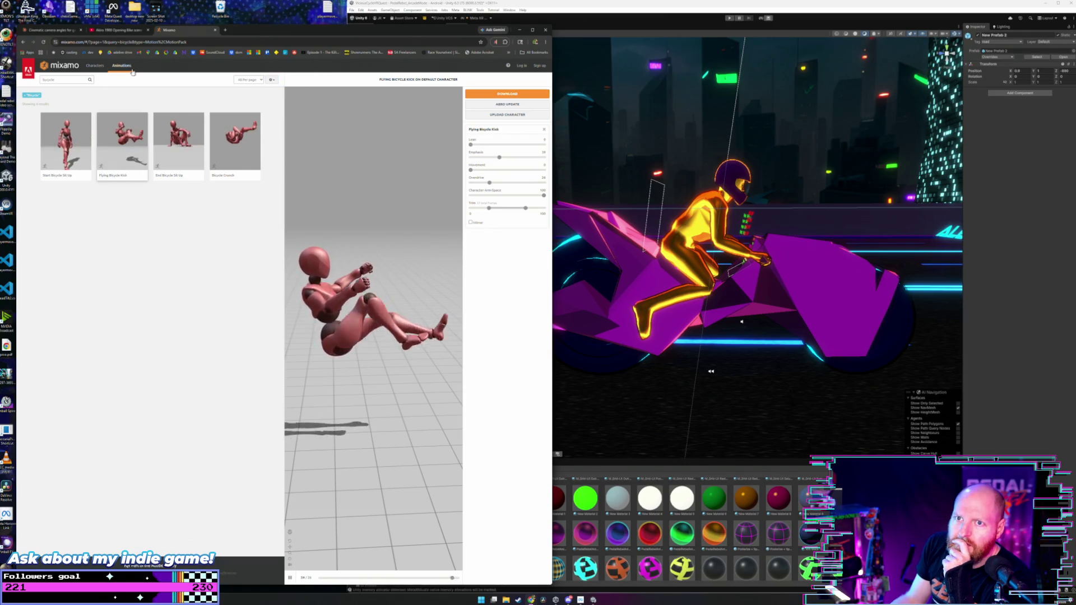
- Log in to Mixamo with Continue with Google, choosing the Google account to use
left_click(521, 66)
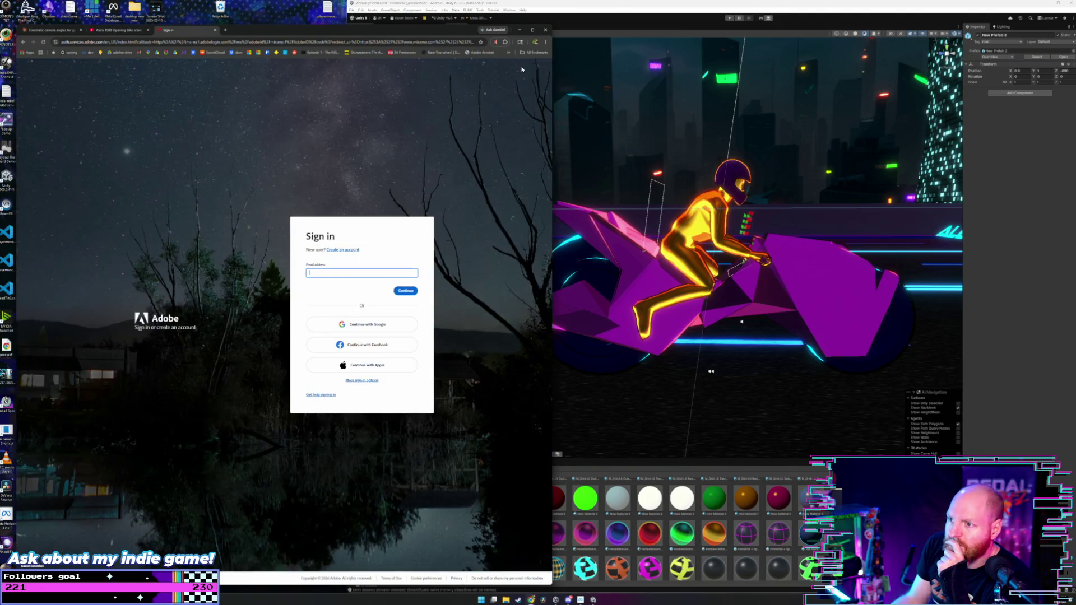
left_click(371, 325)
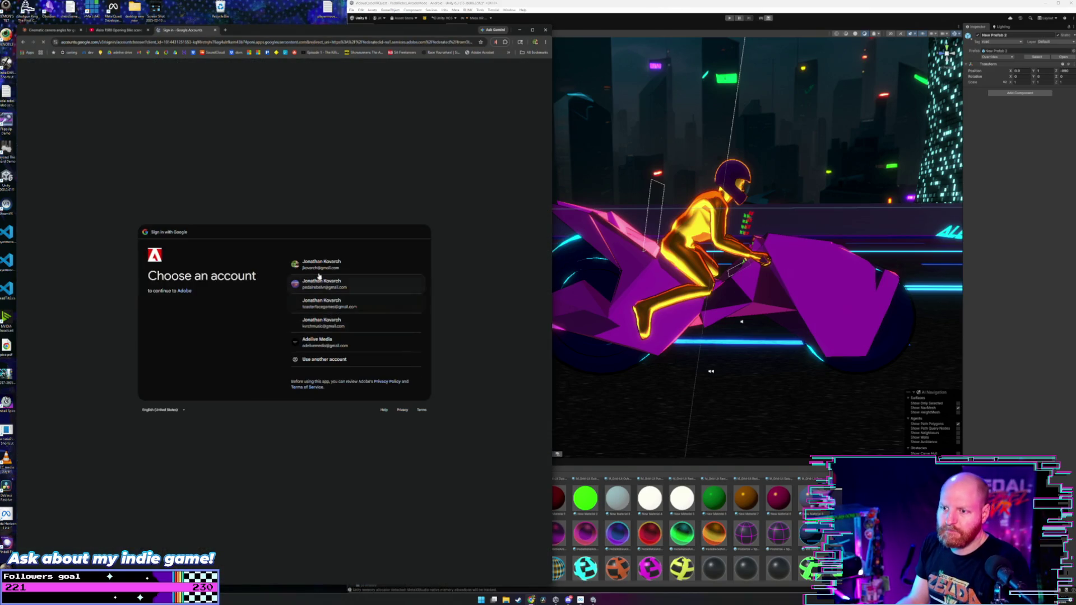
left_click(323, 268)
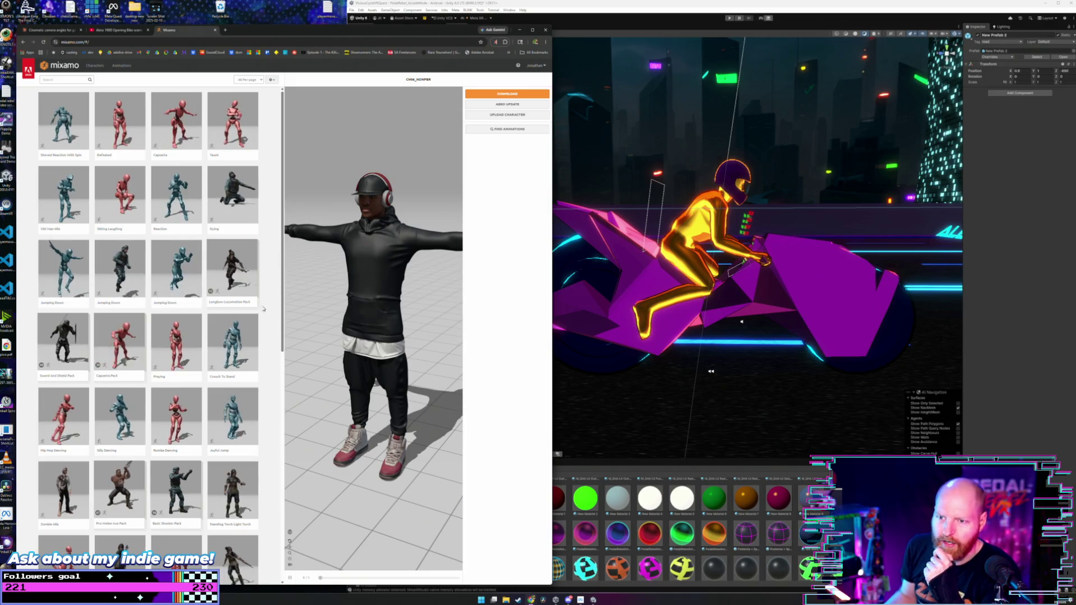
- Make Racer the active Mixamo character and return to the Animations library
scroll(209, 318, "down", 5)
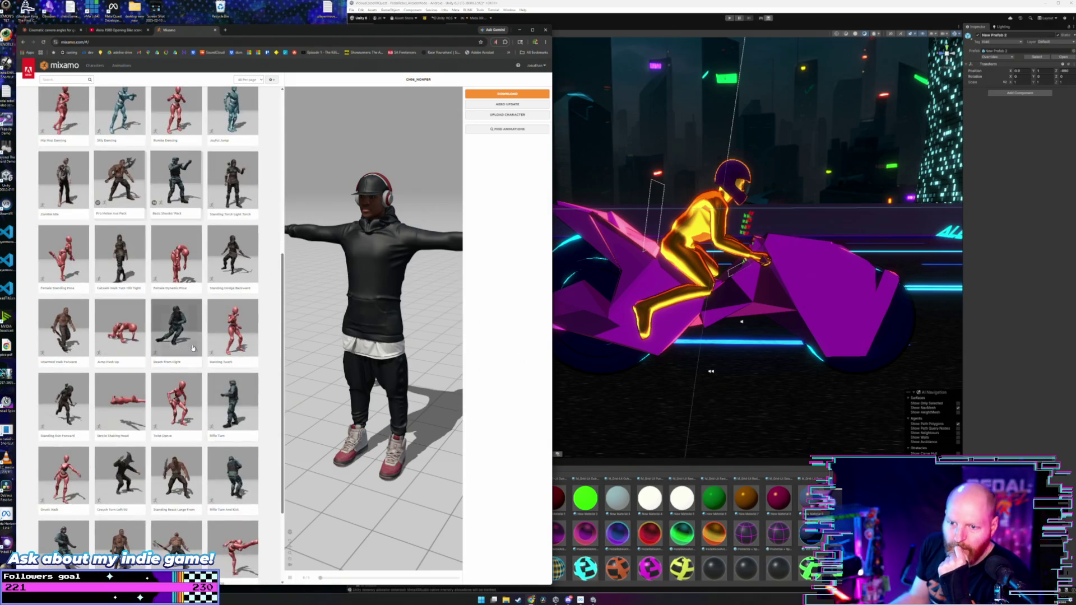
scroll(126, 237, "up", 5)
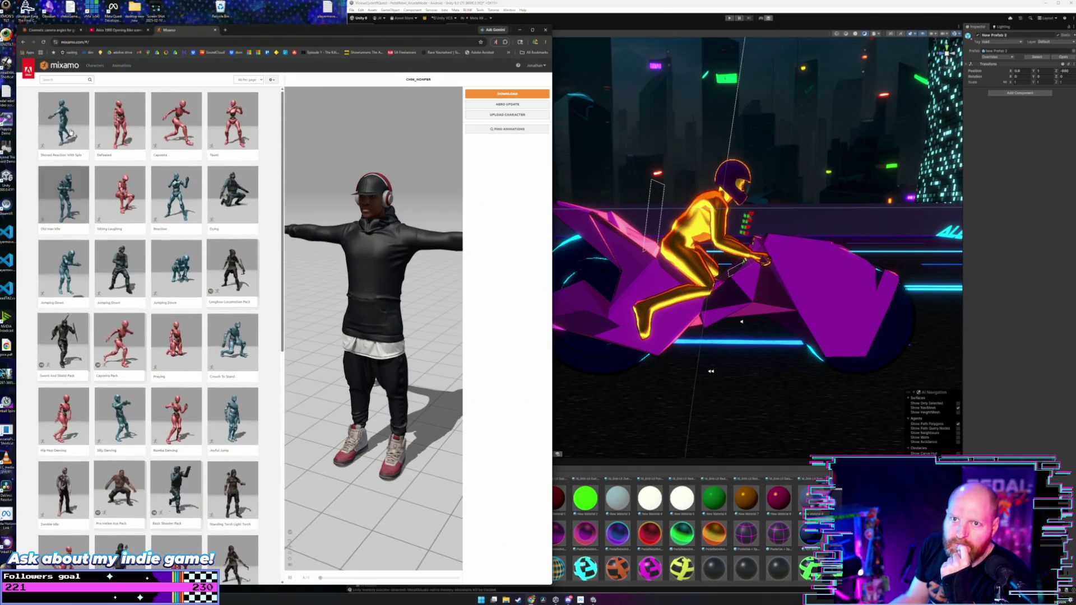
left_click(96, 65)
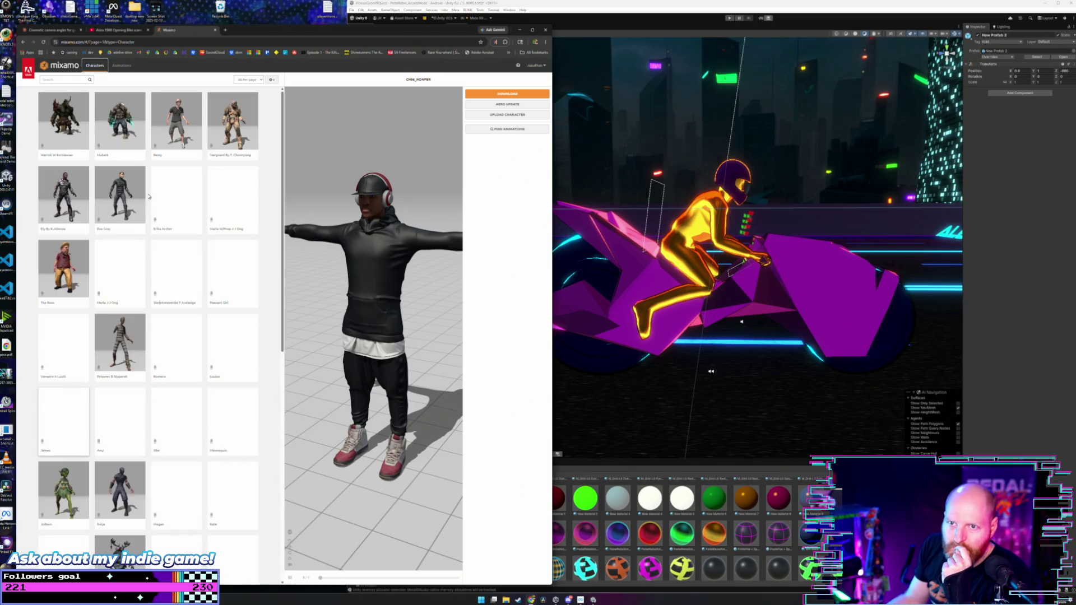
scroll(208, 361, "down", 6)
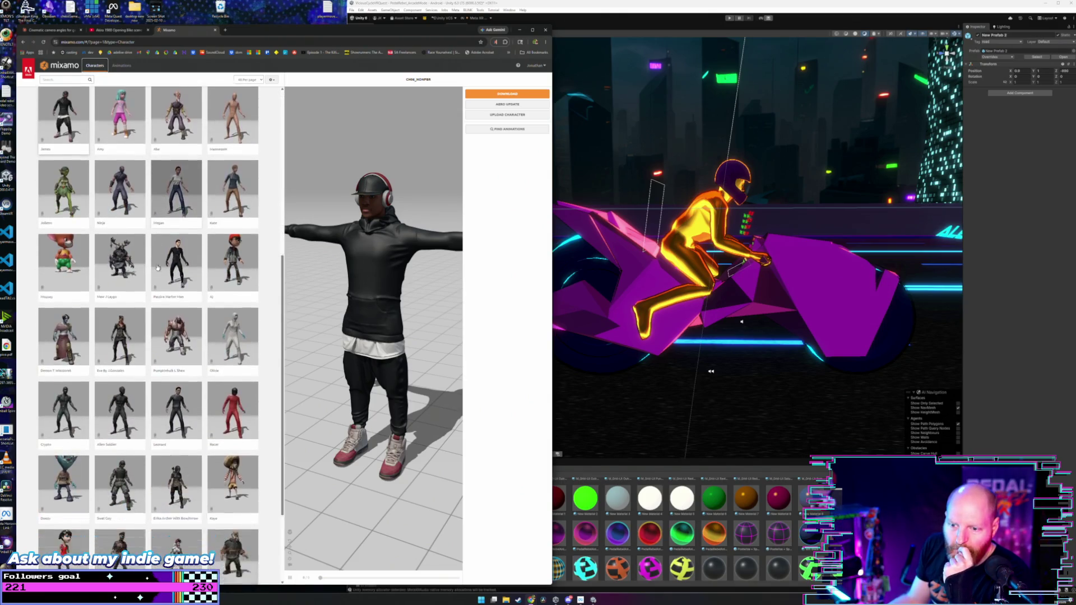
left_click(226, 352)
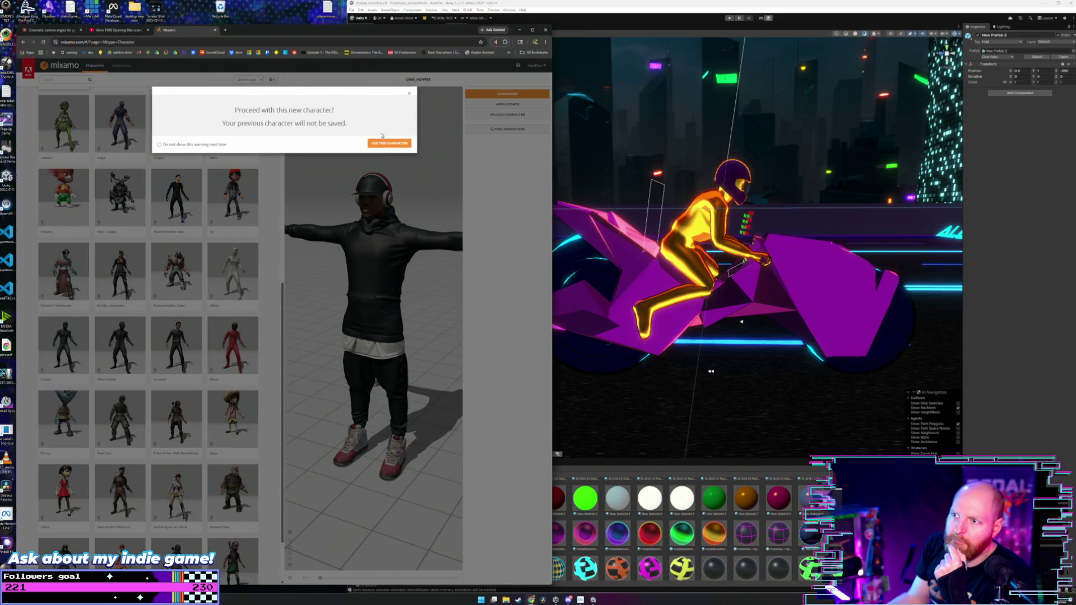
left_click(390, 143)
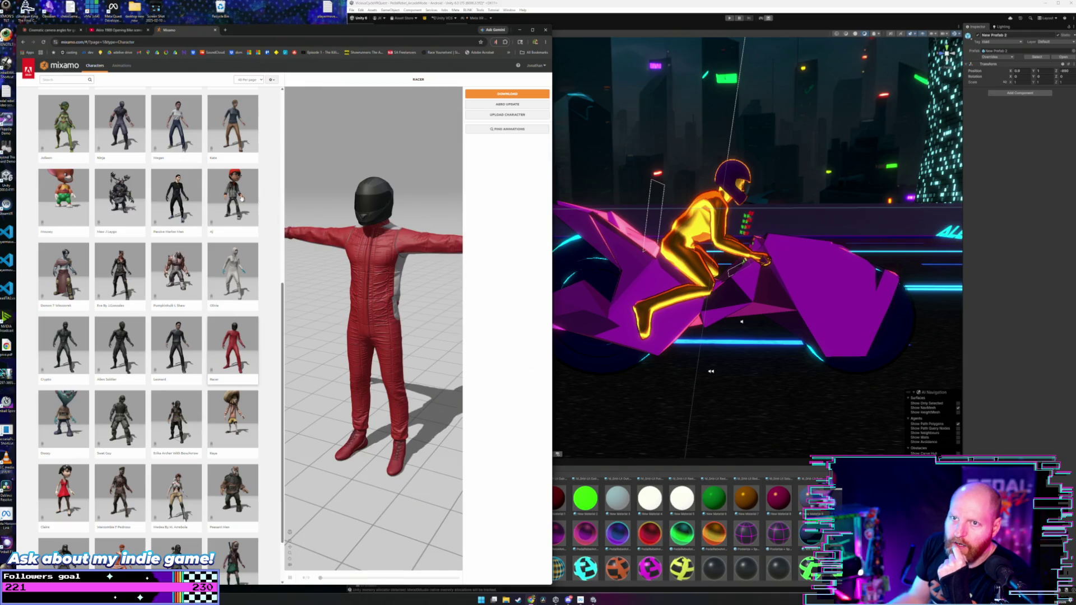
scroll(243, 198, "up", 6)
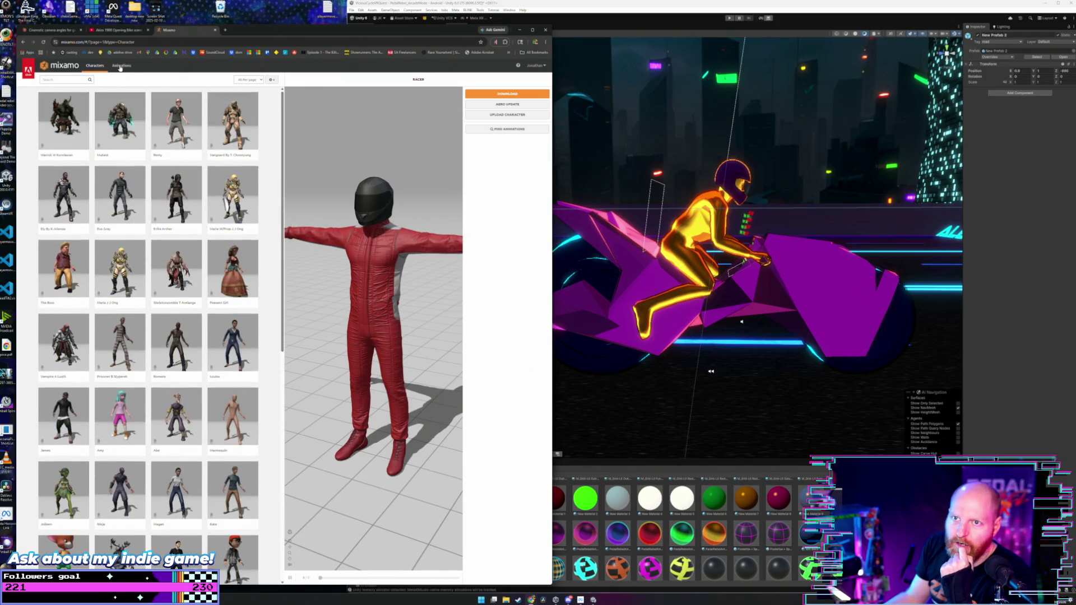
left_click(120, 66)
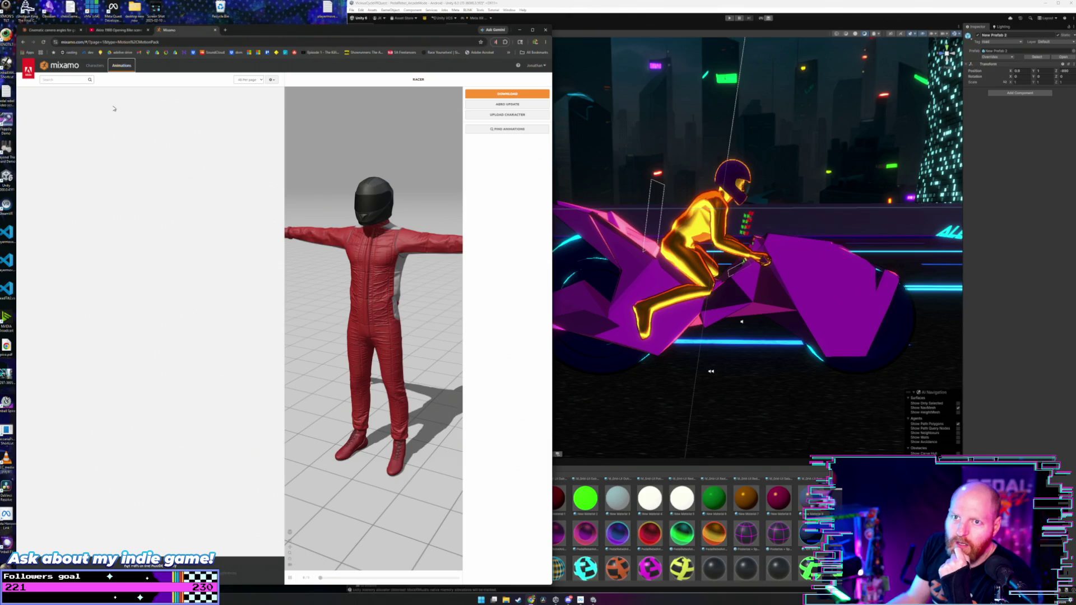
- Search Mixamo animations for 'bikycle' and apply Flying Bicycle Kick to the character
left_click(74, 80)
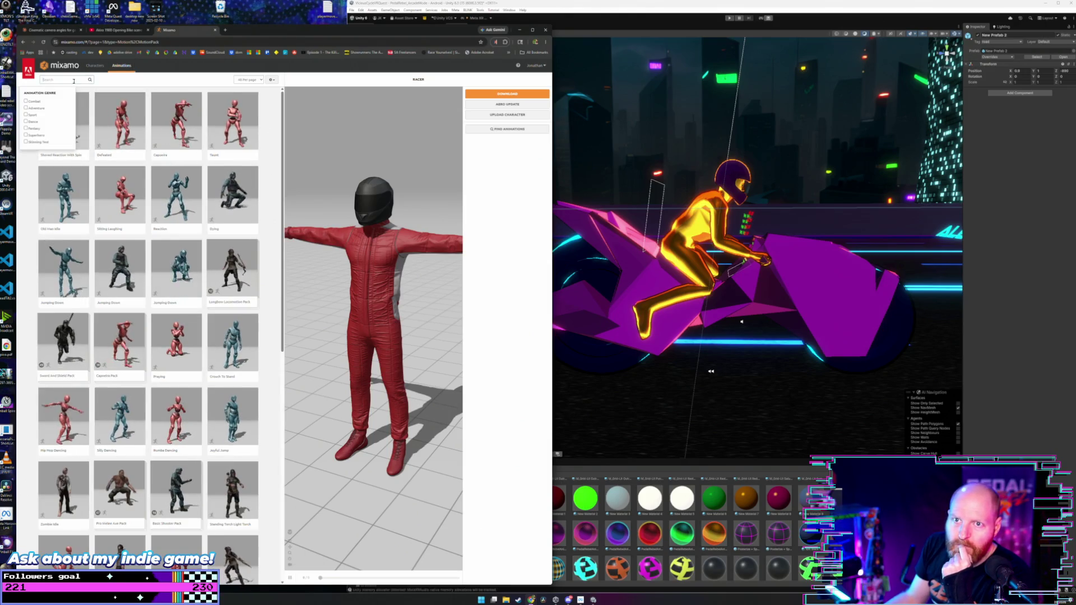
type("bik")
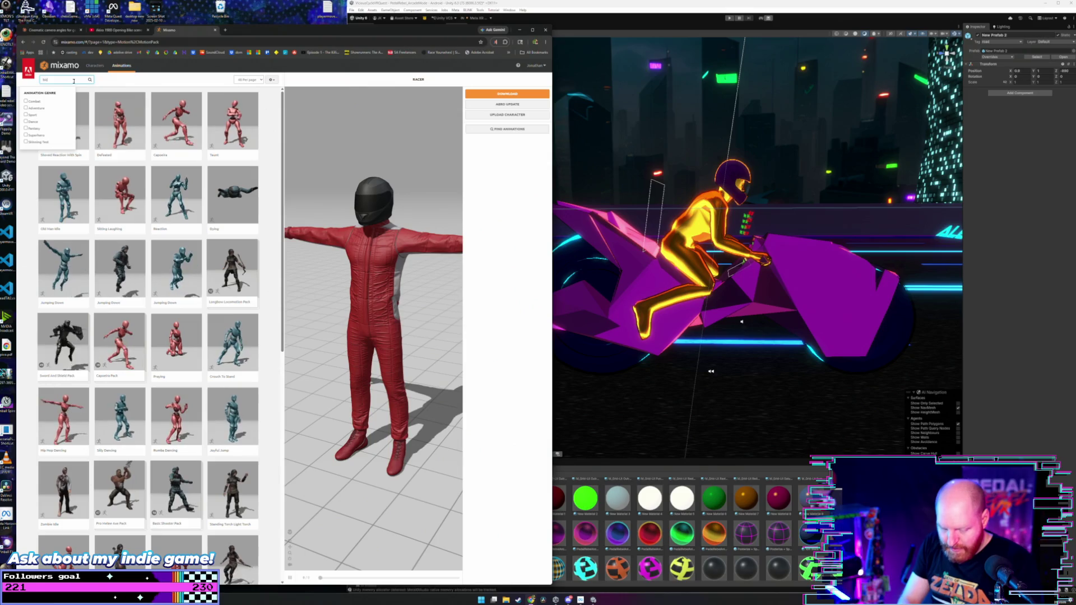
type("ycle")
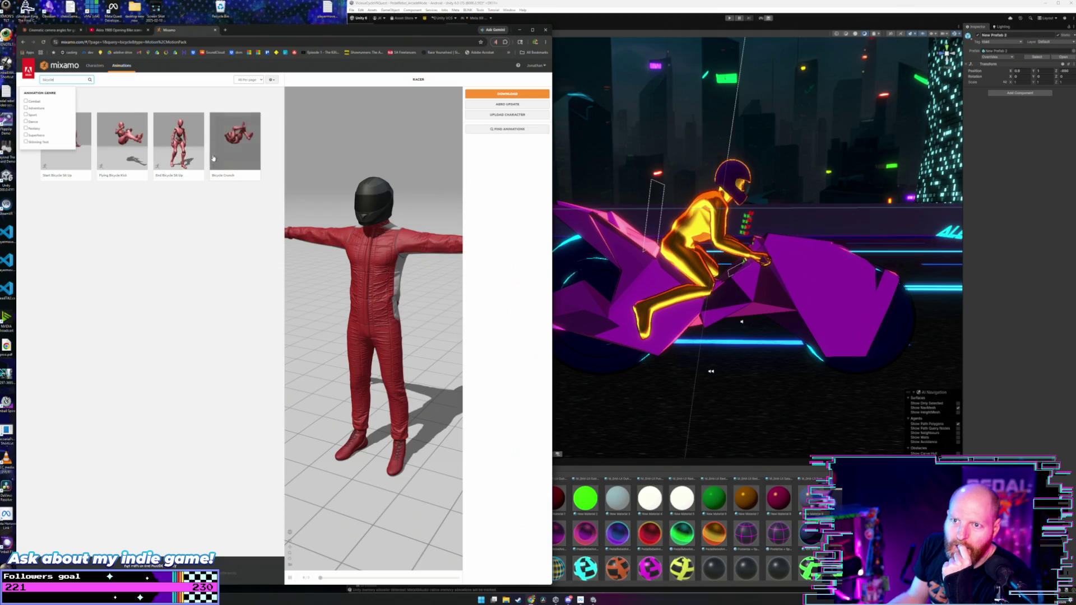
left_click(126, 144)
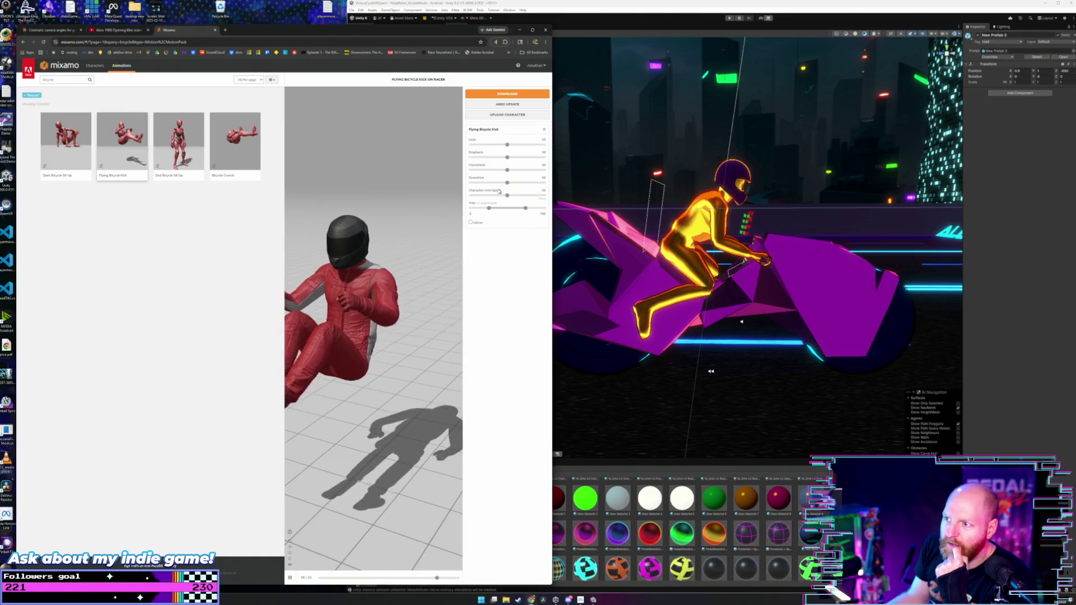
- Set Movement and Lean to 0, Overdrive to about 31, and Character Arm-Space to 100
left_click_drag(507, 170, 455, 178)
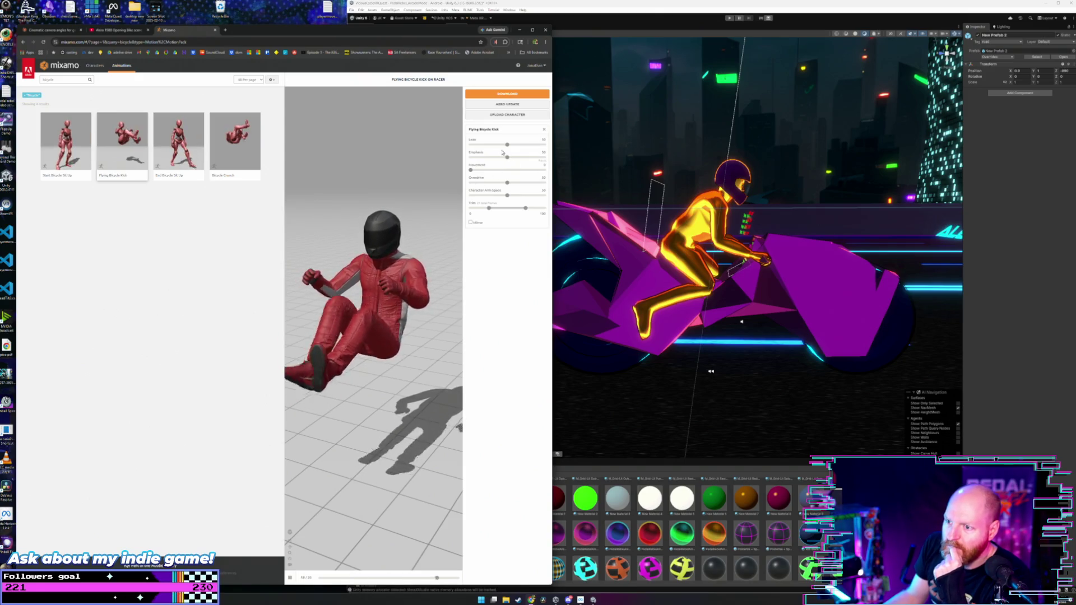
left_click_drag(507, 144, 452, 151)
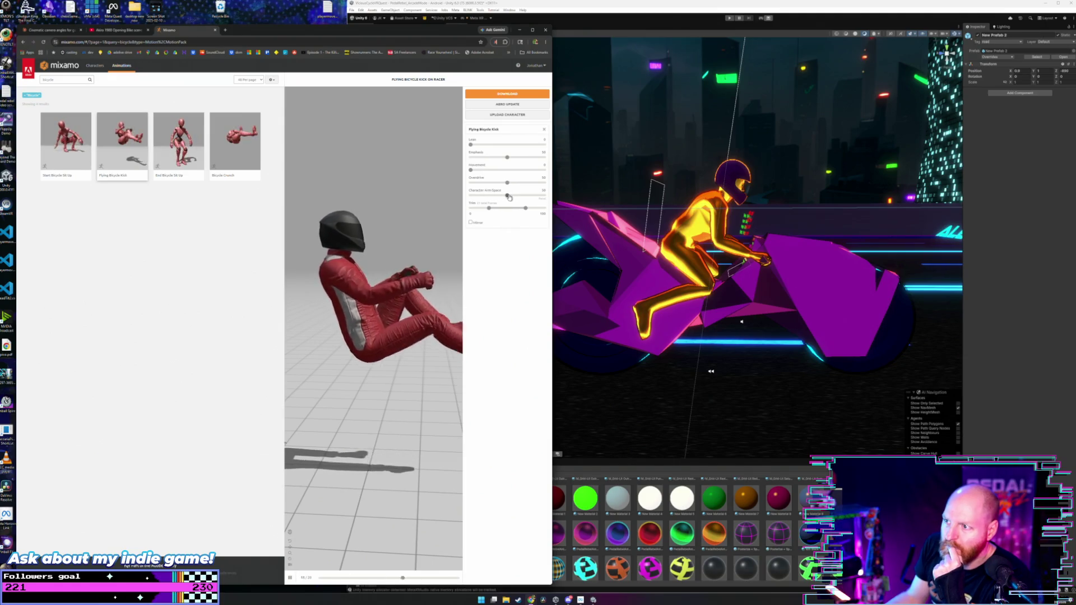
left_click_drag(508, 196, 570, 196)
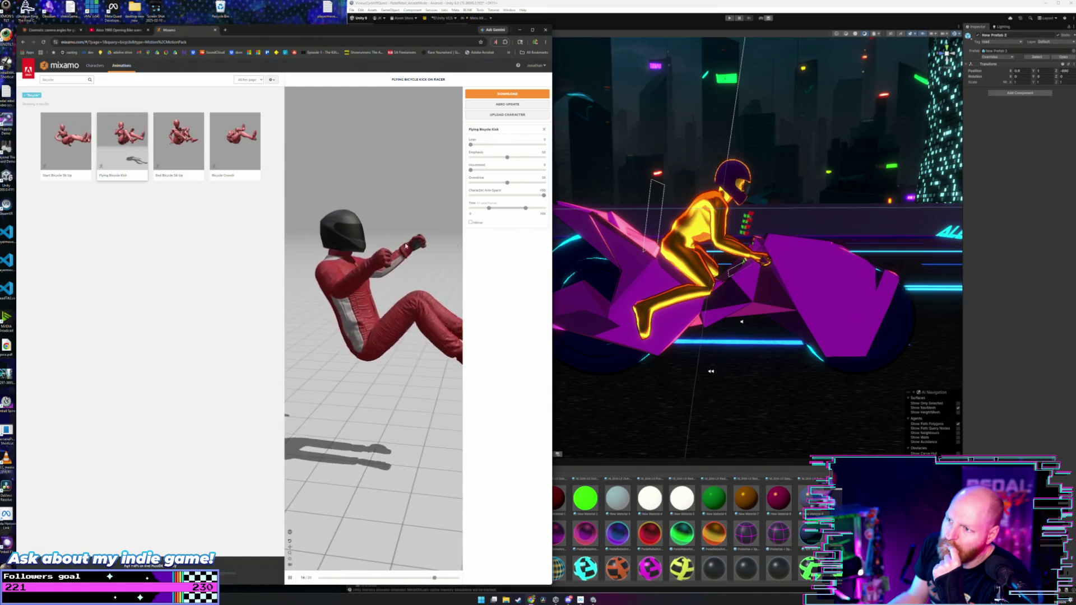
left_click_drag(542, 196, 512, 195)
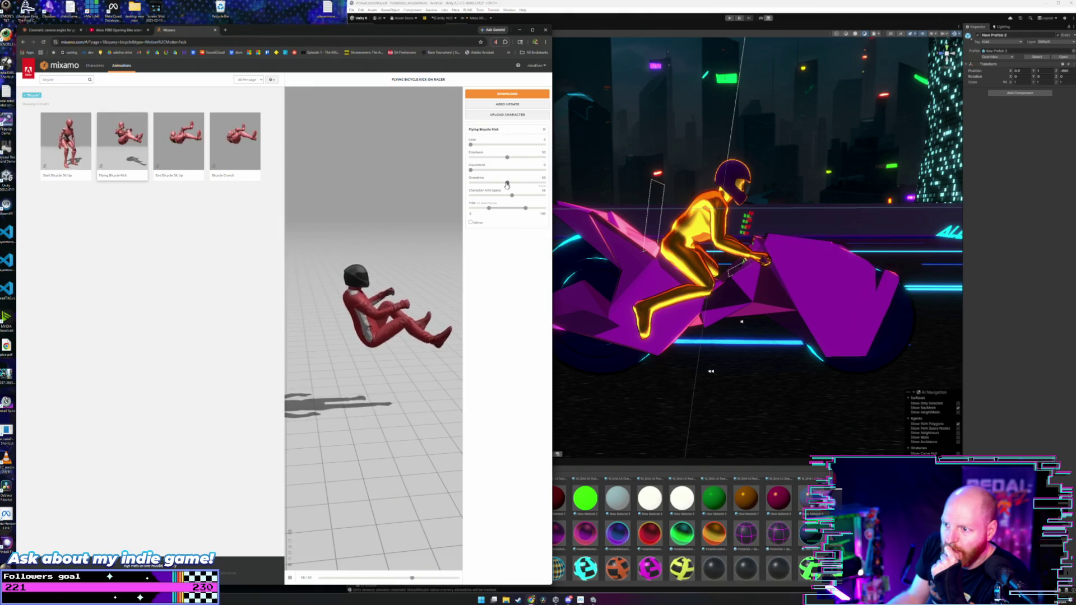
left_click_drag(507, 183, 493, 183)
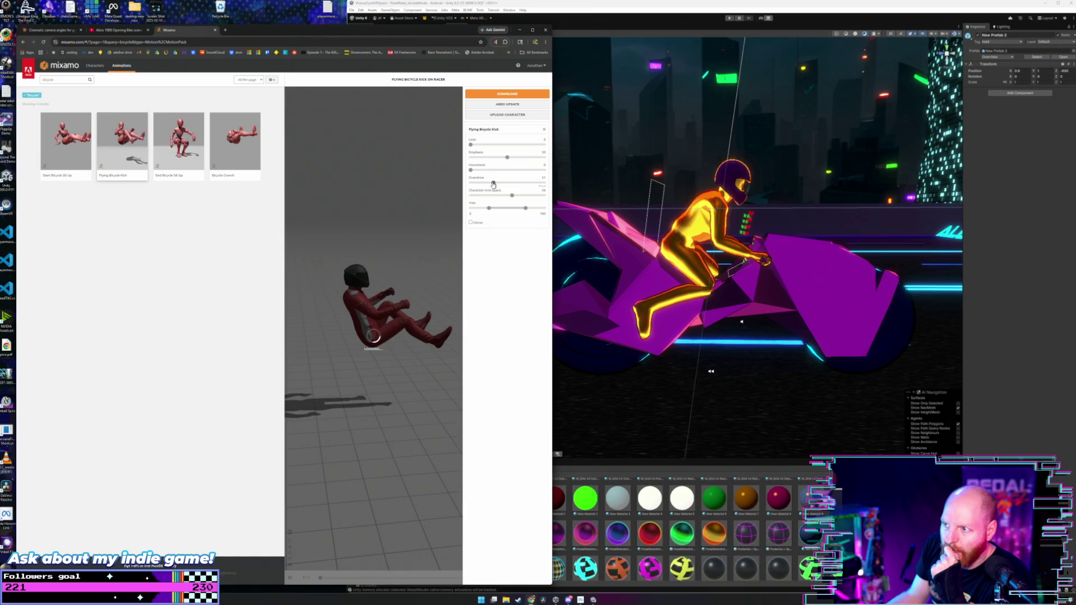
left_click_drag(511, 195, 457, 201)
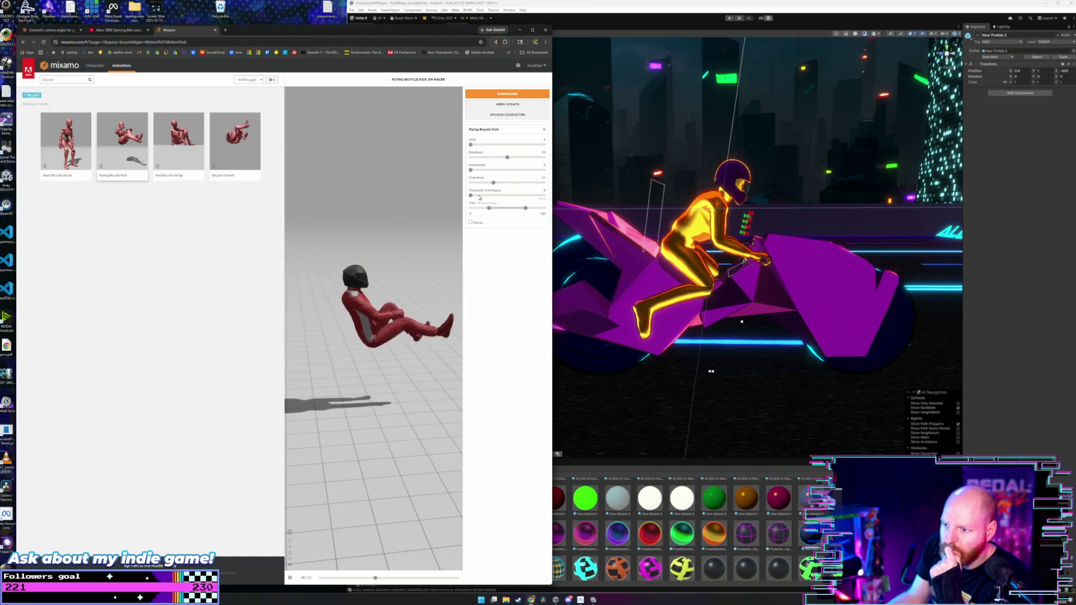
left_click_drag(472, 198, 561, 193)
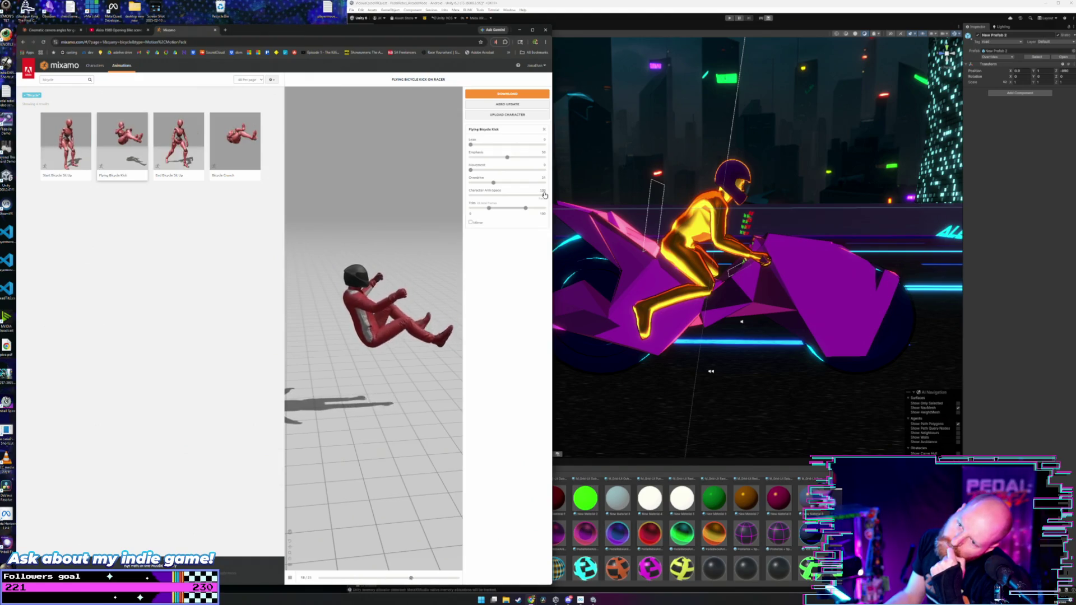
left_click(514, 94)
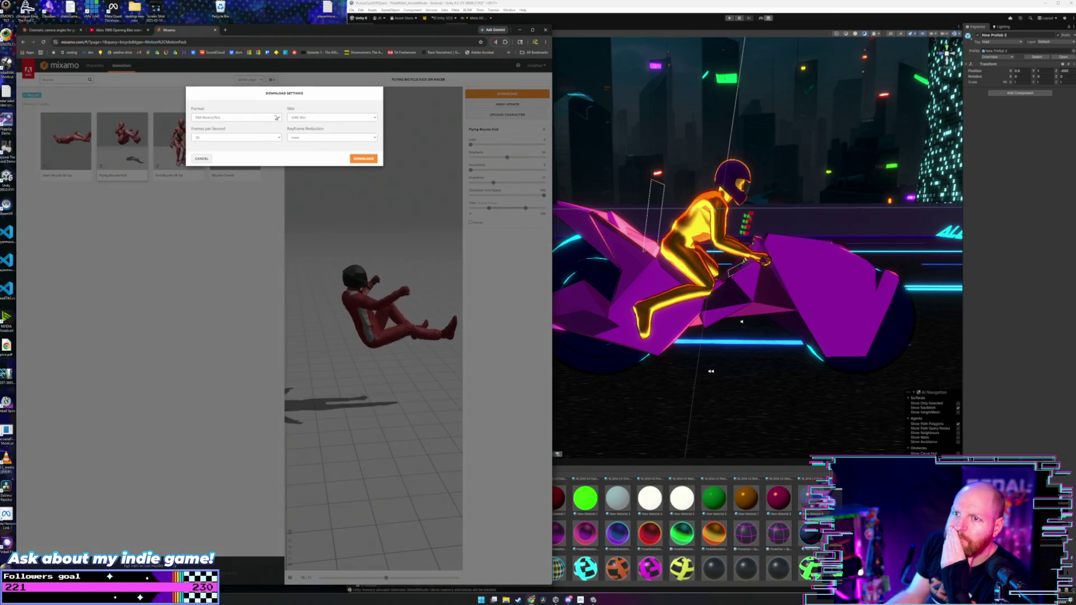
- Download the animation as FBX for Unity, without skin, at 60 fps, with no keyframe reduction
left_click(313, 118)
left_click(314, 117)
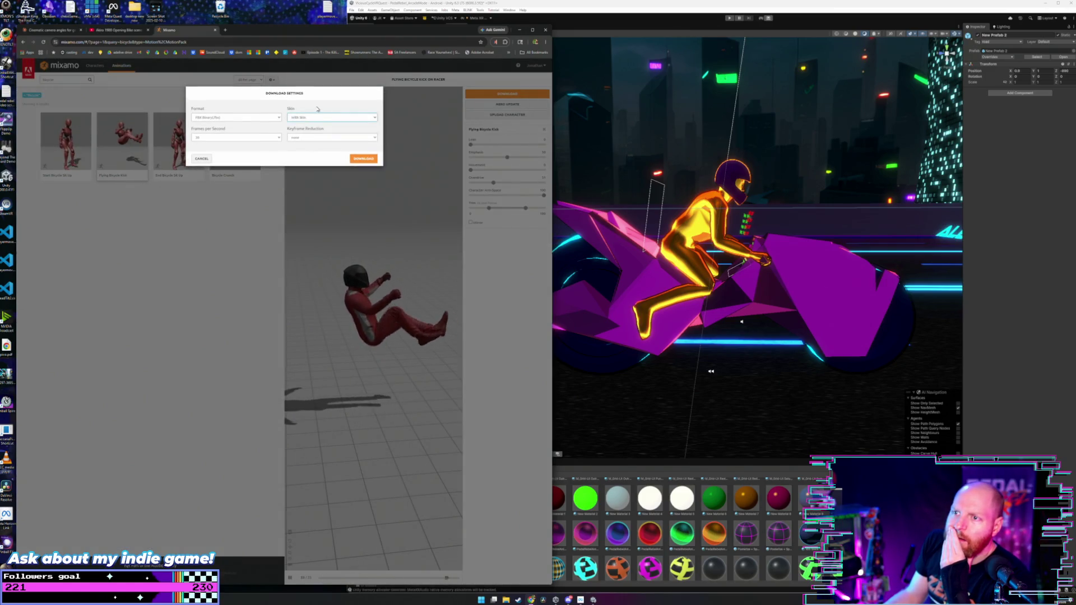
left_click(278, 138)
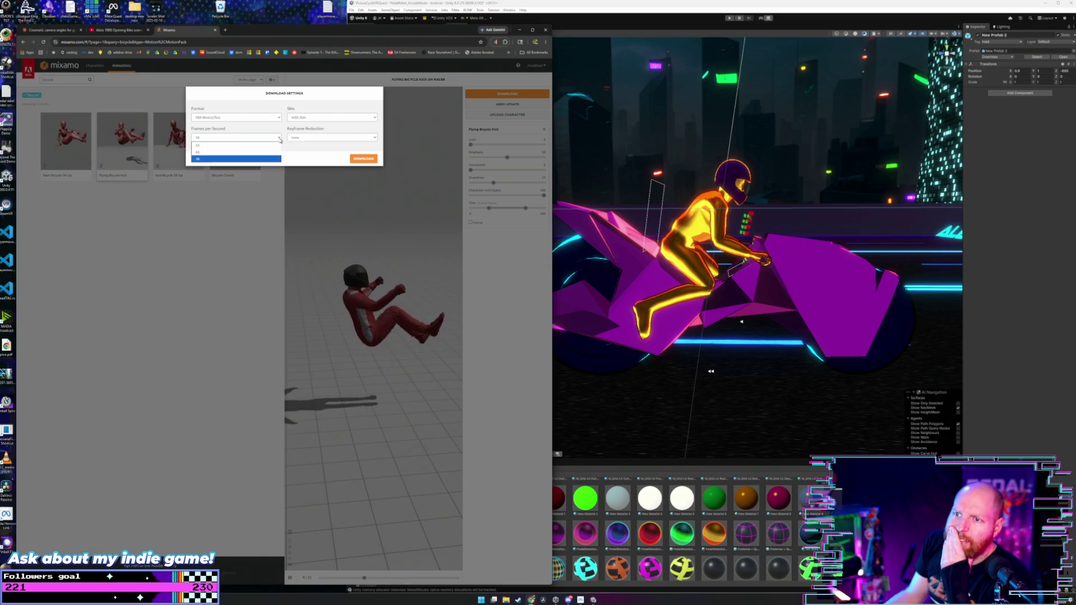
left_click(276, 152)
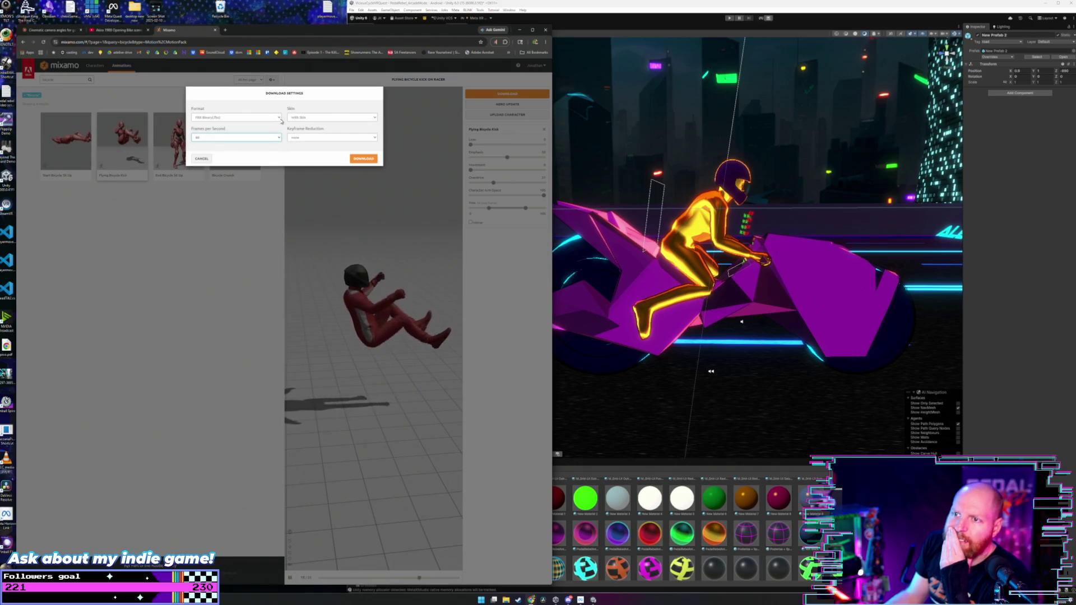
left_click(278, 117)
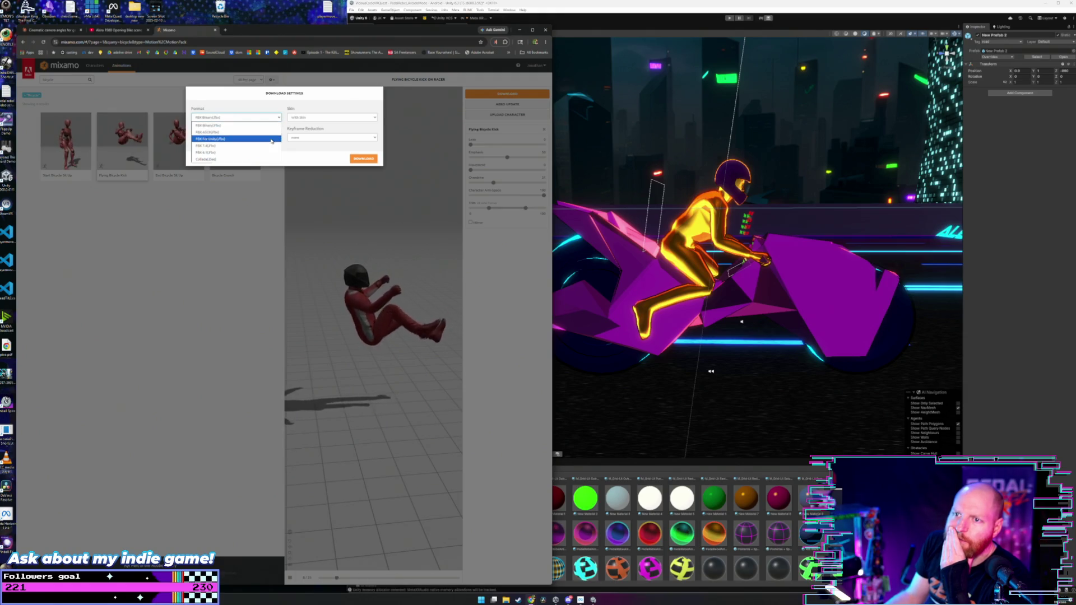
left_click(247, 138)
left_click(324, 118)
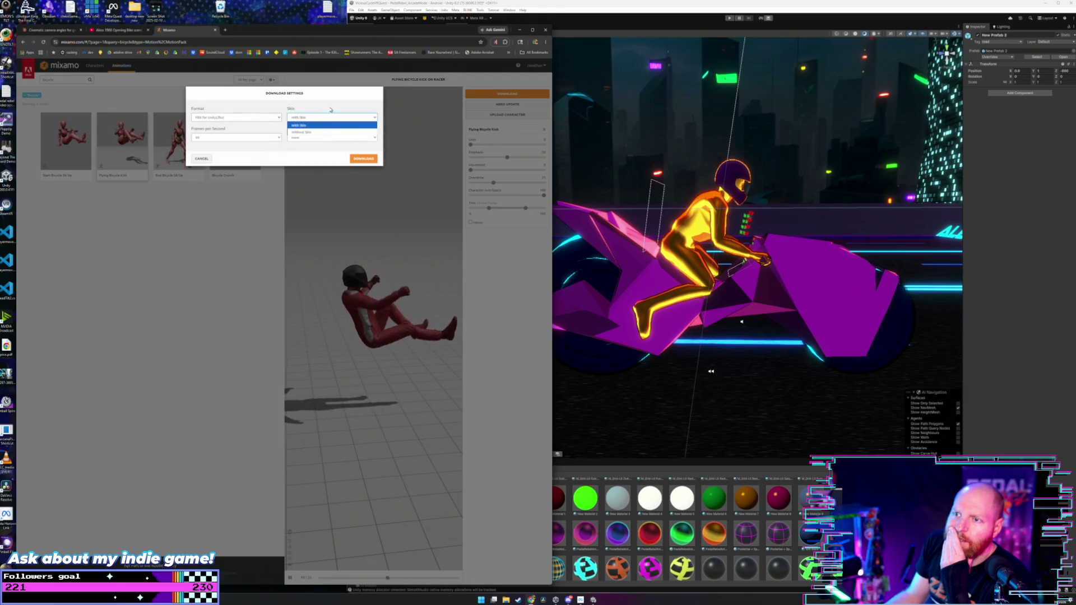
left_click(317, 133)
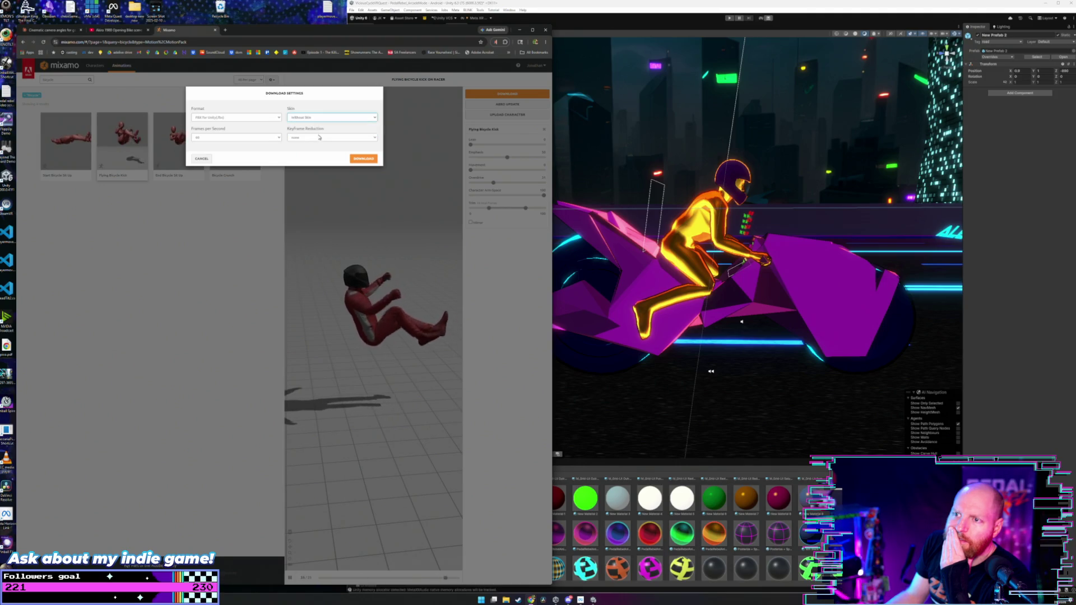
left_click(321, 138)
left_click(332, 132)
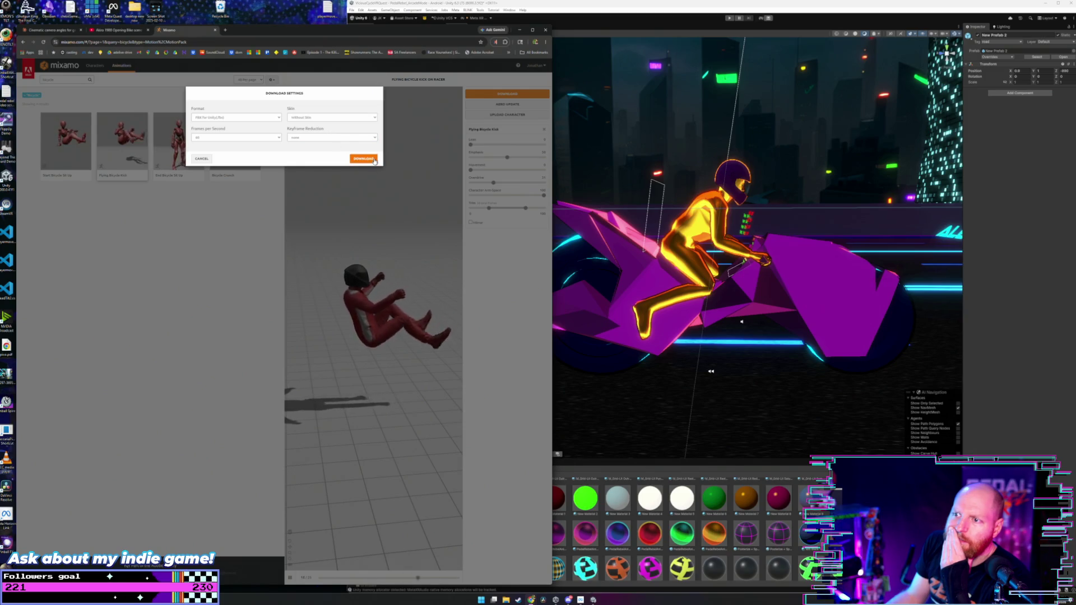
left_click(374, 160)
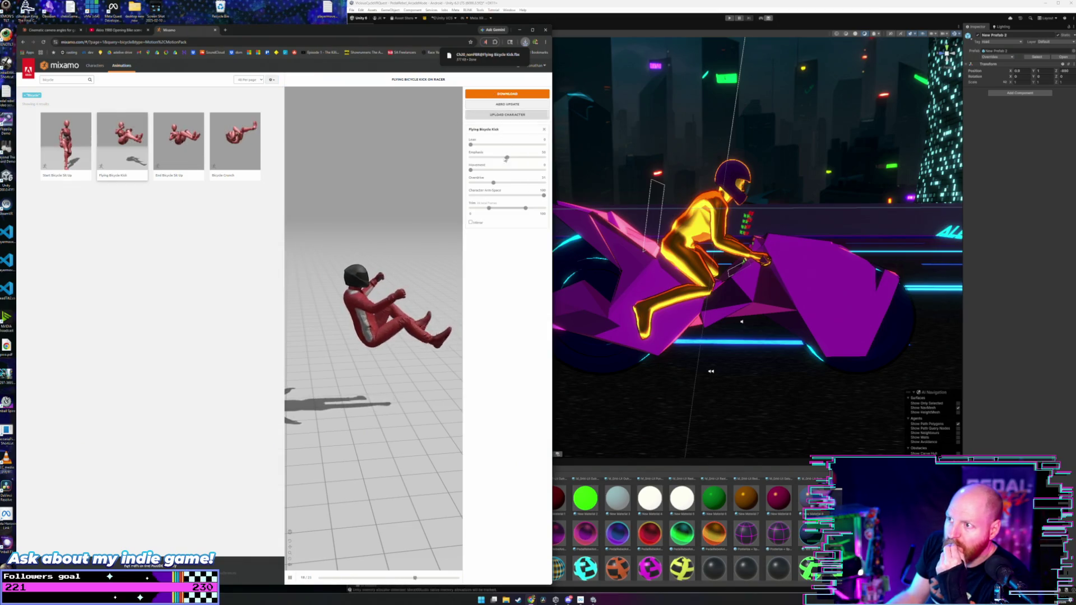
- Lower Character Arm-Space to 65 and download the adjusted animation again
left_click(519, 195)
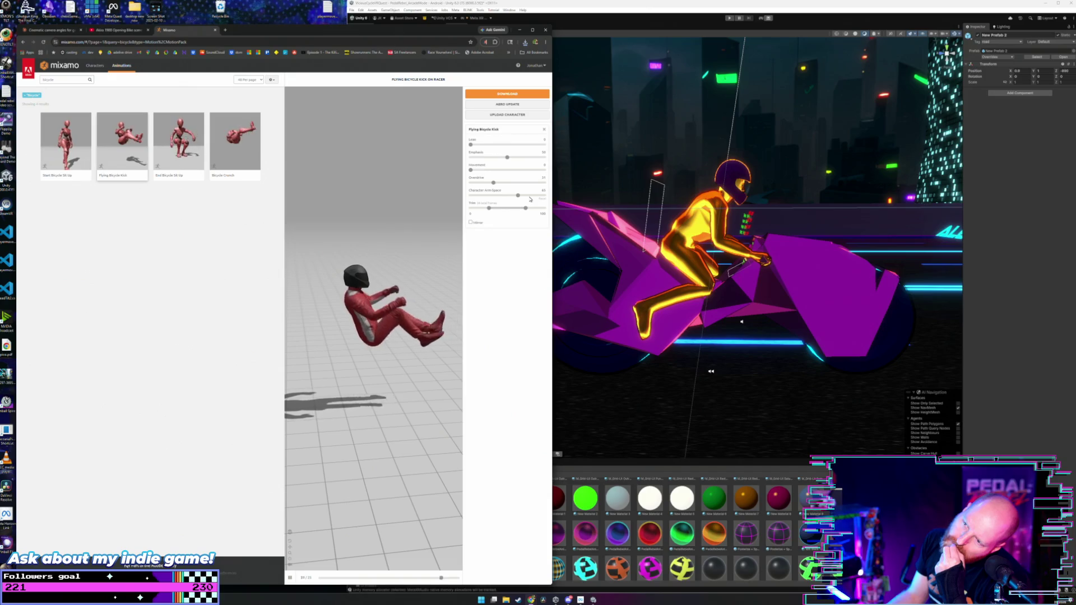
left_click(532, 198)
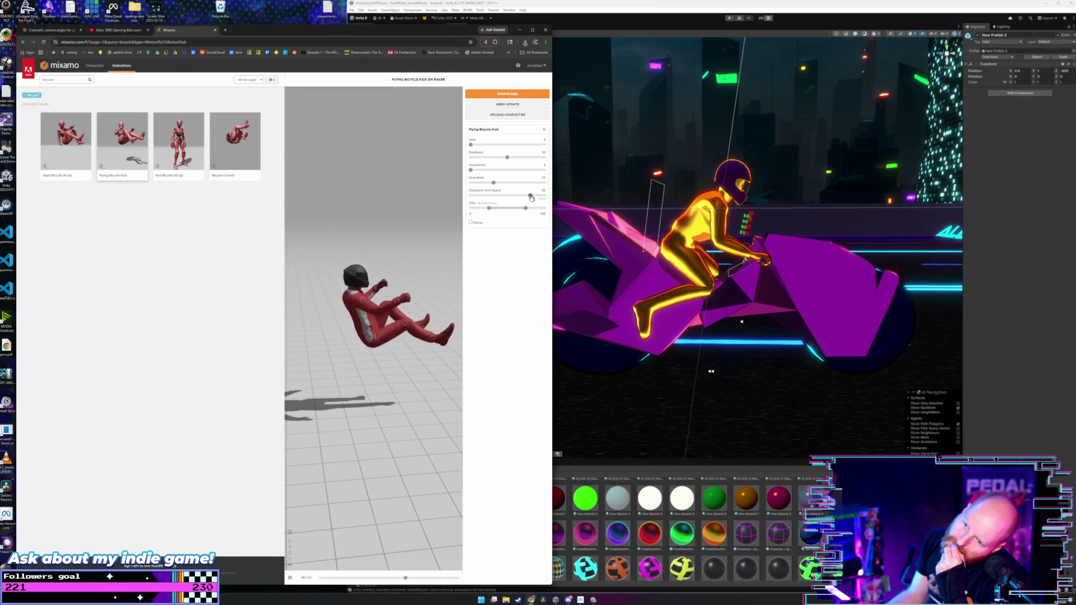
left_click(514, 95)
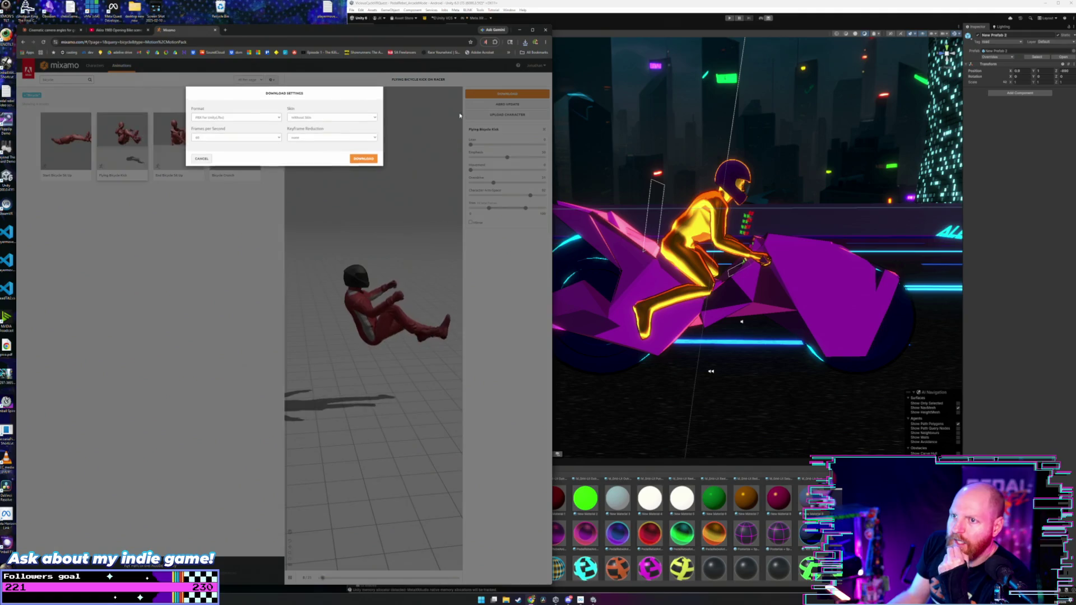
left_click(360, 159)
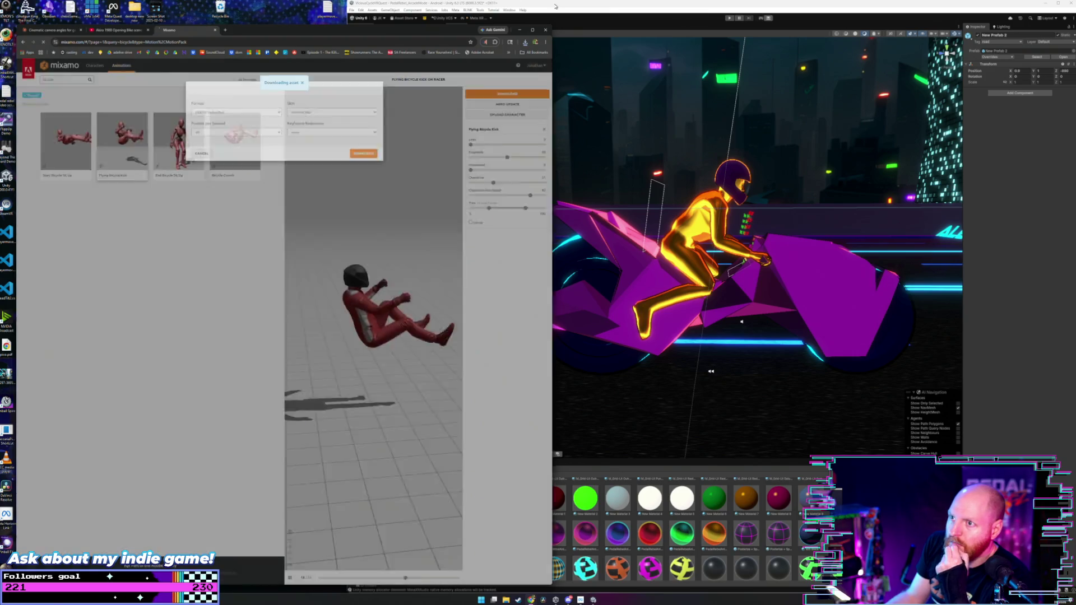
left_click(556, 7)
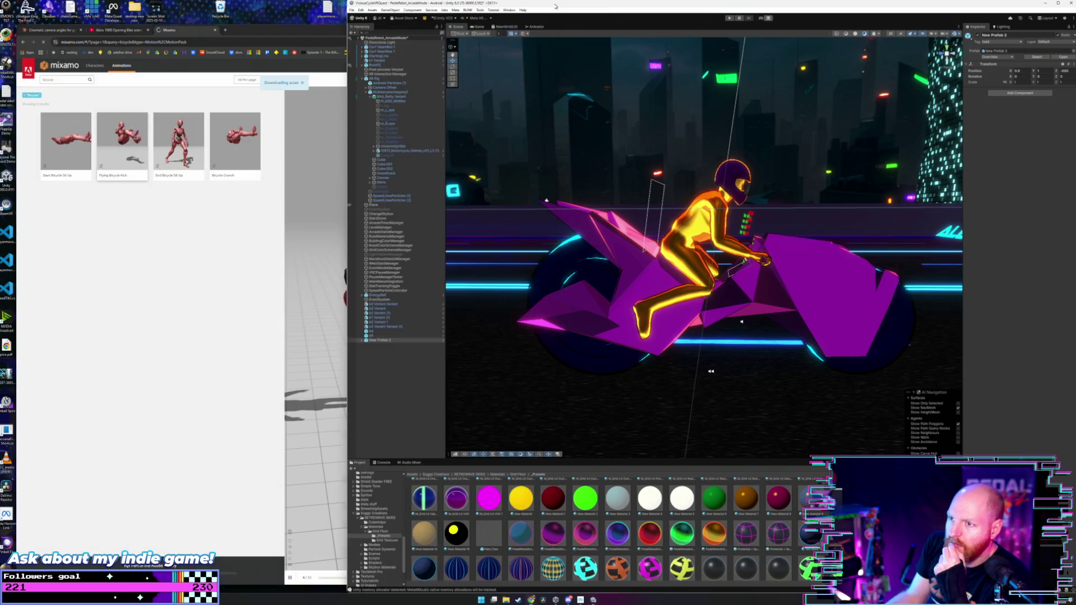
- Delete the BAd_Betty Variant rider from the Hierarchy, leaving the NUbikecyberlowpoly2 bike
left_click(392, 97)
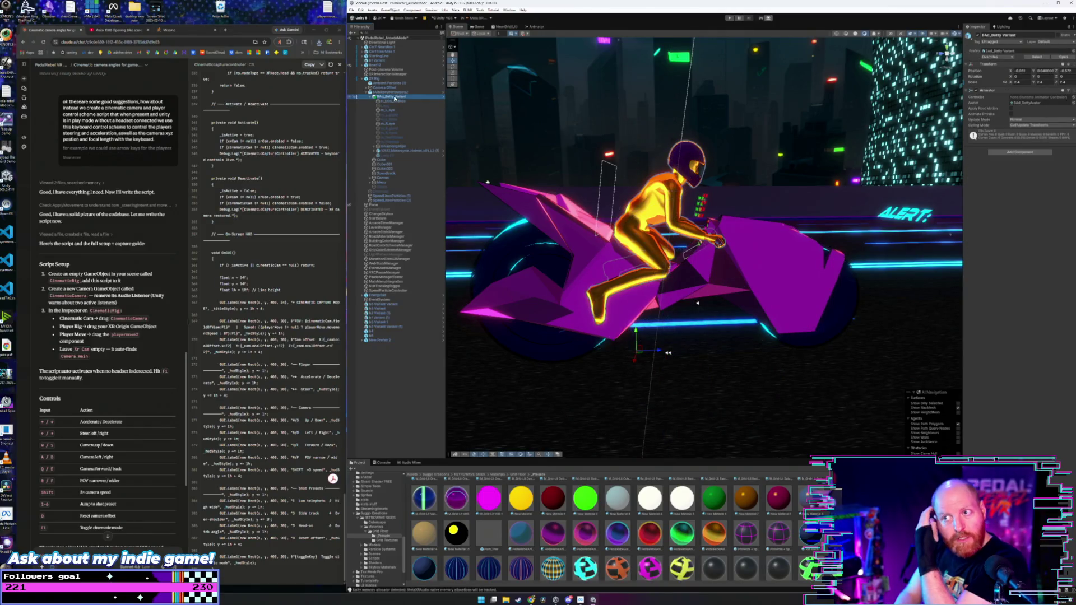
key("Delete")
left_click(391, 92)
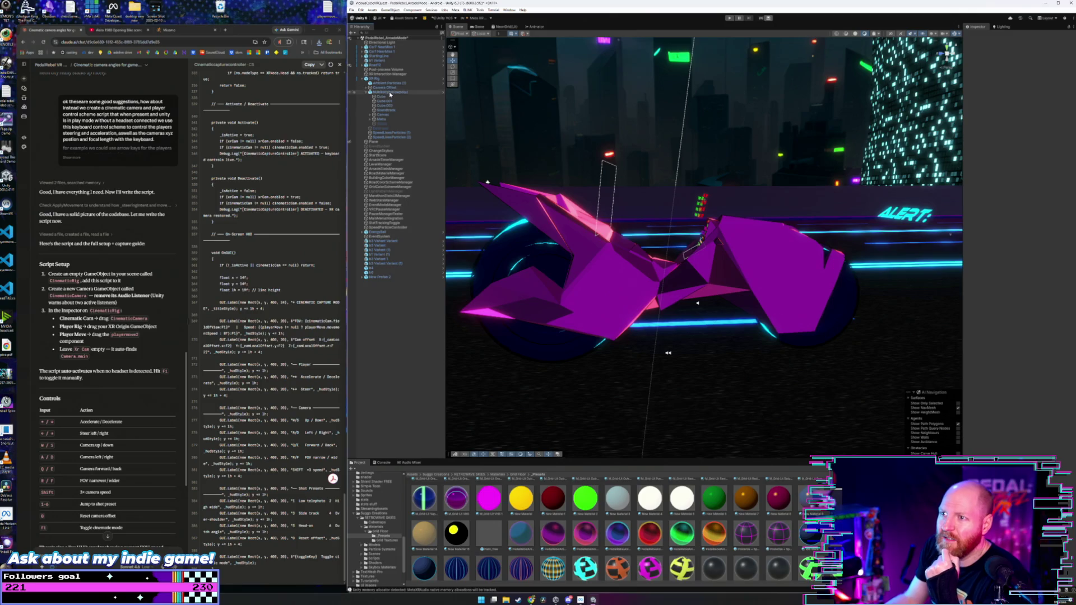
- In the Project panel, open the Suggo Creations assets and then the humanmodels folder
scroll(540, 543, "down", 3)
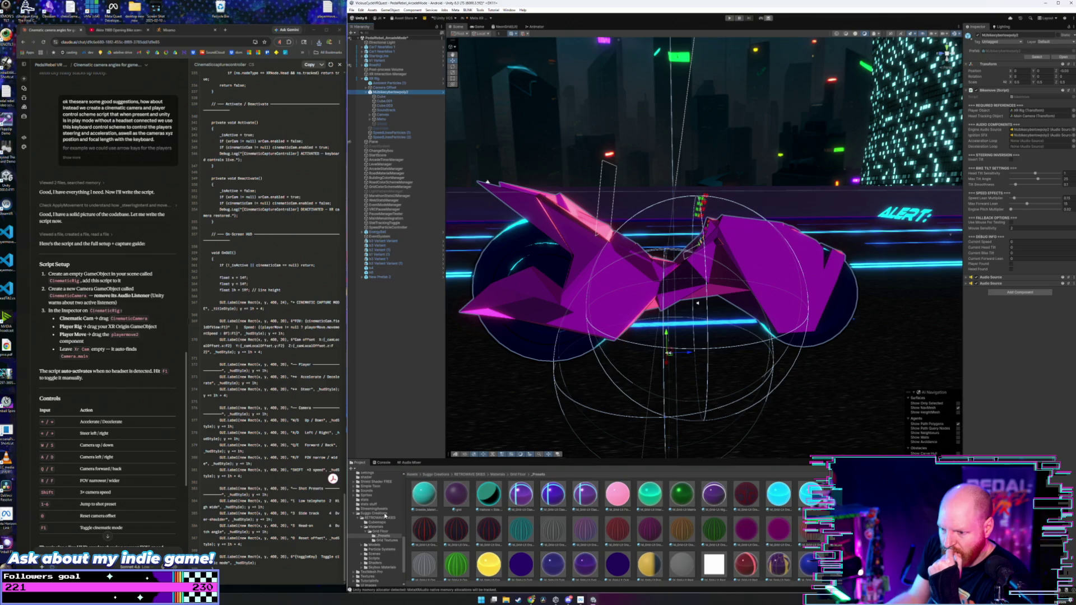
left_click(381, 514)
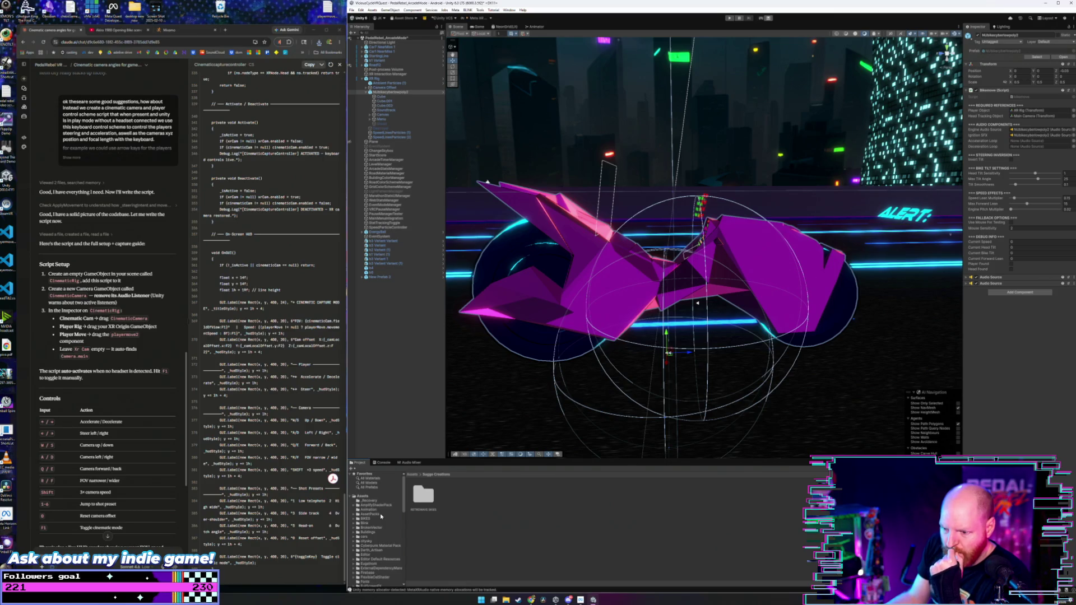
scroll(380, 514, "down", 3)
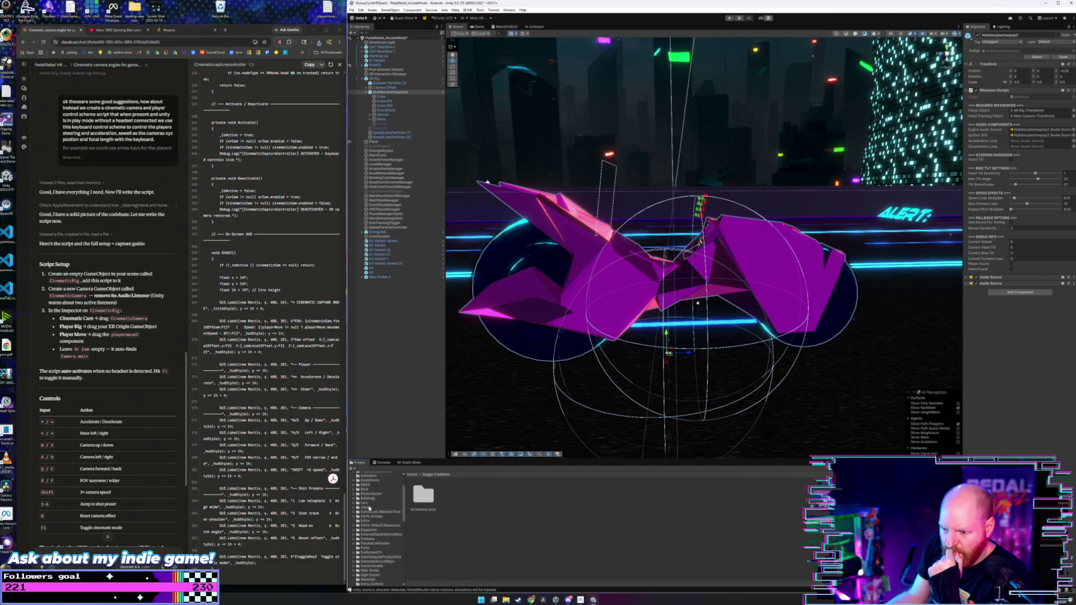
scroll(369, 509, "down", 3)
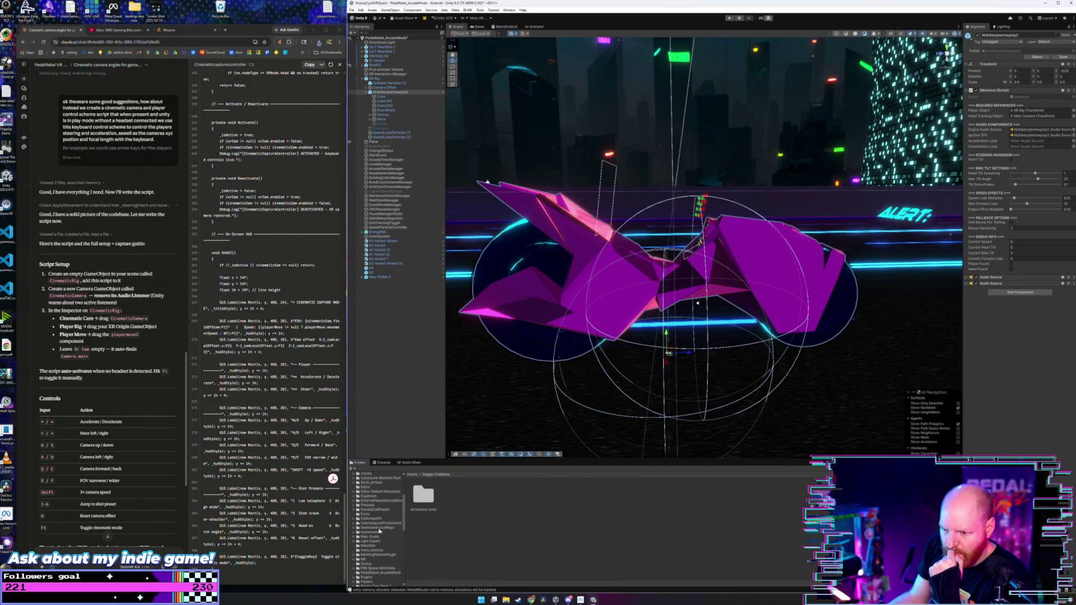
scroll(379, 531, "down", 3)
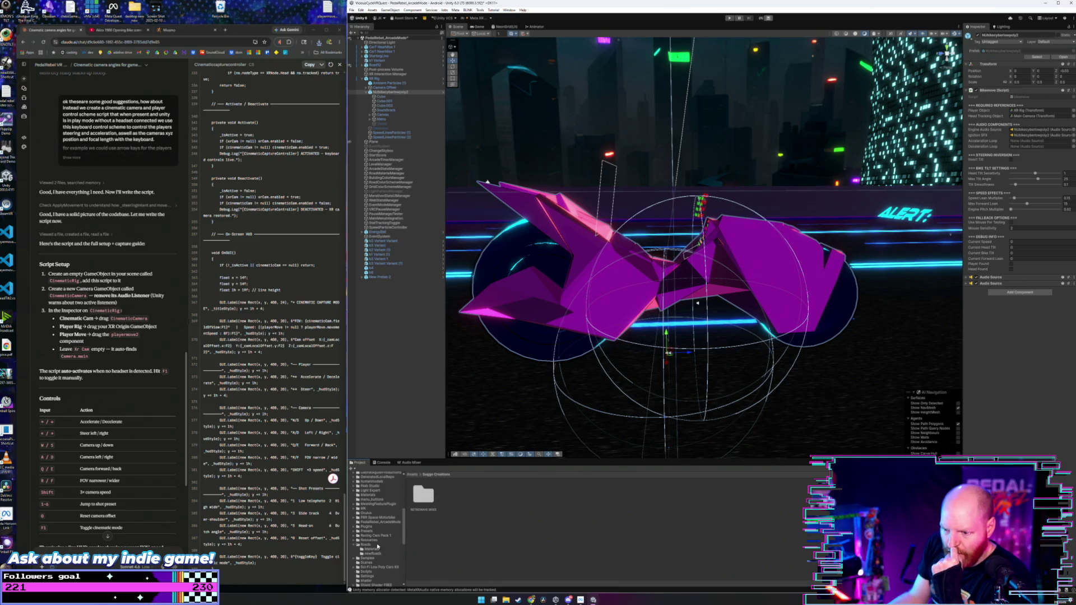
scroll(377, 544, "down", 5)
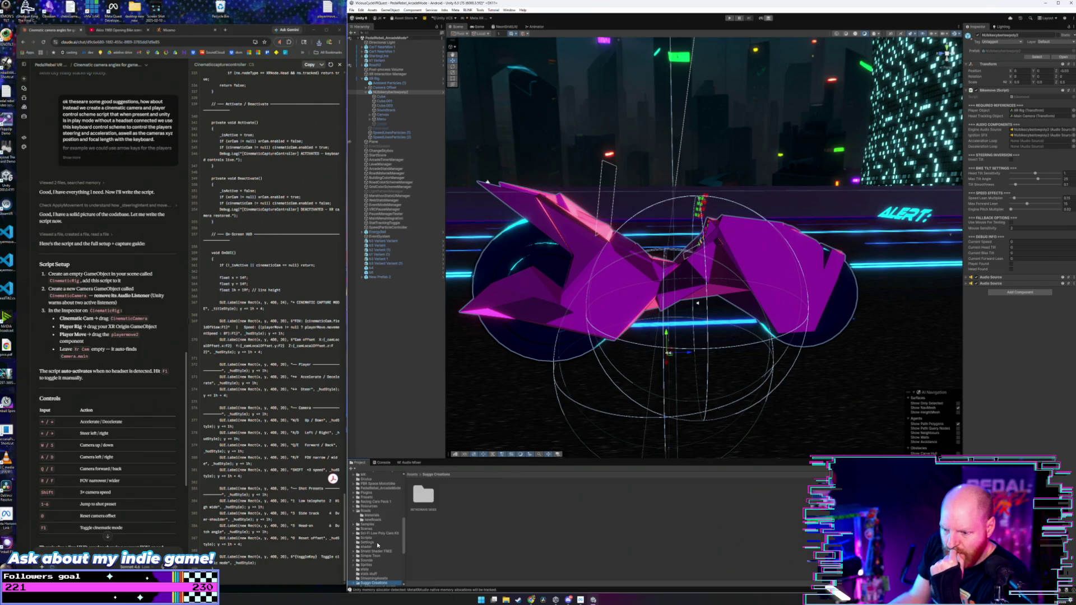
scroll(377, 544, "up", 8)
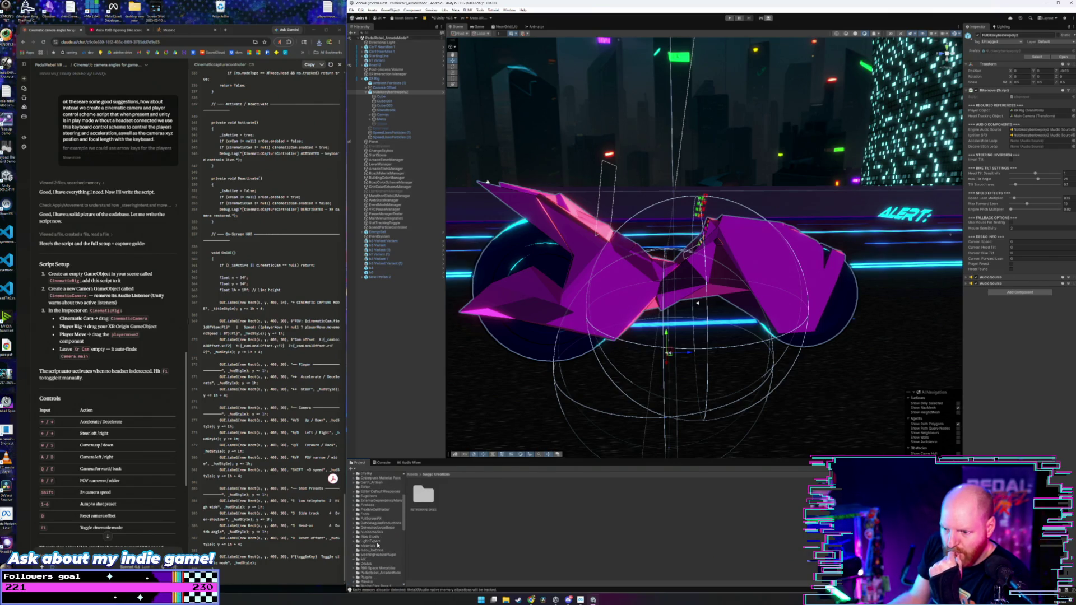
scroll(378, 544, "up", 3)
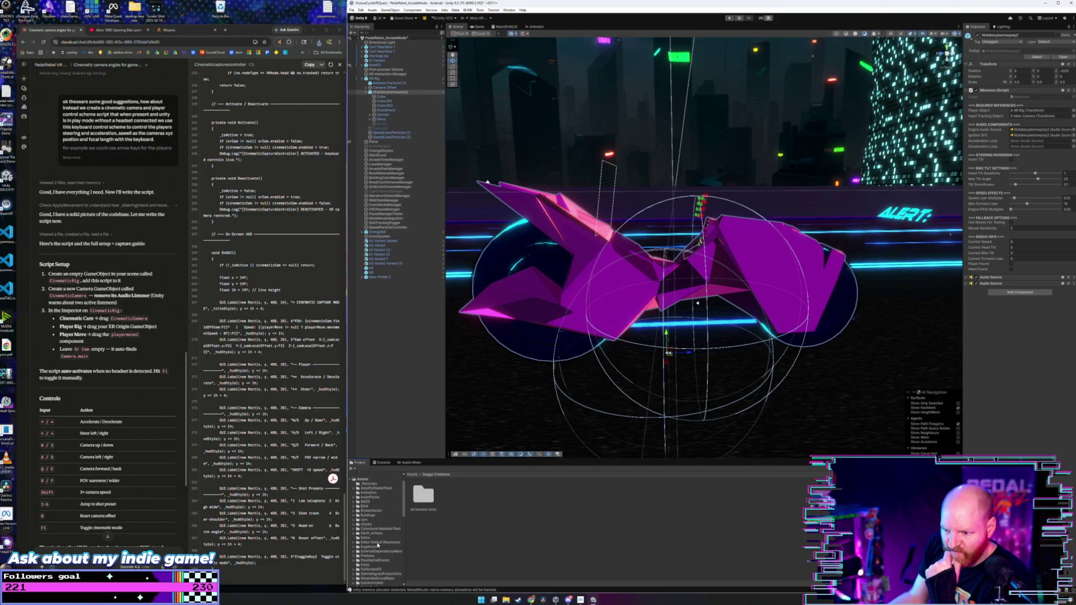
scroll(377, 544, "up", 2)
scroll(378, 544, "down", 5)
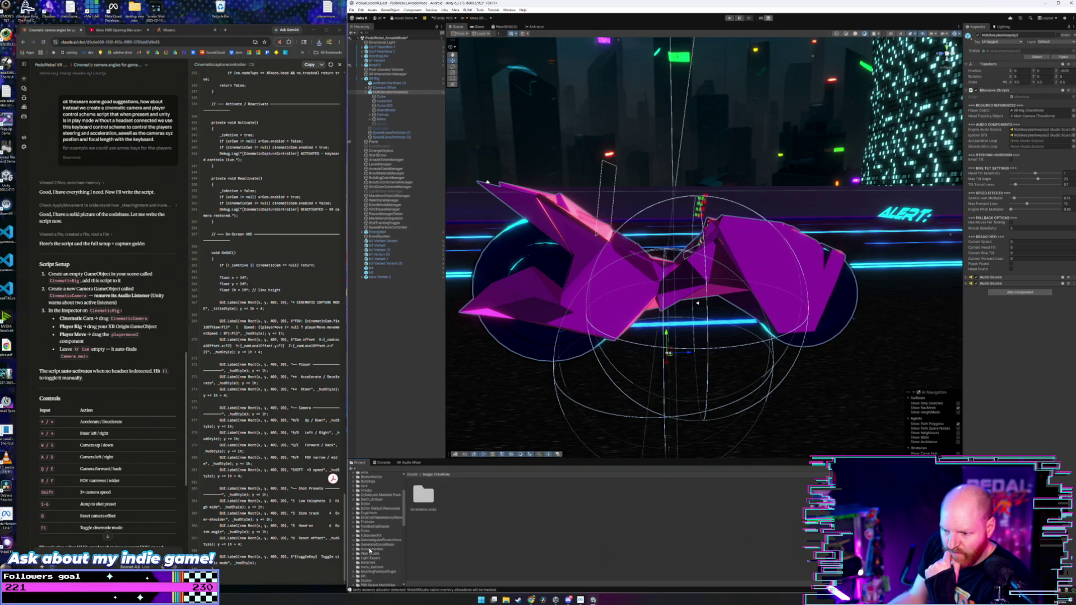
left_click(370, 549)
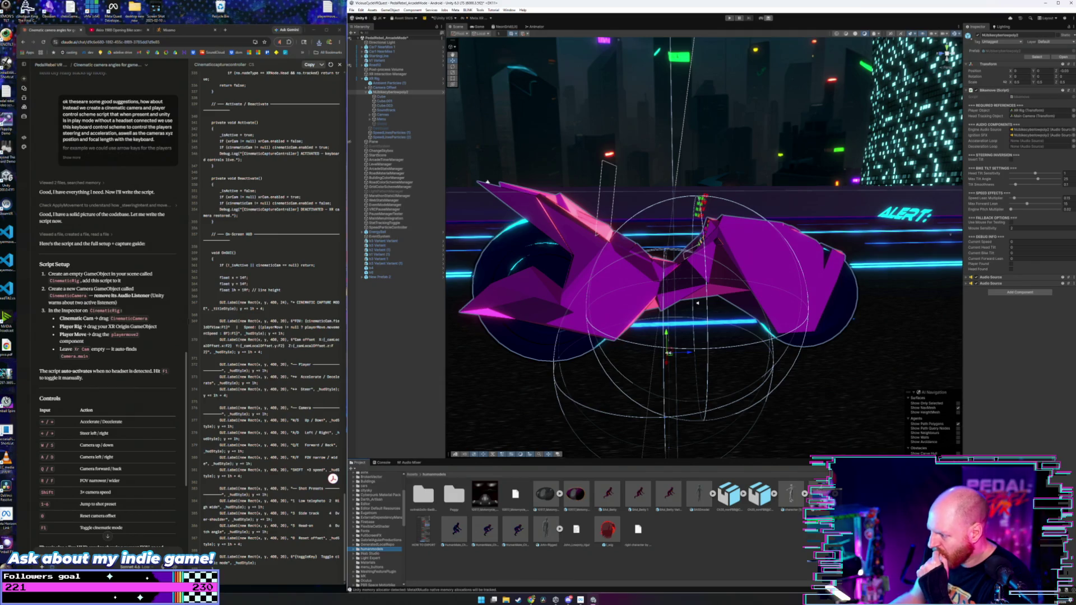
mouse_move(756, 507)
left_mouse_down()
mouse_move(745, 444)
mouse_move(798, 361)
mouse_move(862, 341)
left_mouse_up()
scroll(863, 340, "down", 10)
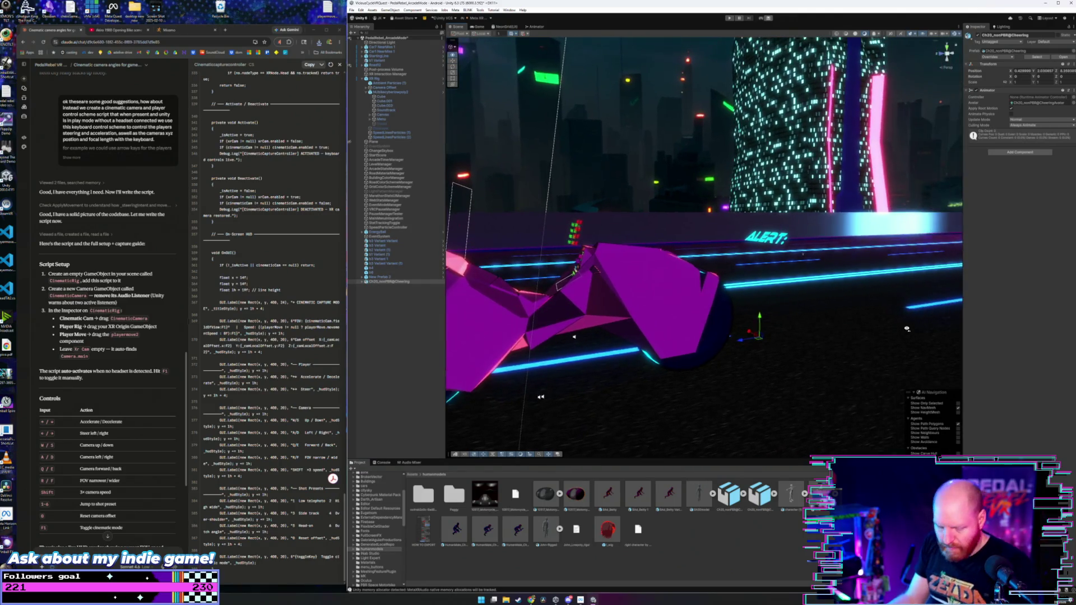
key("ctrl+z")
left_click_drag(774, 355, 782, 359)
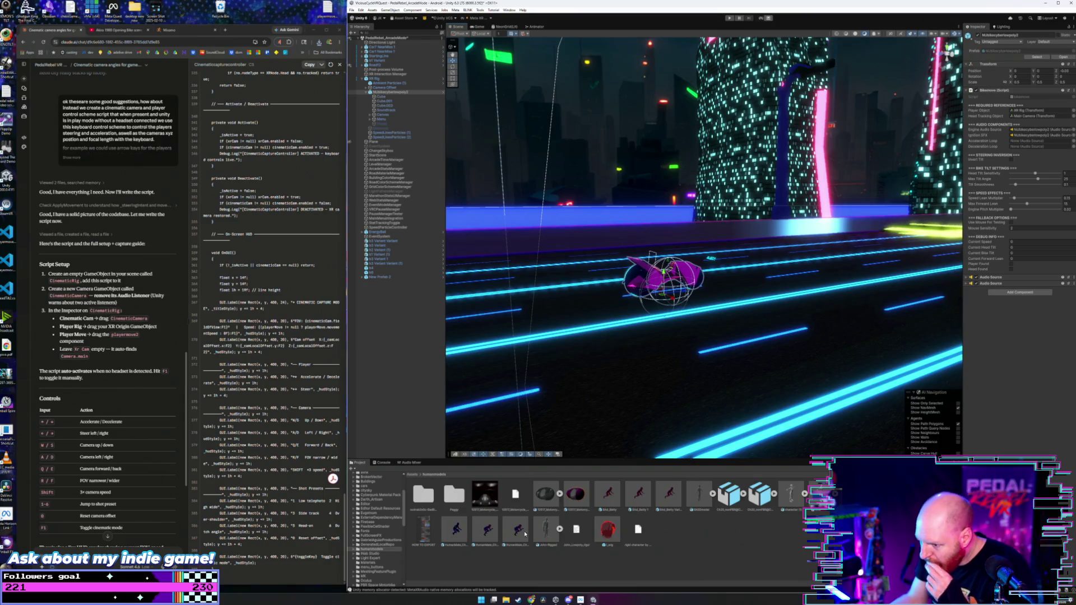
left_click(420, 496)
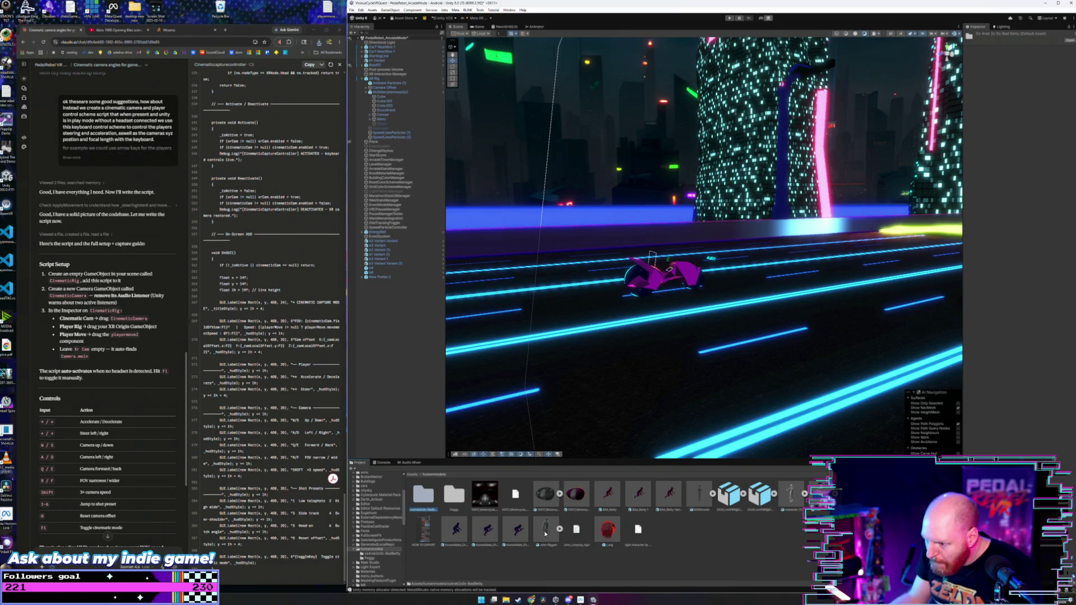
left_click(694, 342)
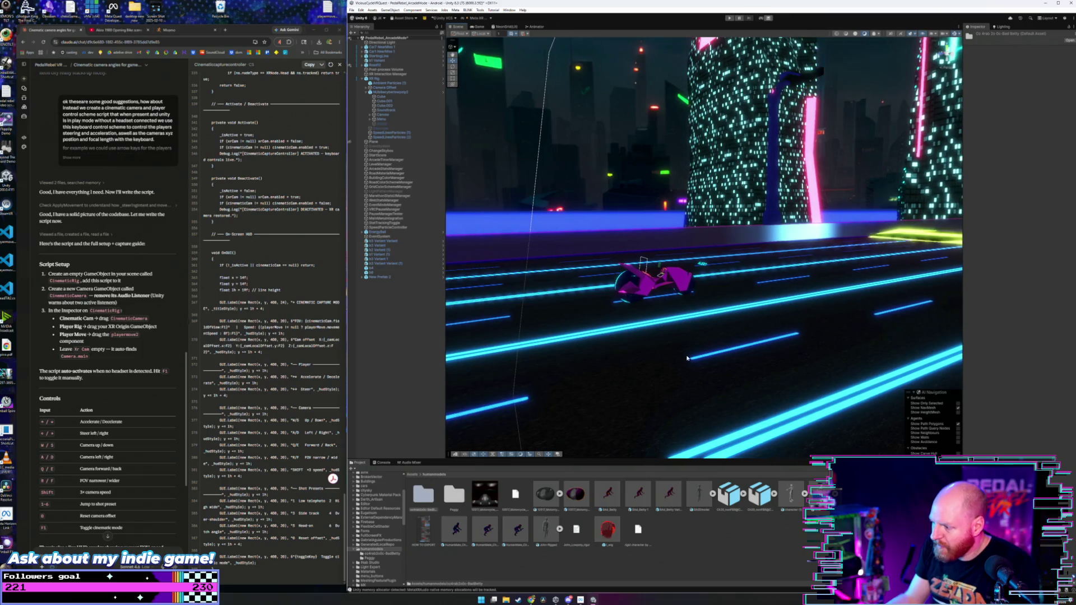
mouse_move(790, 493)
left_mouse_down()
mouse_move(728, 426)
mouse_move(723, 303)
mouse_move(723, 319)
left_mouse_up()
key("f")
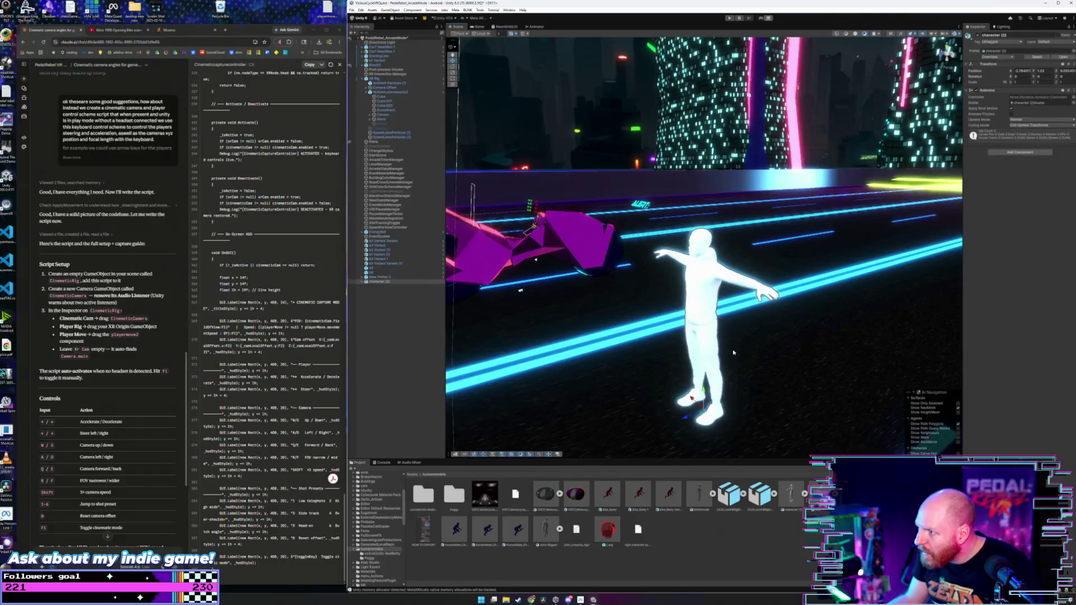
key("ctrl+z")
mouse_move(707, 500)
left_mouse_down()
mouse_move(728, 459)
mouse_move(817, 442)
mouse_move(764, 454)
mouse_move(707, 500)
left_mouse_up()
mouse_move(423, 494)
left_mouse_down()
mouse_move(768, 409)
mouse_move(707, 500)
mouse_move(816, 443)
mouse_move(423, 493)
mouse_move(760, 409)
mouse_move(708, 329)
left_mouse_up()
scroll(711, 336, "down", 5)
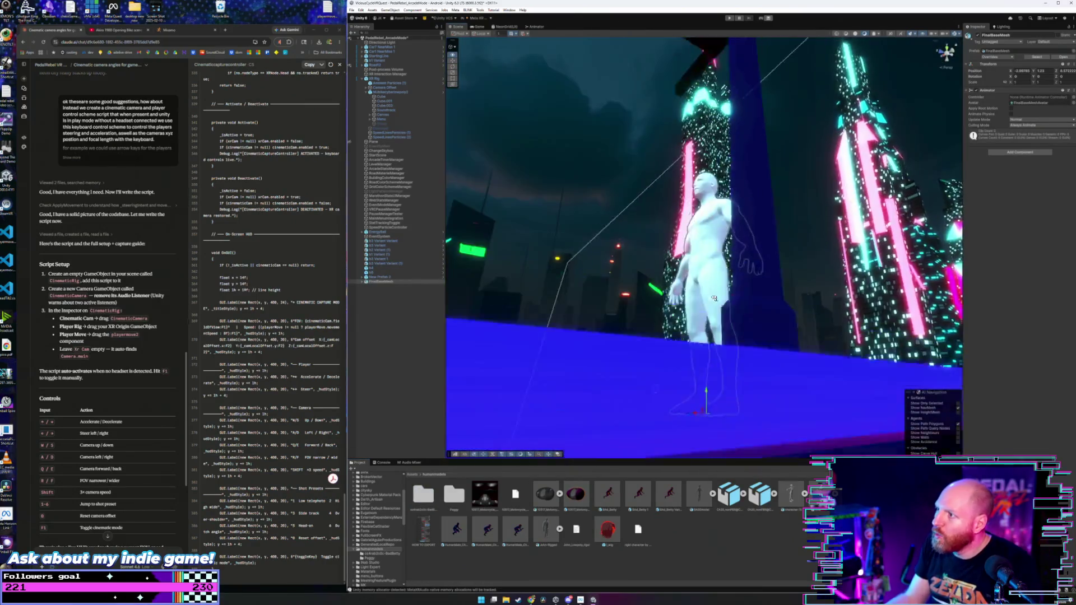
key("ctrl+z")
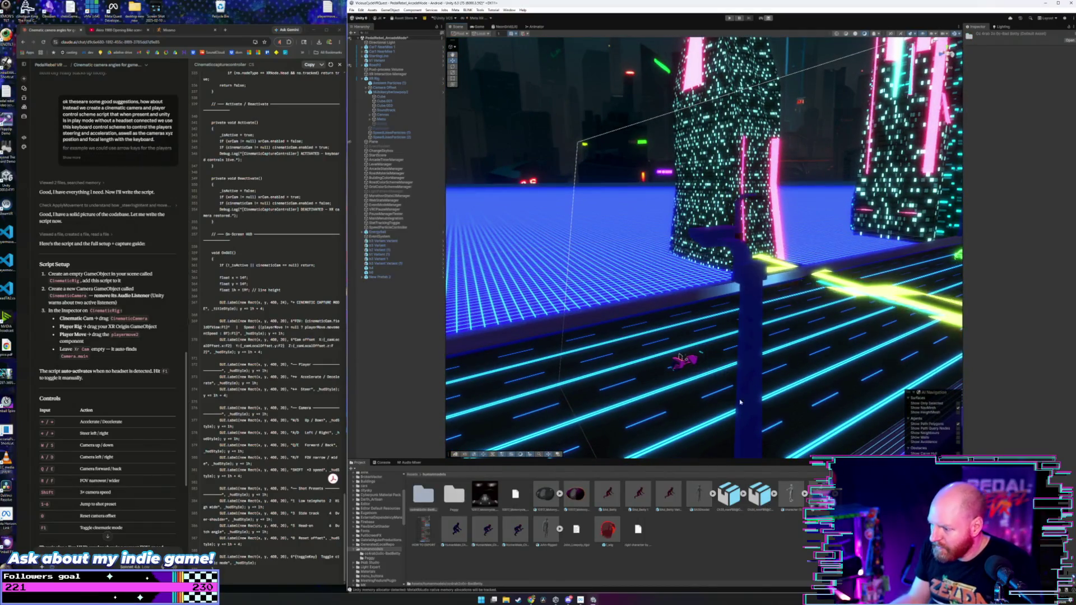
scroll(719, 411, "up", 3)
left_click_drag(719, 411, 750, 405)
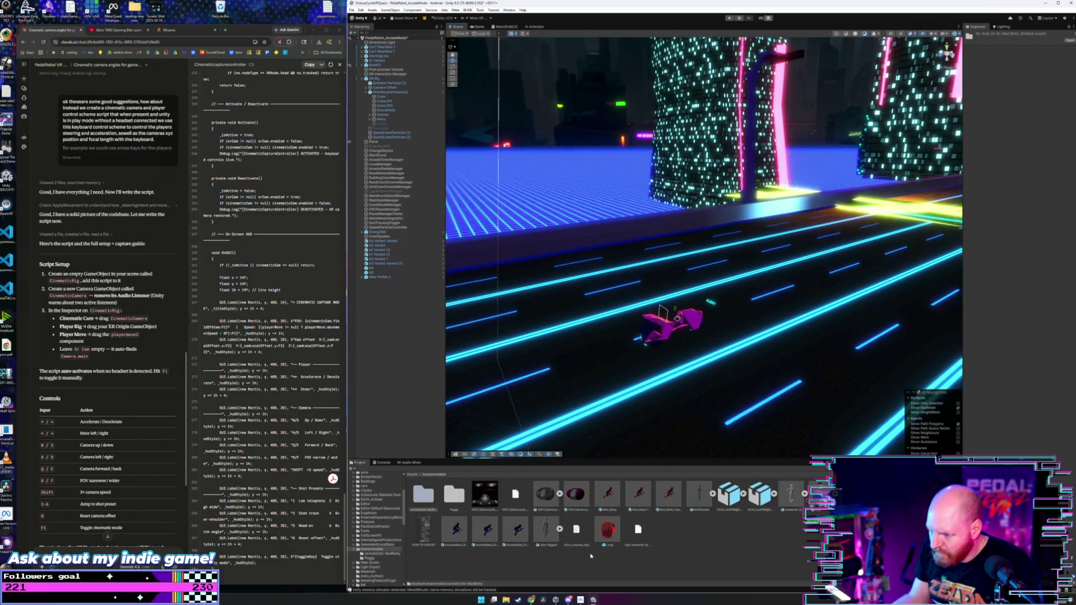
mouse_move(544, 532)
left_mouse_down()
mouse_move(684, 384)
mouse_move(721, 360)
mouse_move(728, 403)
mouse_move(737, 382)
mouse_move(662, 415)
left_mouse_up()
key("ctrl+z")
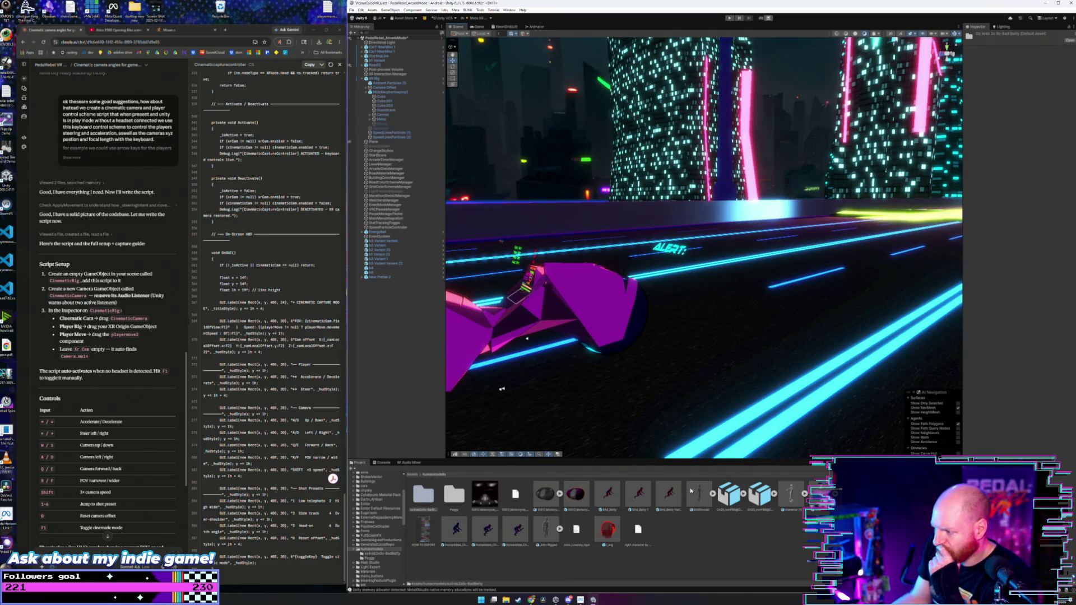
left_click_drag(729, 494, 718, 336)
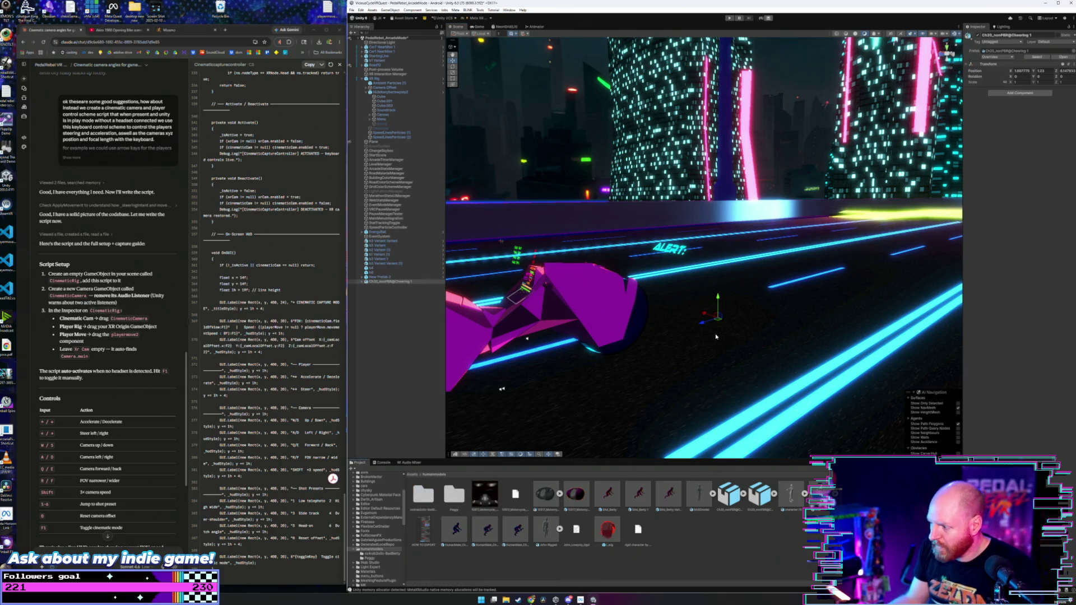
key("ctrl+z")
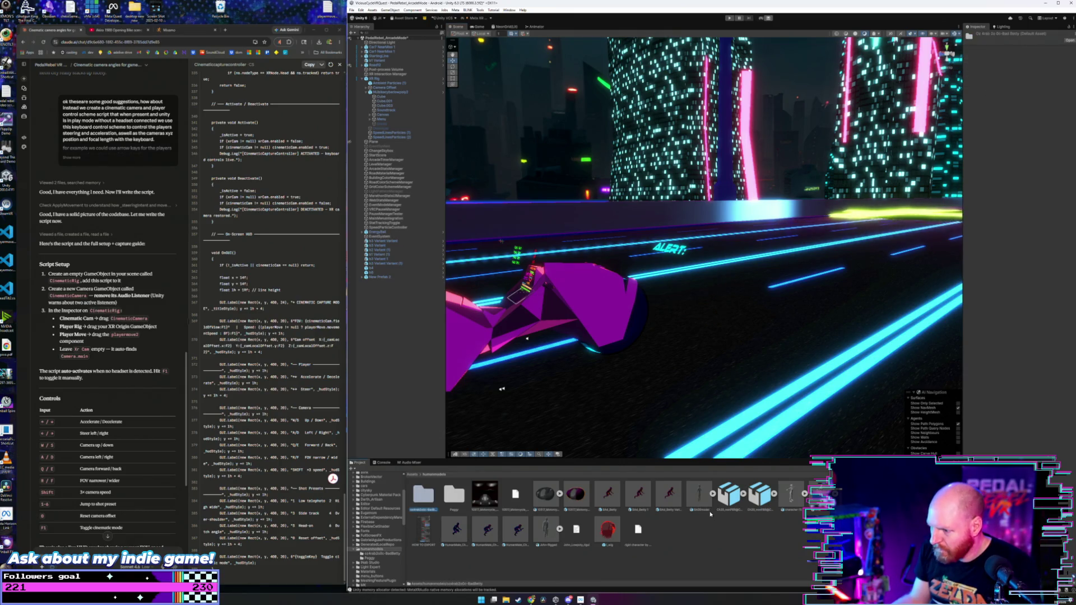
mouse_move(631, 501)
left_mouse_down()
mouse_move(684, 364)
mouse_move(679, 474)
left_mouse_up()
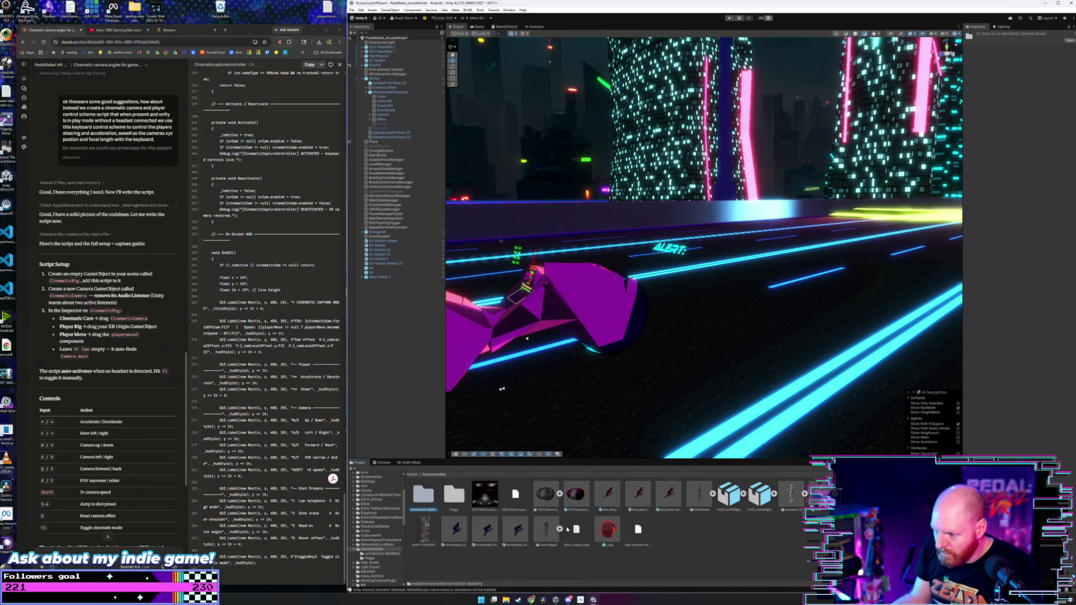
- Expand and collapse the Ch20 model's avatar and animation, then bring up File Explorer
scroll(384, 529, "down", 2)
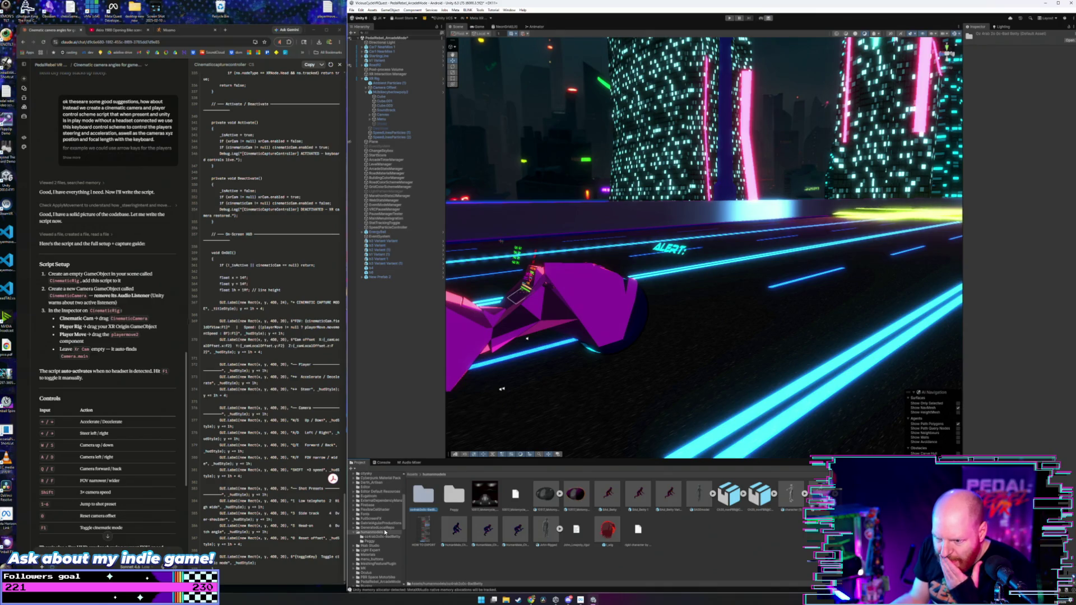
scroll(383, 537, "up", 5)
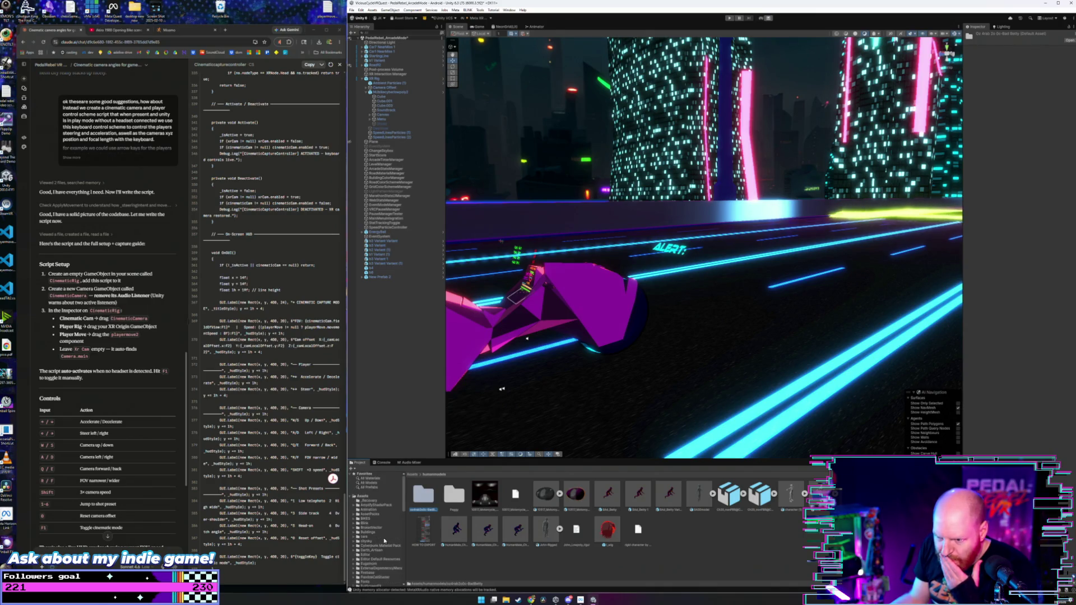
scroll(384, 536, "down", 10)
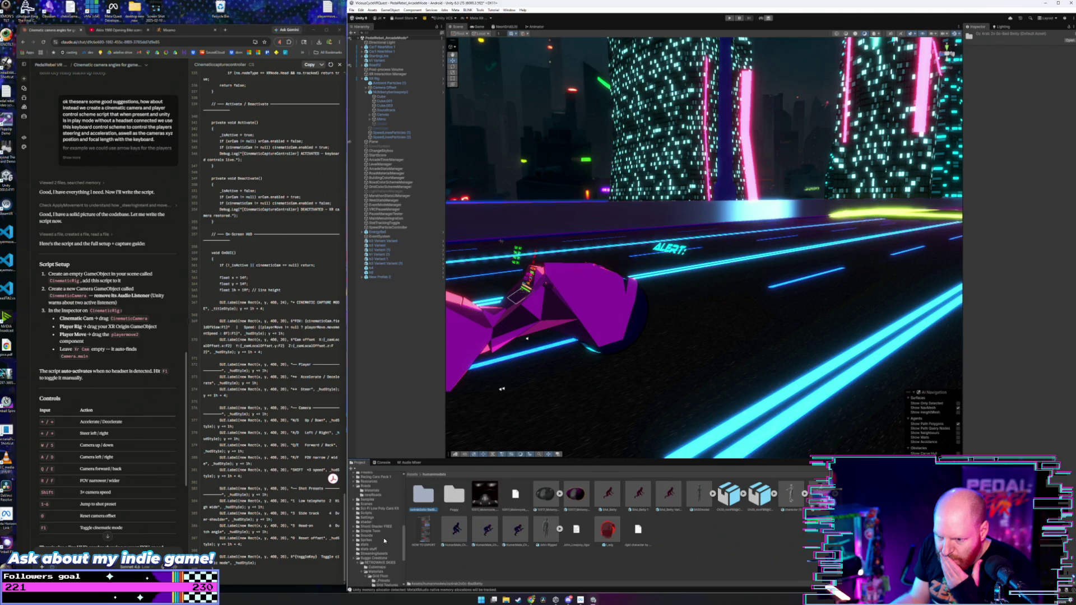
scroll(384, 536, "up", 10)
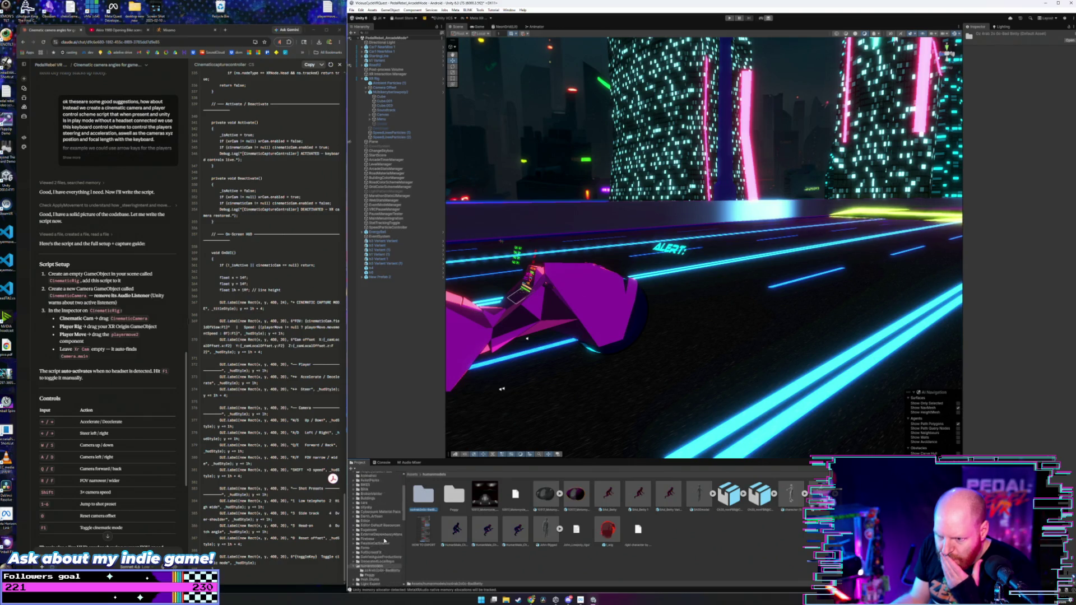
left_click(567, 557)
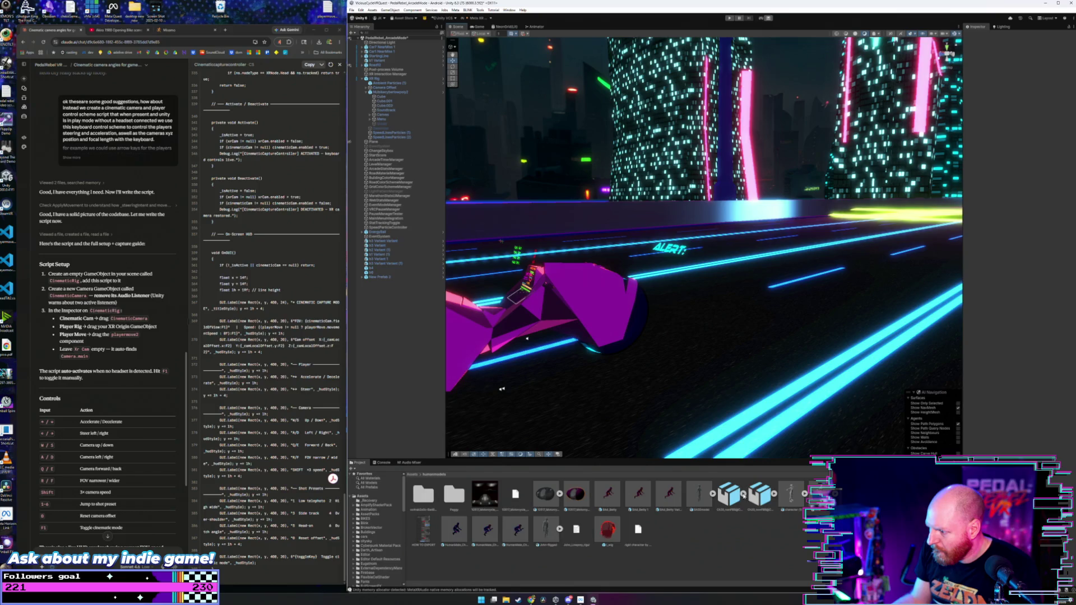
left_click(743, 493)
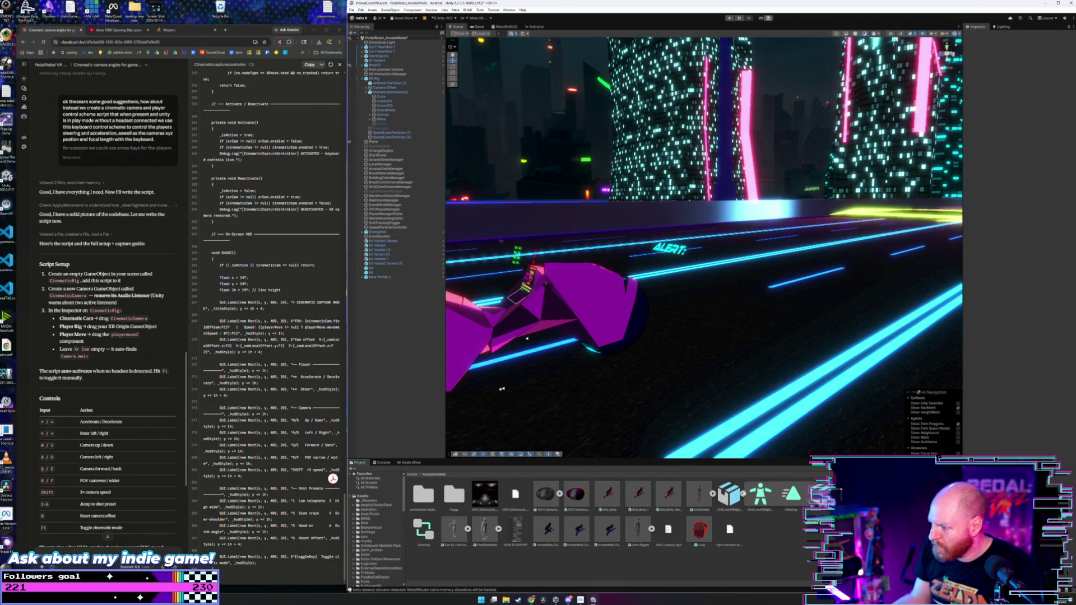
left_click(743, 493)
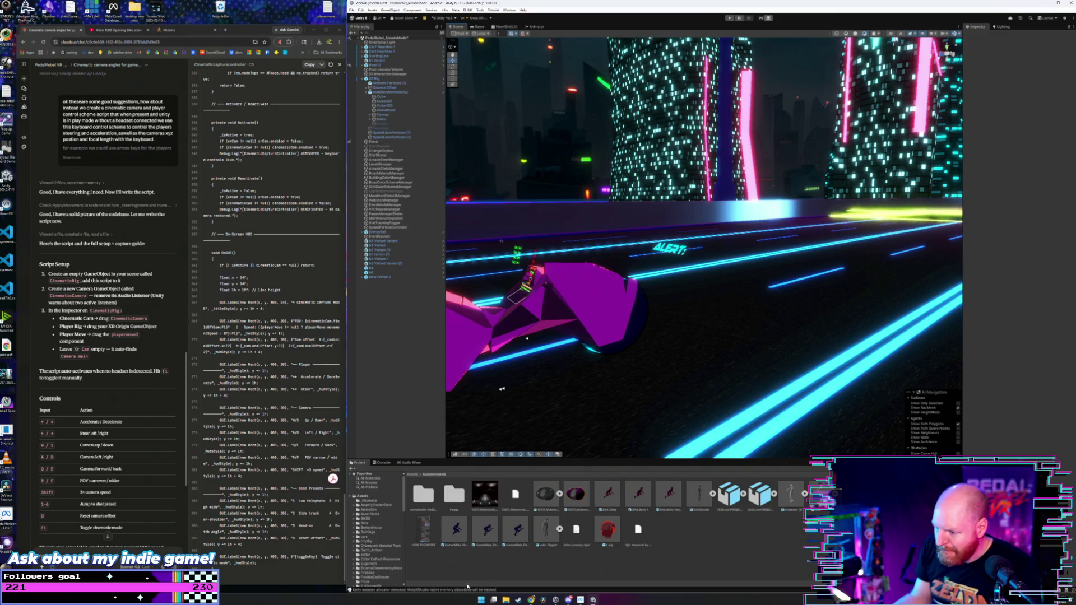
left_click(506, 600)
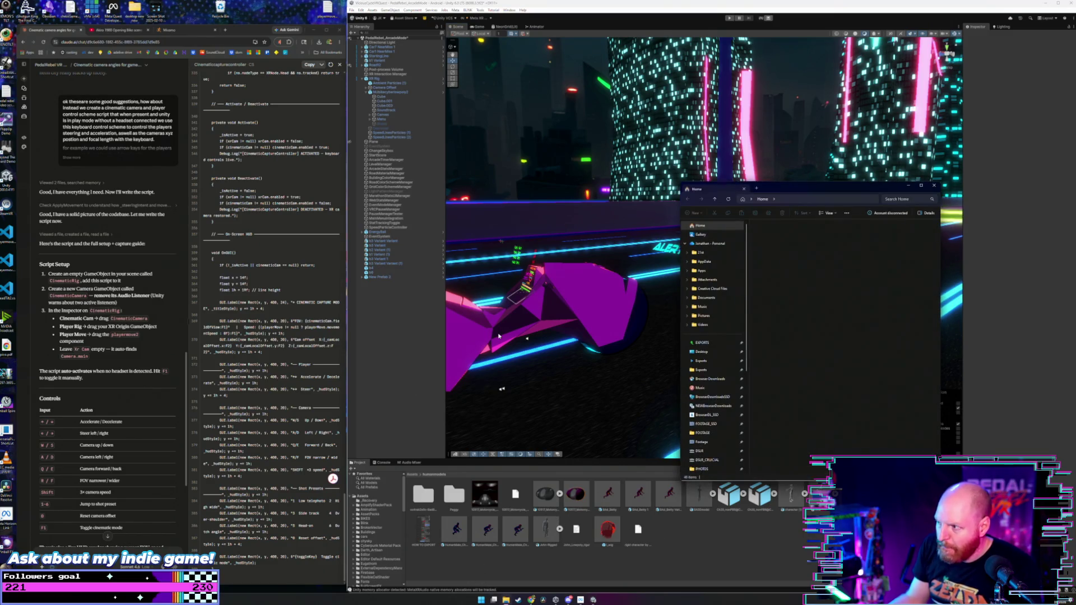
- Move File Explorer aside, open Browser Downloads, and select today's two .fbx files
left_click_drag(746, 190, 352, 148)
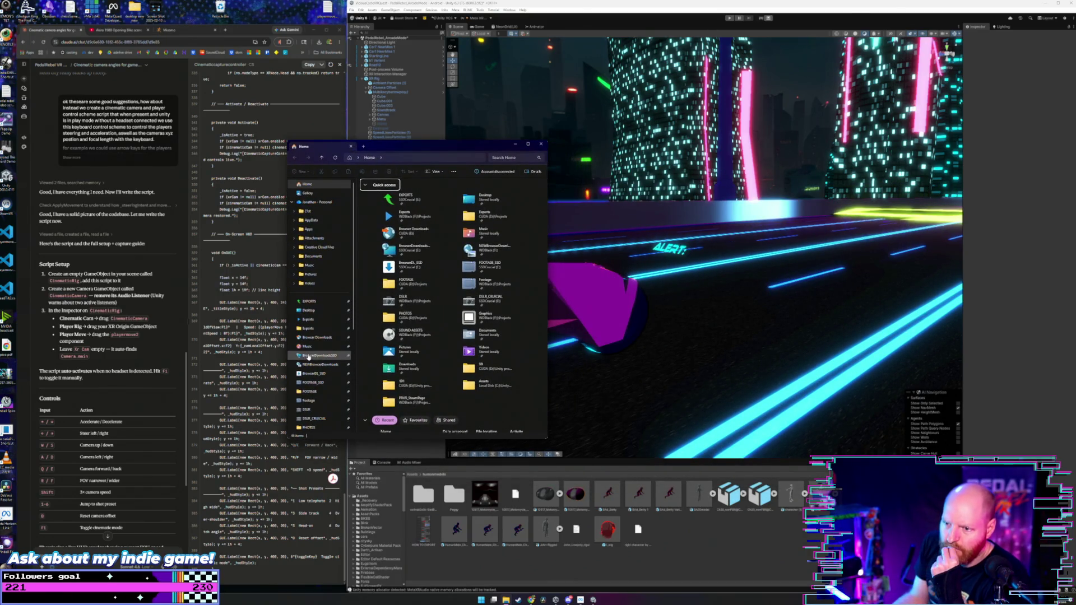
left_click(310, 339)
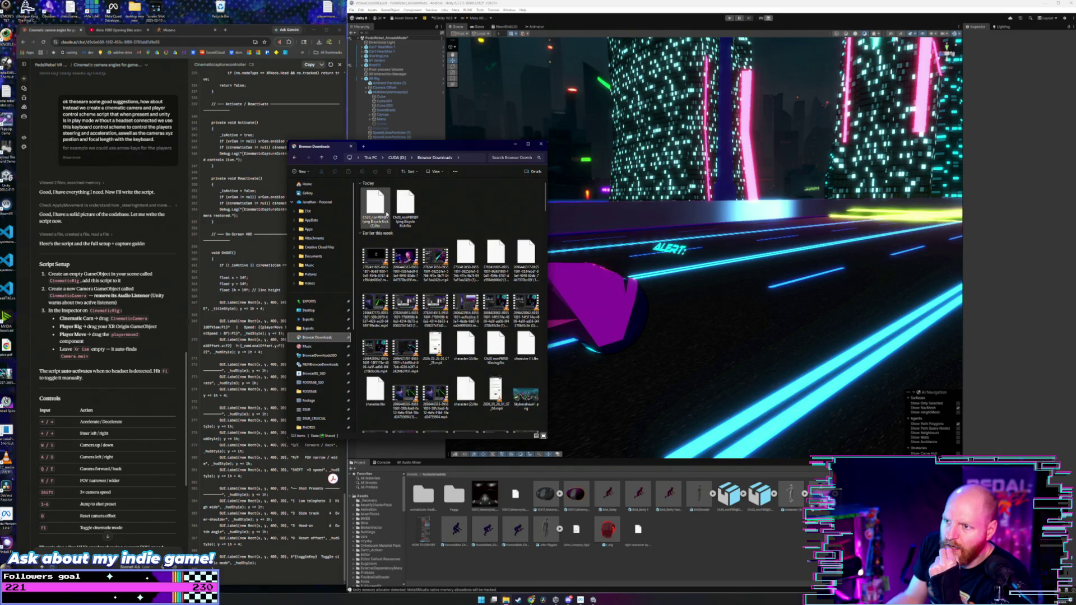
mouse_move(440, 209)
left_mouse_down()
mouse_move(370, 215)
mouse_move(381, 215)
left_mouse_up()
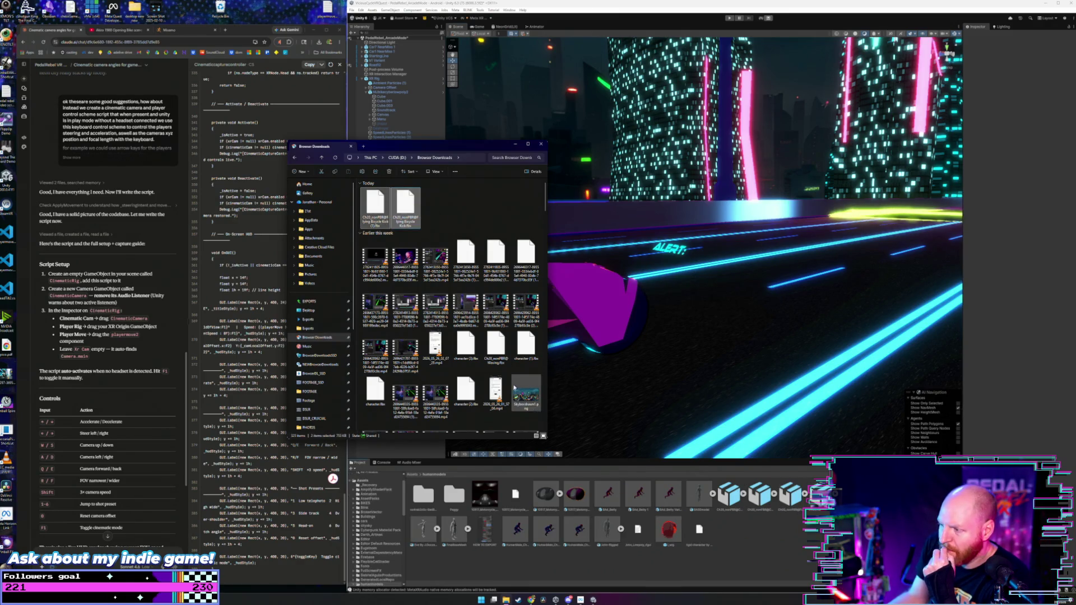
scroll(476, 327, "down", 10)
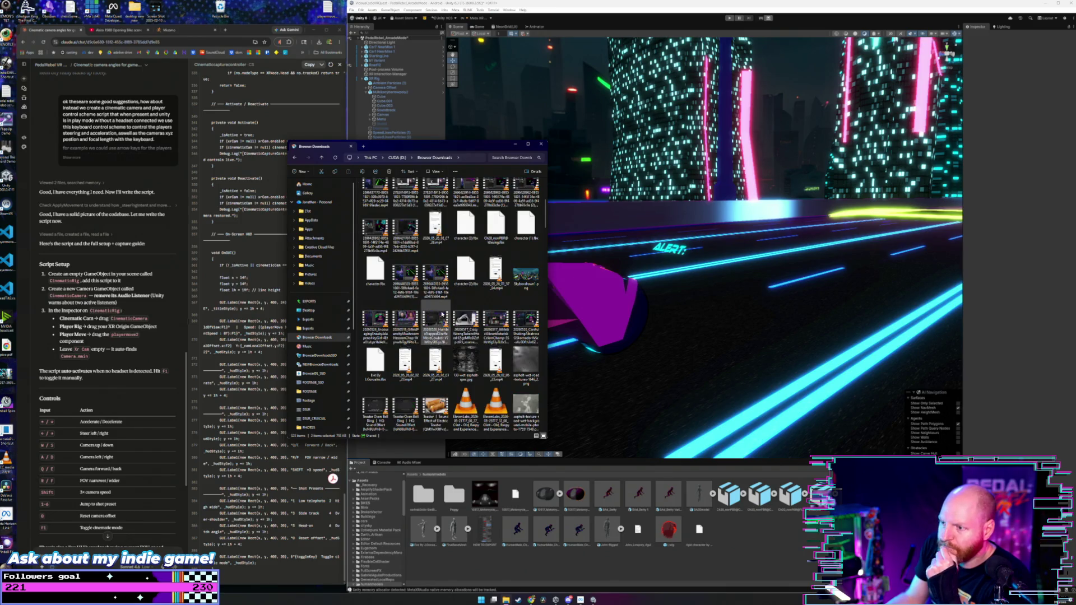
scroll(435, 315, "down", 3)
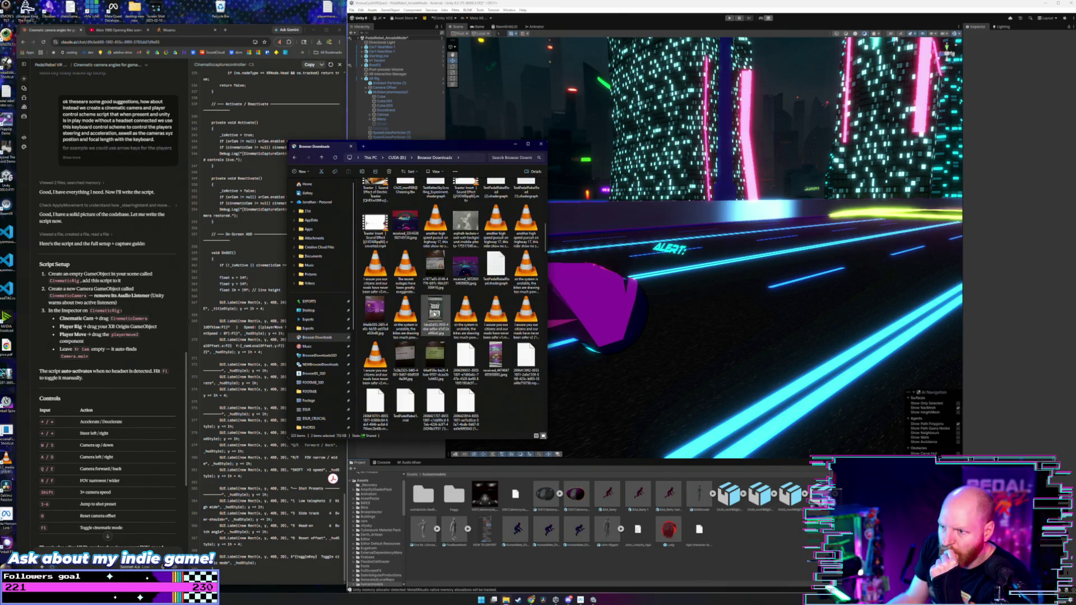
scroll(435, 314, "up", 5)
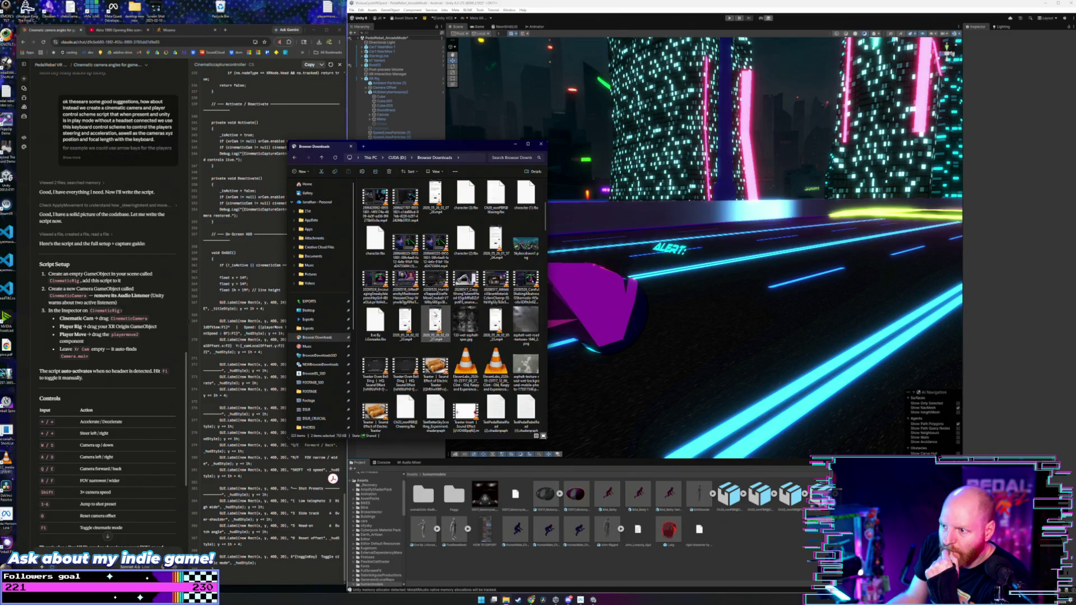
scroll(435, 317, "down", 2)
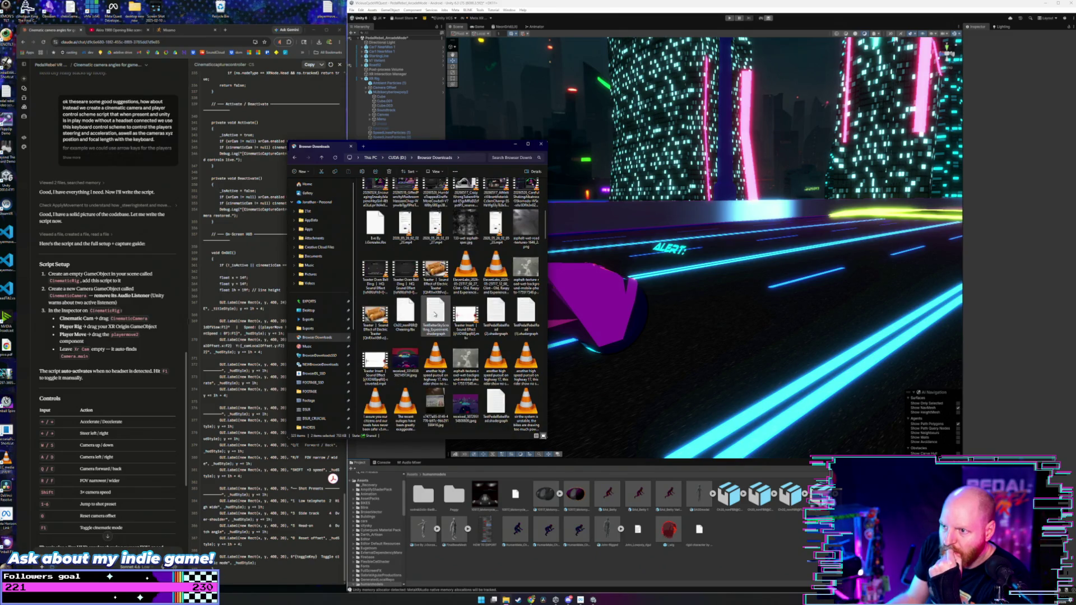
scroll(435, 315, "up", 2)
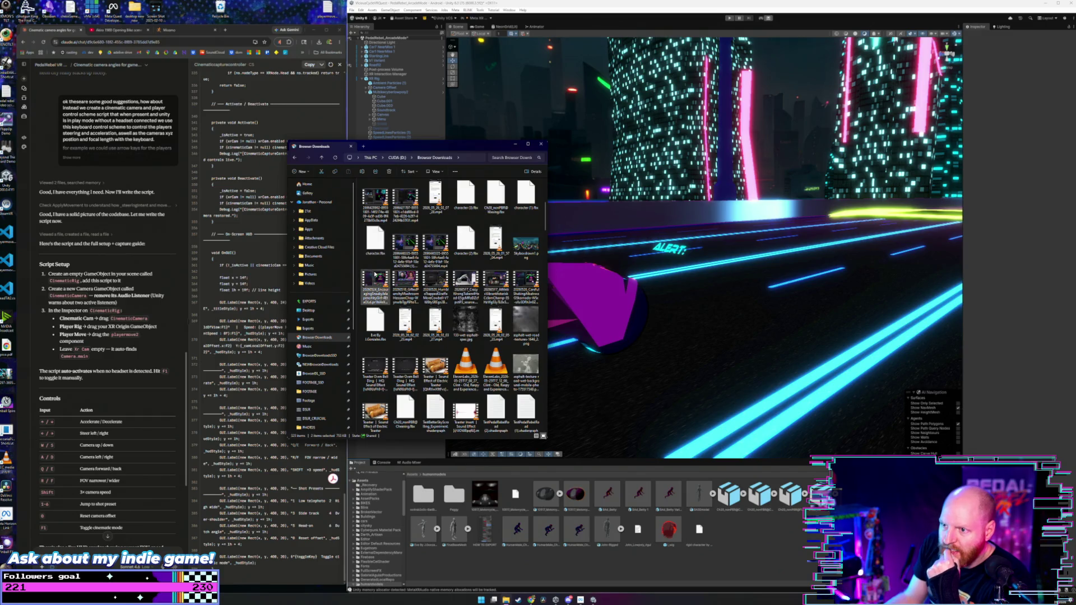
scroll(431, 247, "up", 2)
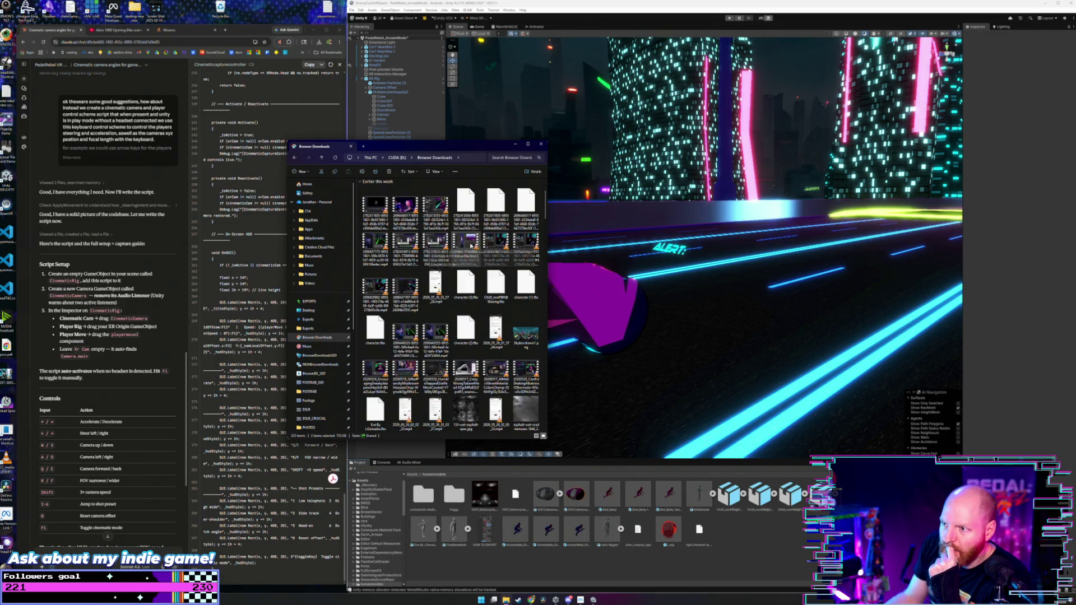
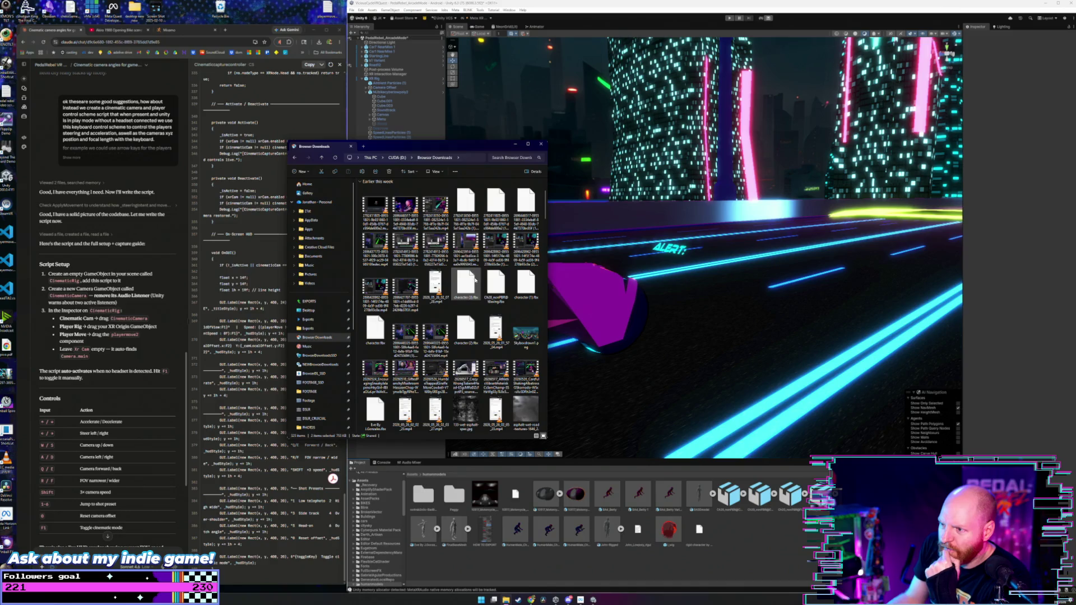
- Drag character.fbx from File Explorer into the Scene view to import the white character
left_click_drag(526, 283, 743, 538)
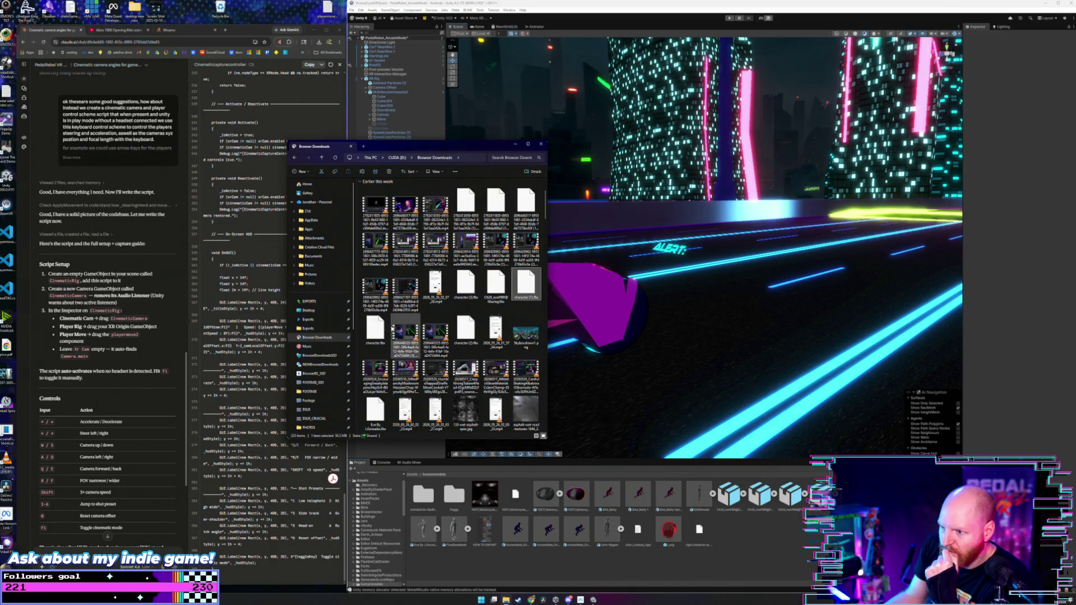
left_click_drag(375, 329, 759, 543)
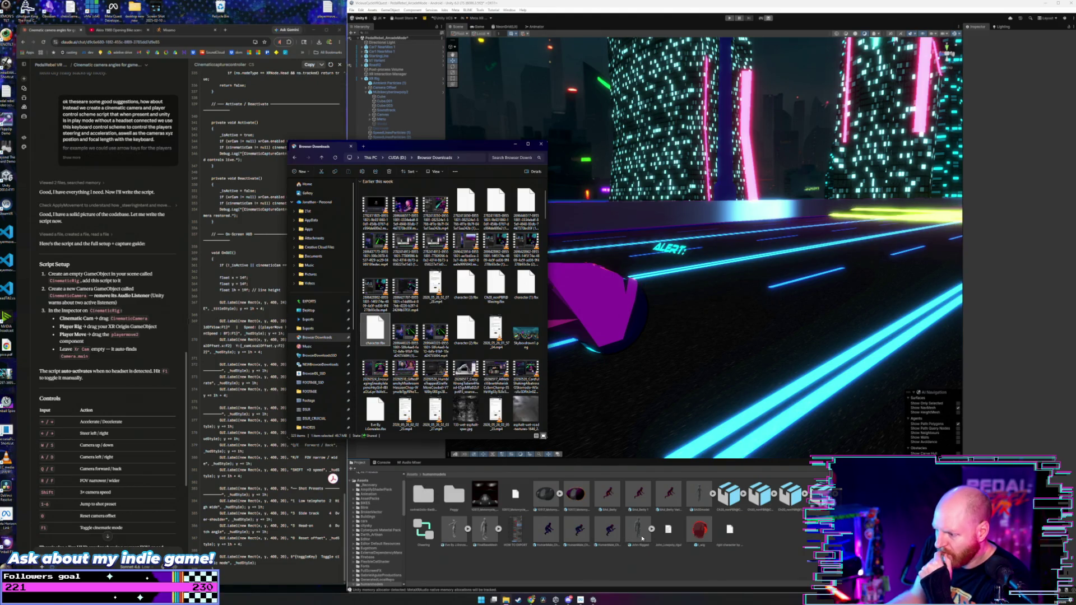
mouse_move(423, 529)
left_mouse_down()
mouse_move(561, 392)
mouse_move(713, 370)
left_mouse_up()
- Browse the Project panel to the Grid Floor _Presets materials folder
scroll(688, 330, "up", 10)
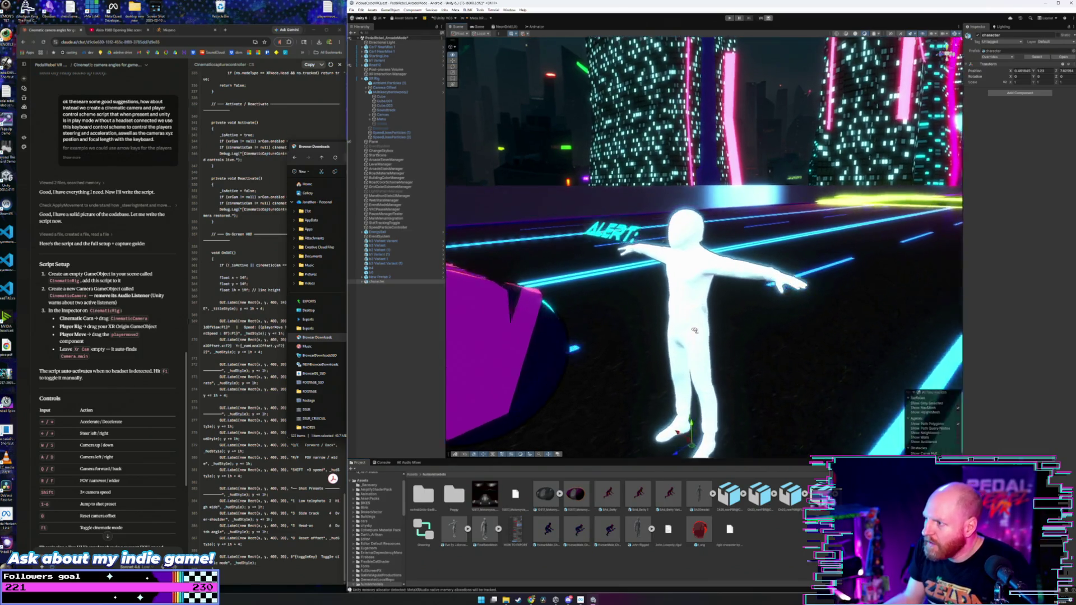
scroll(697, 331, "down", 4)
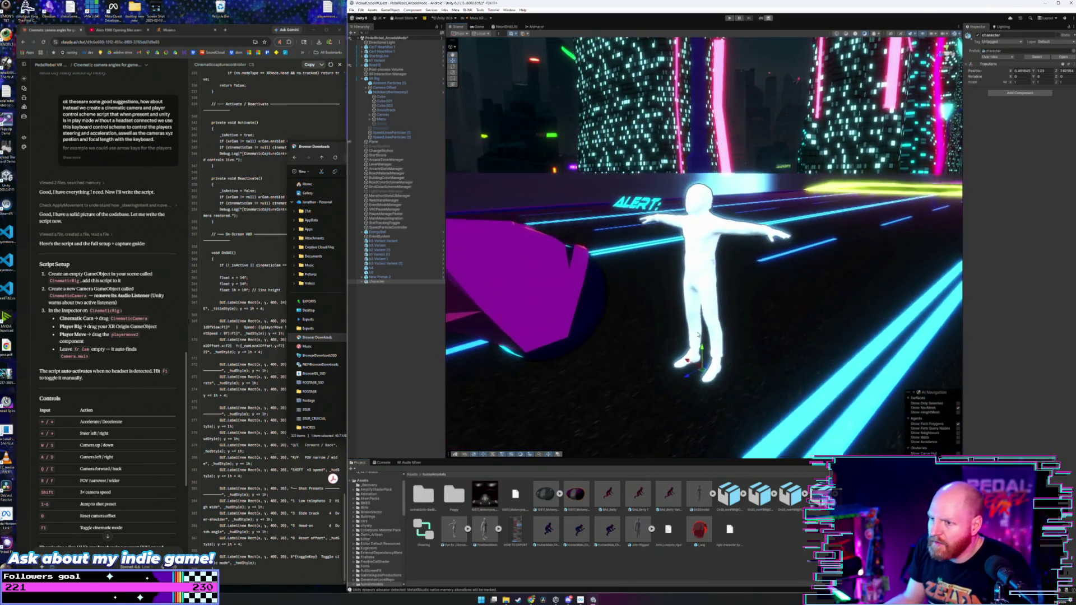
scroll(375, 526, "down", 6)
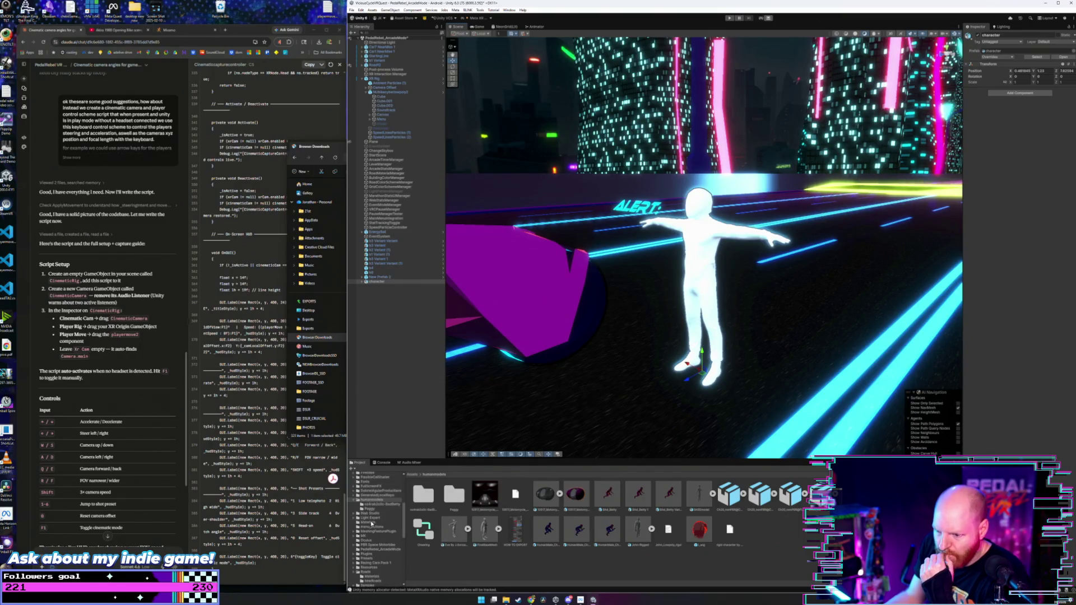
scroll(376, 548, "down", 6)
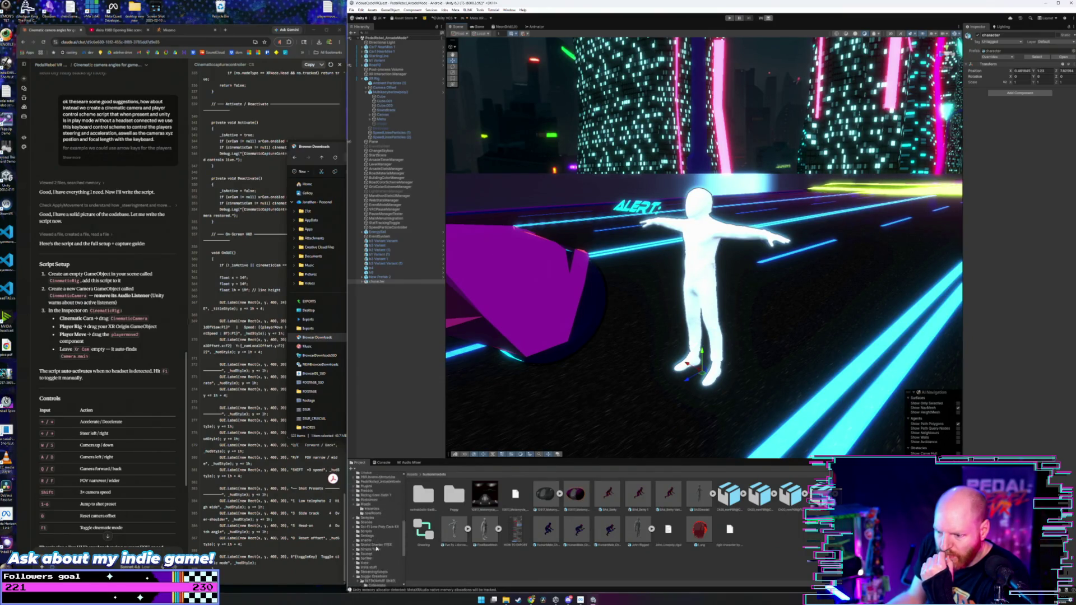
left_click(386, 548)
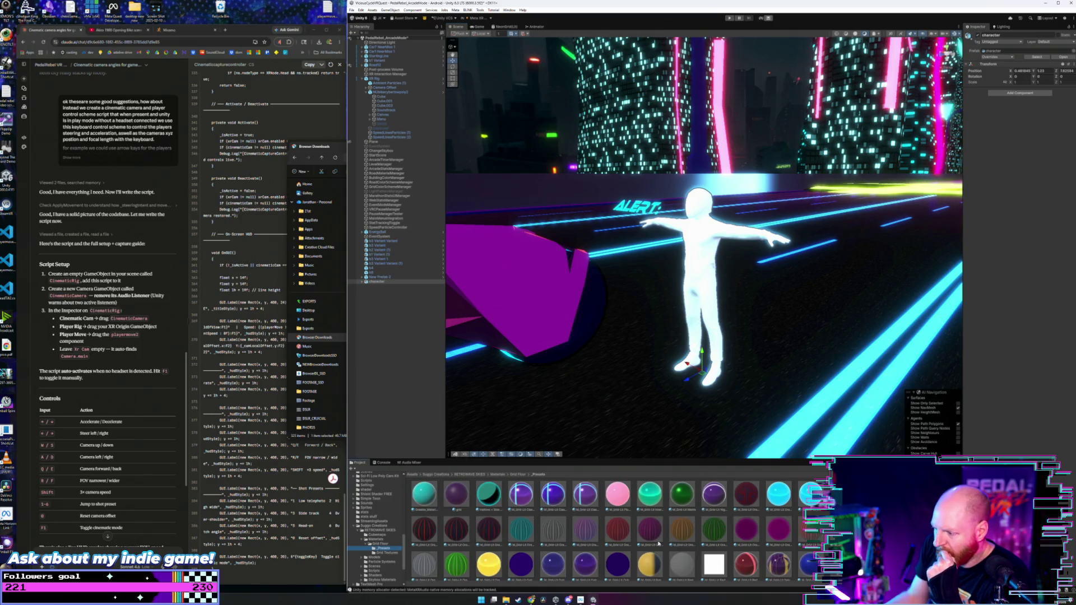
- Expand the character, select its Ch20 body mesh and apply an orange preset material
scroll(712, 539, "down", 3)
scroll(712, 540, "down", 1)
left_click_drag(714, 537, 693, 306)
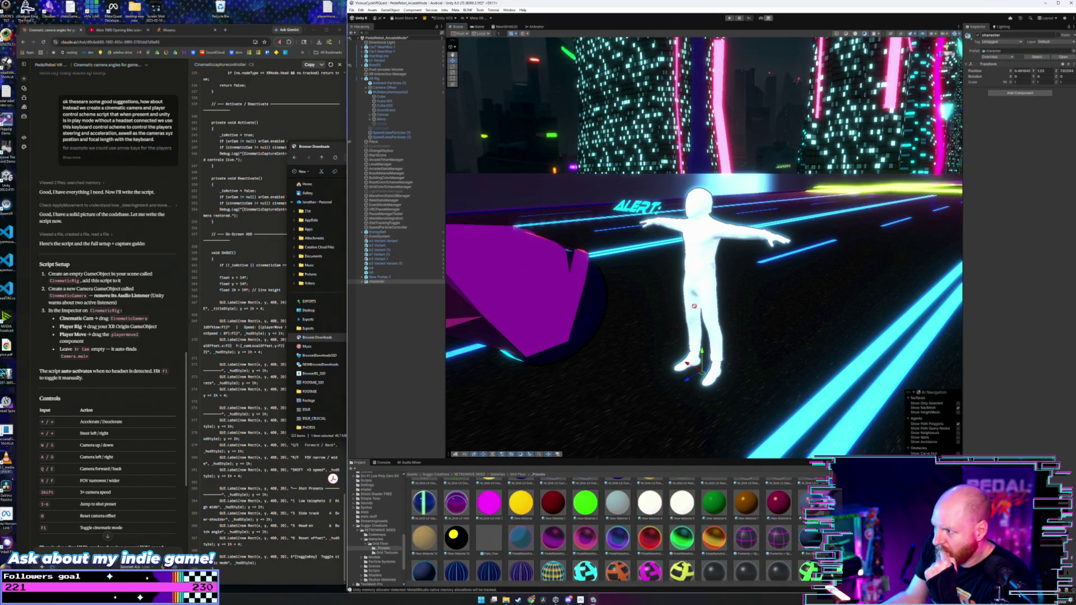
left_click(363, 281)
left_click(375, 287)
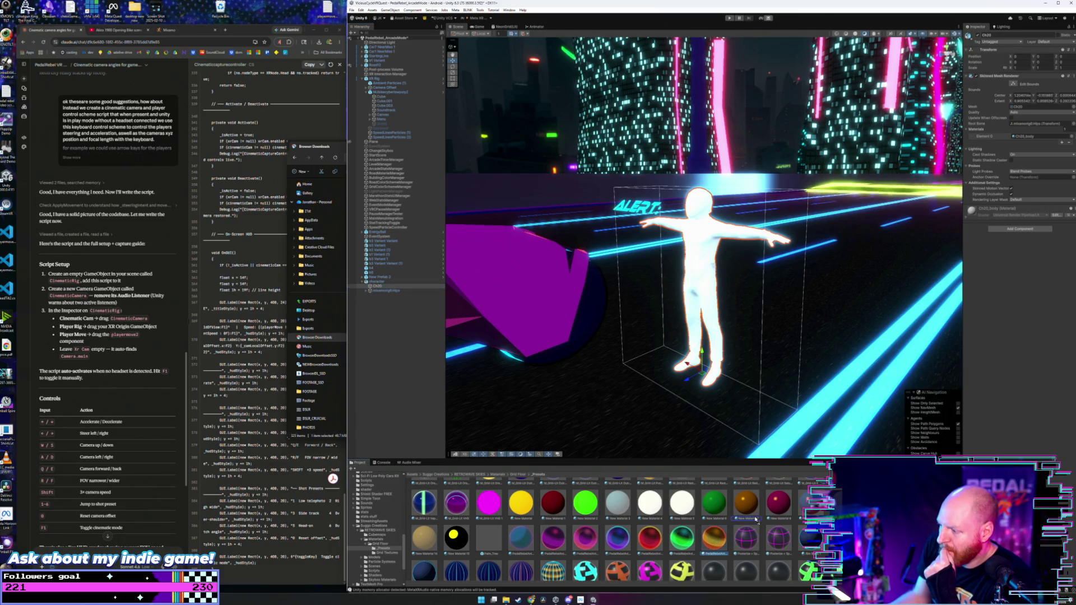
mouse_move(713, 538)
left_mouse_down()
mouse_move(835, 591)
mouse_move(981, 299)
left_mouse_up()
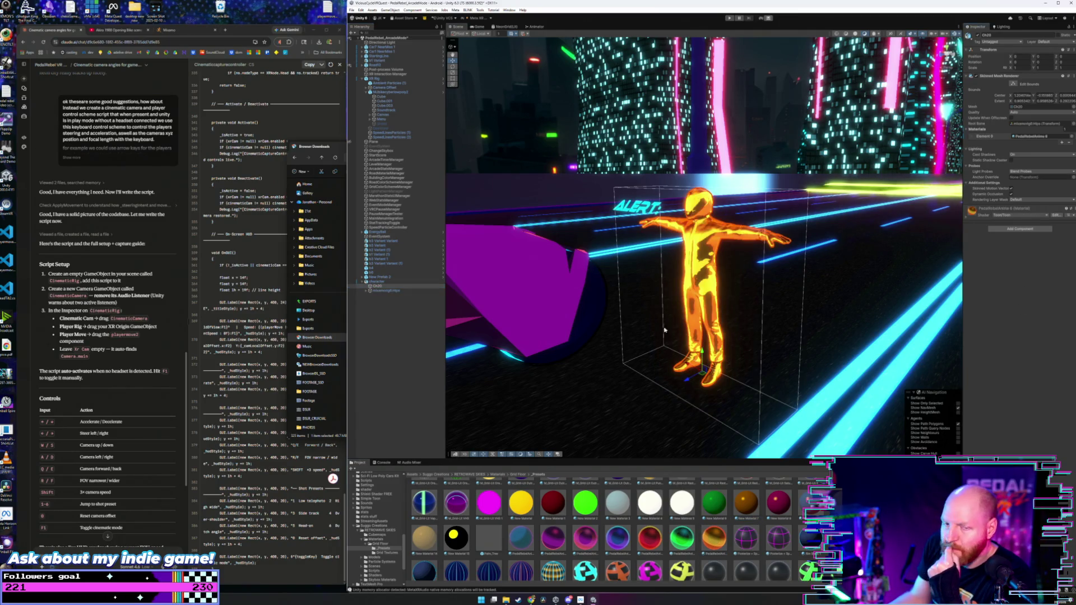
- Cycle Ch20 through pink, blue, pink-purple, orange-grid and Rim Black 1, 2 and 4 materials
left_click(380, 288)
left_click(376, 281)
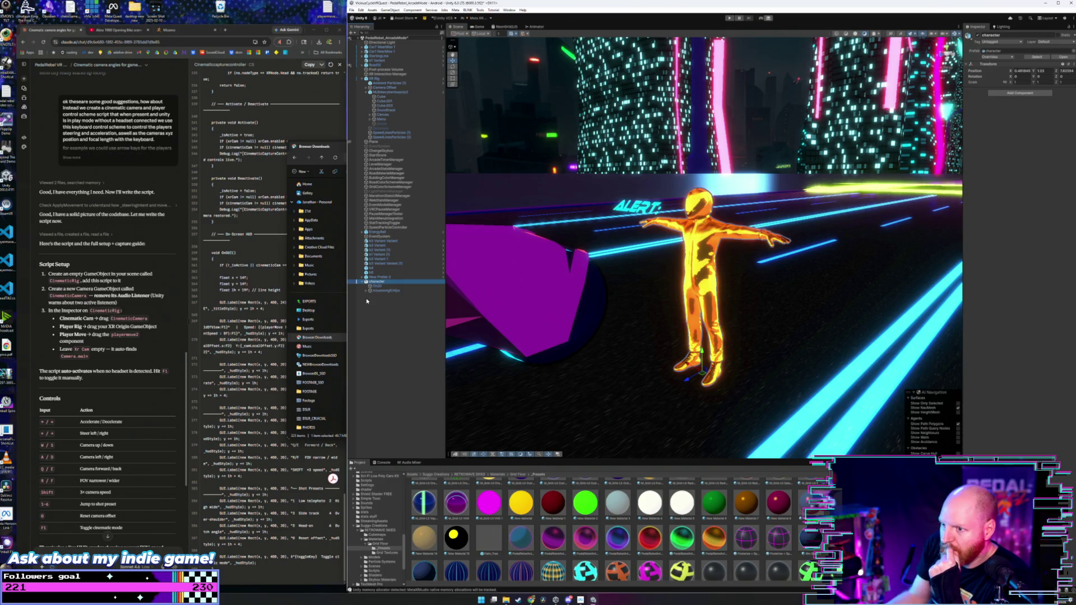
left_click(377, 285)
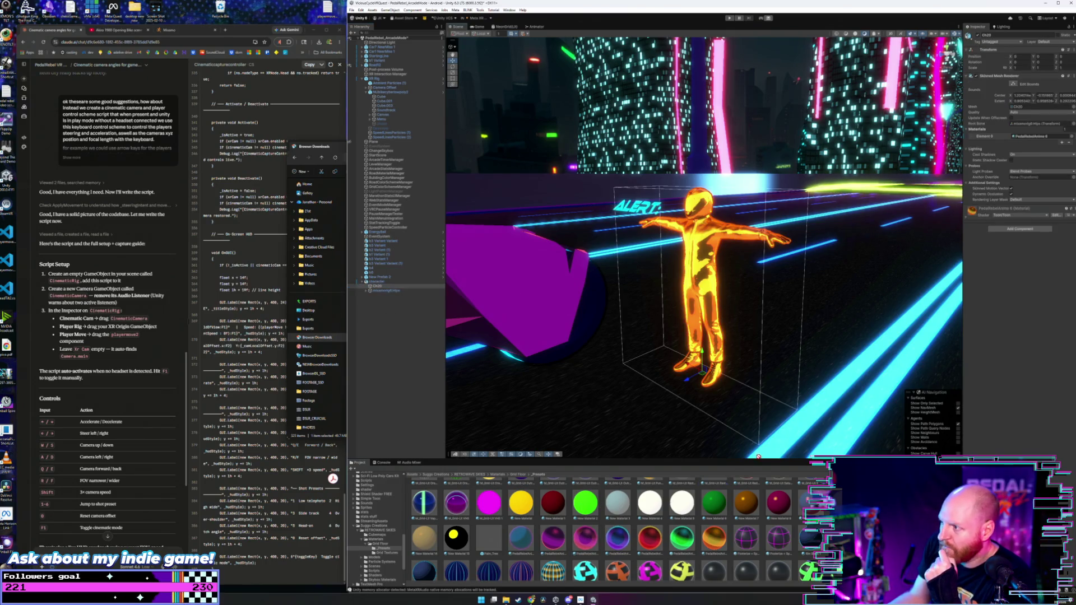
key("ctrl+z")
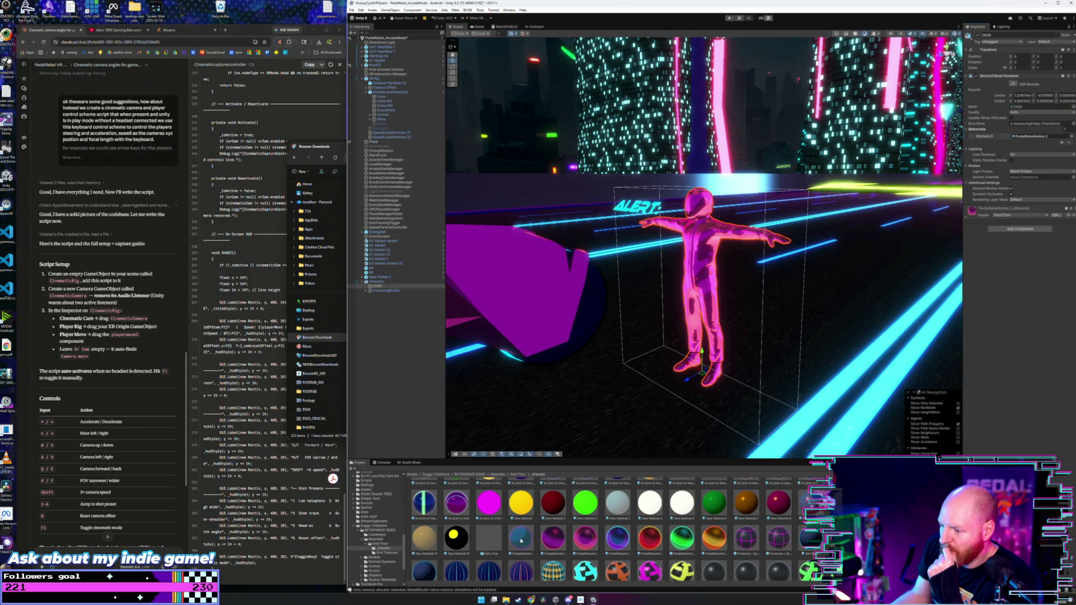
key("ctrl+z")
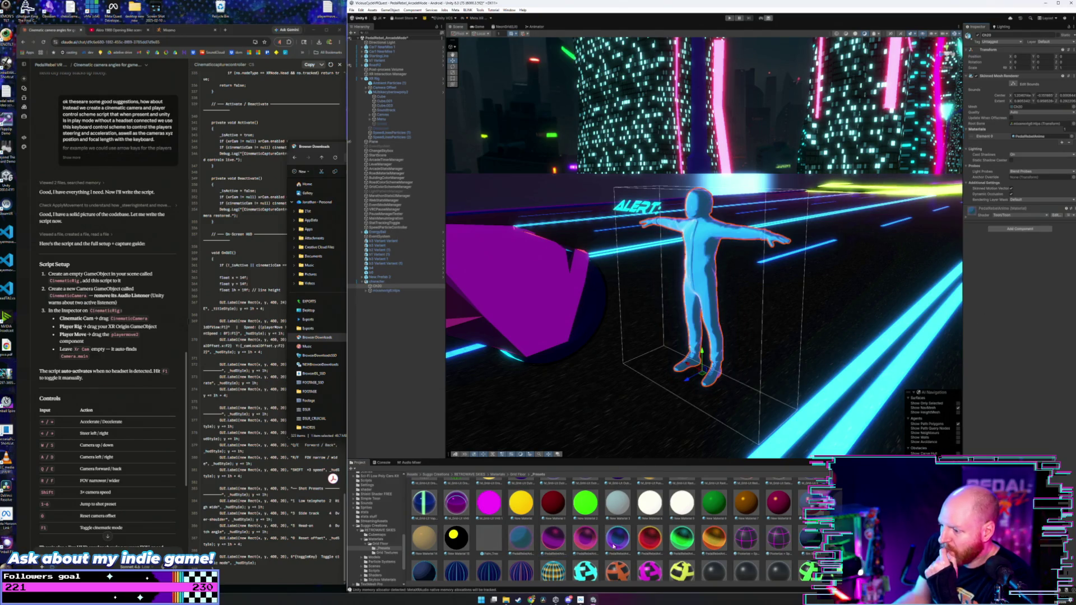
key("ctrl+z")
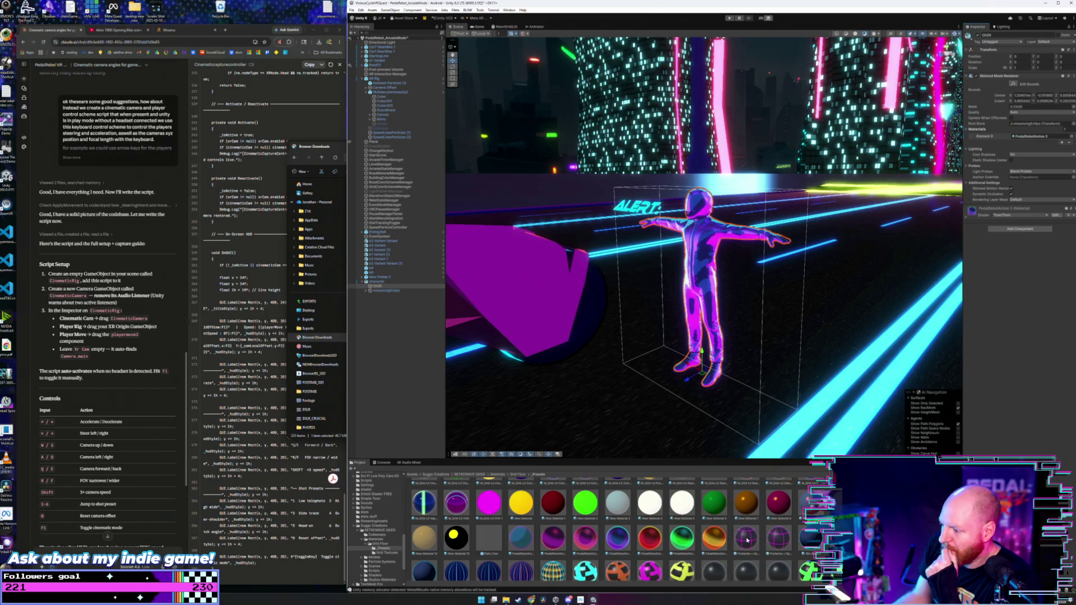
key("ctrl+z")
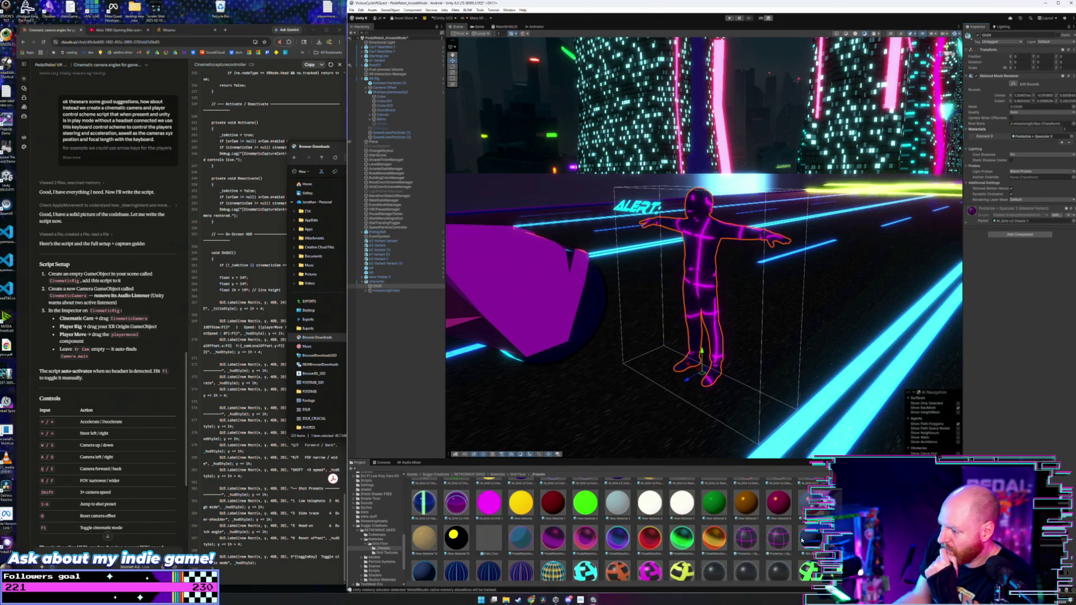
key("ctrl+z")
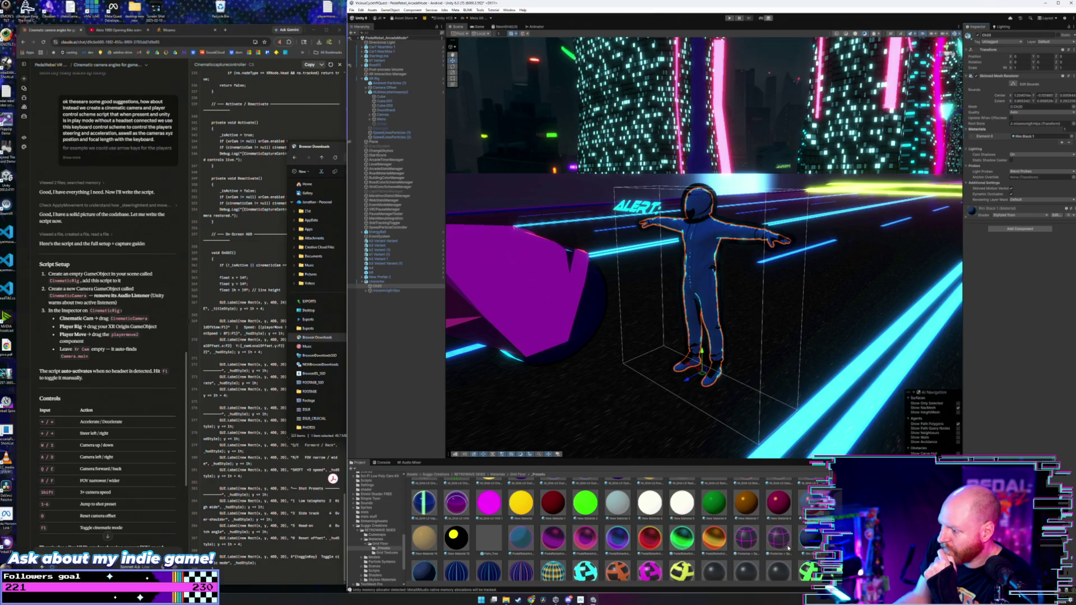
key("ctrl+z")
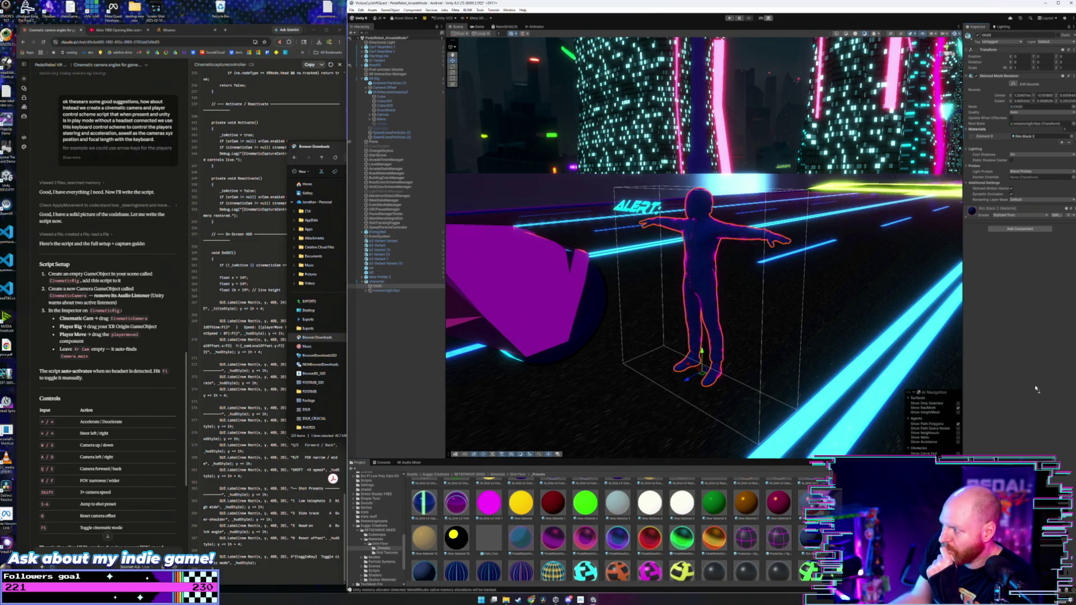
key("ctrl+z")
- Try the cyan ryality and dark ShieldBoost2 1 materials, then revert to the blue wireframe one
scroll(504, 564, "down", 1)
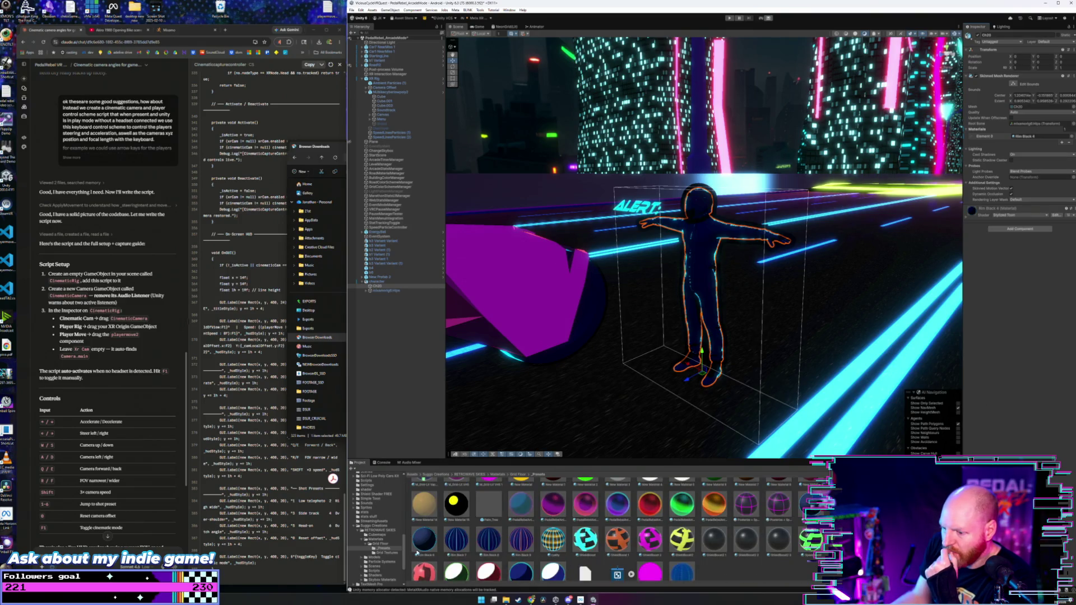
left_click(553, 540)
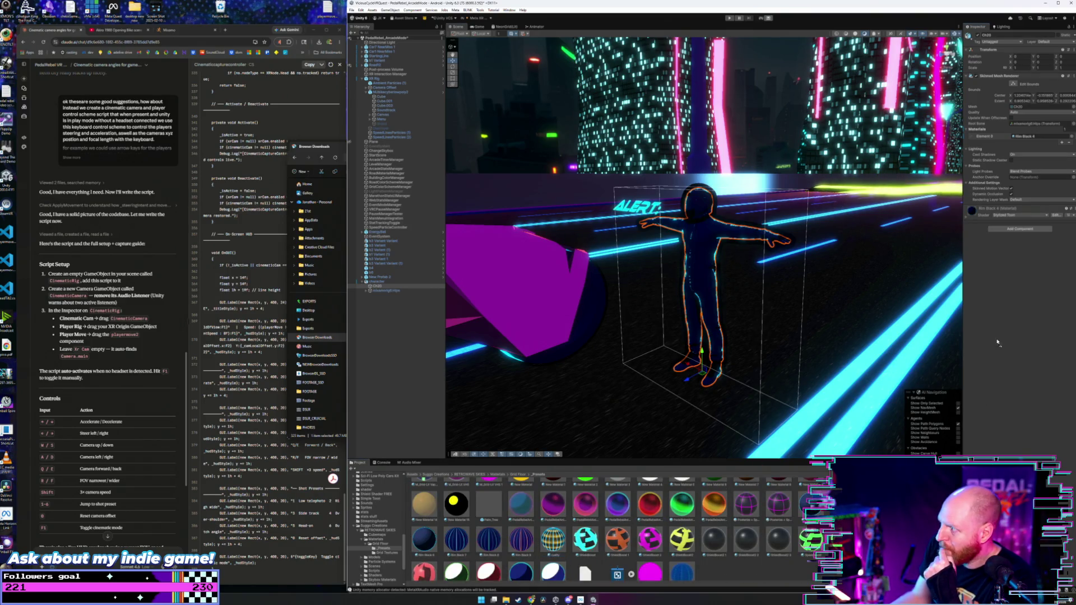
left_click_drag(553, 539, 700, 280)
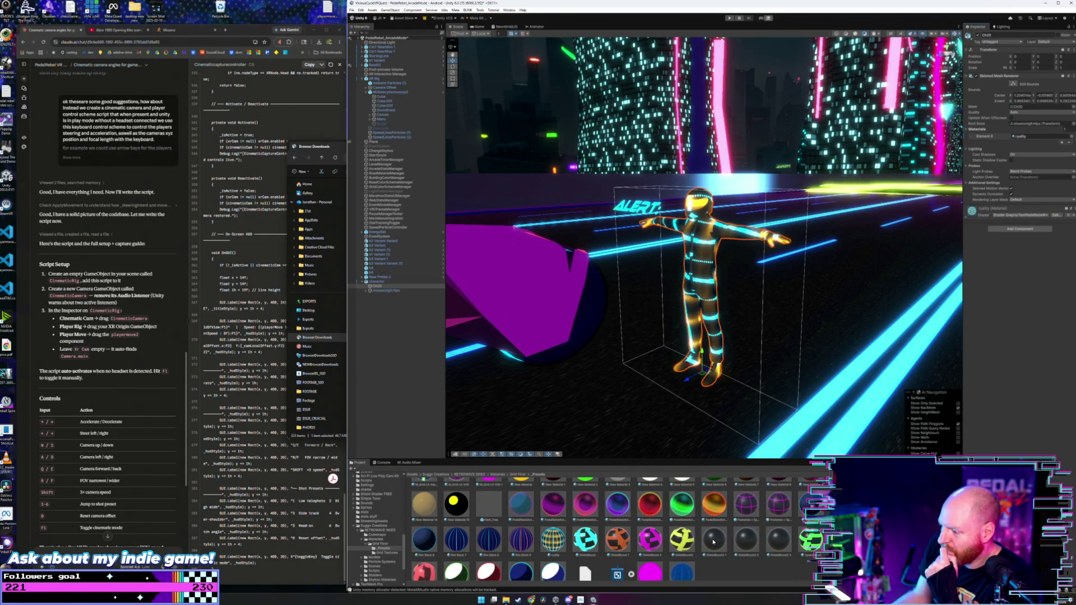
left_click_drag(713, 540, 700, 280)
scroll(700, 535, "down", 1)
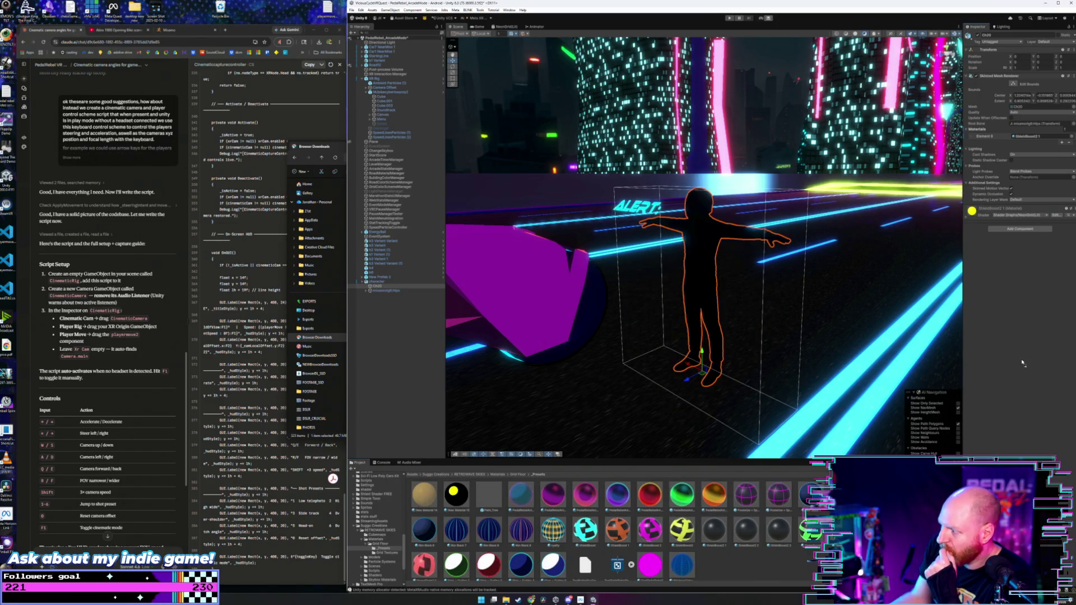
key("ctrl+z")
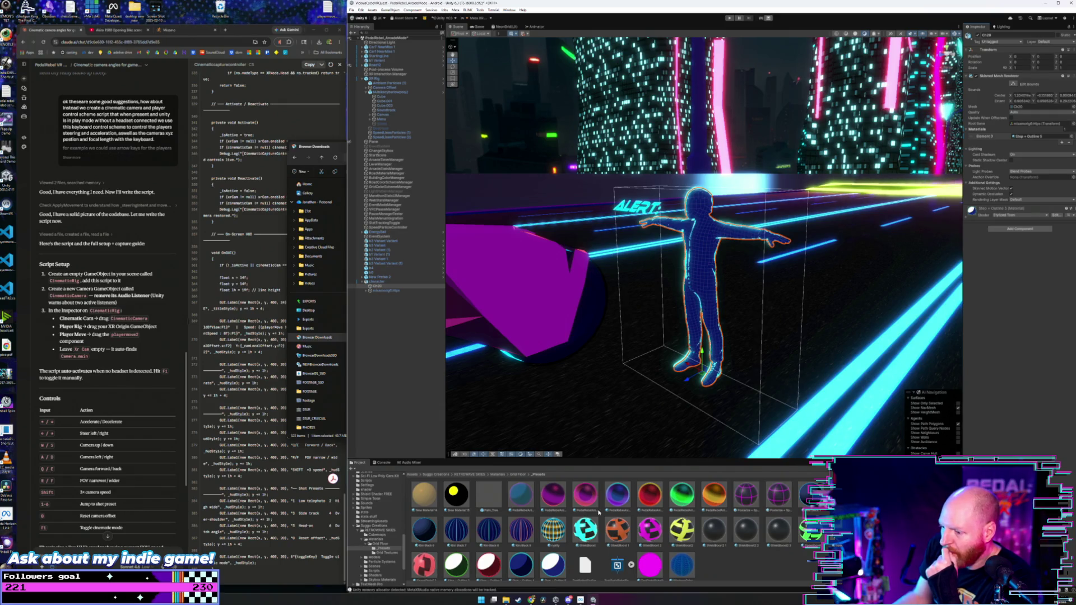
- Try a green material, then settle on the orange PedalRebelAnime material for the body
scroll(713, 548, "up", 2)
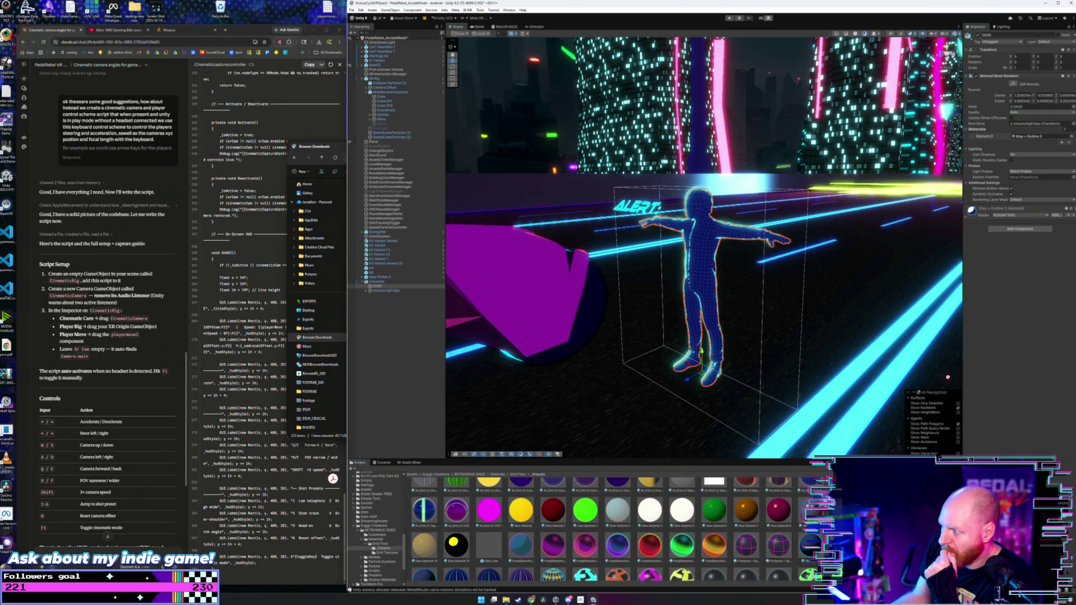
left_click_drag(683, 546, 701, 269)
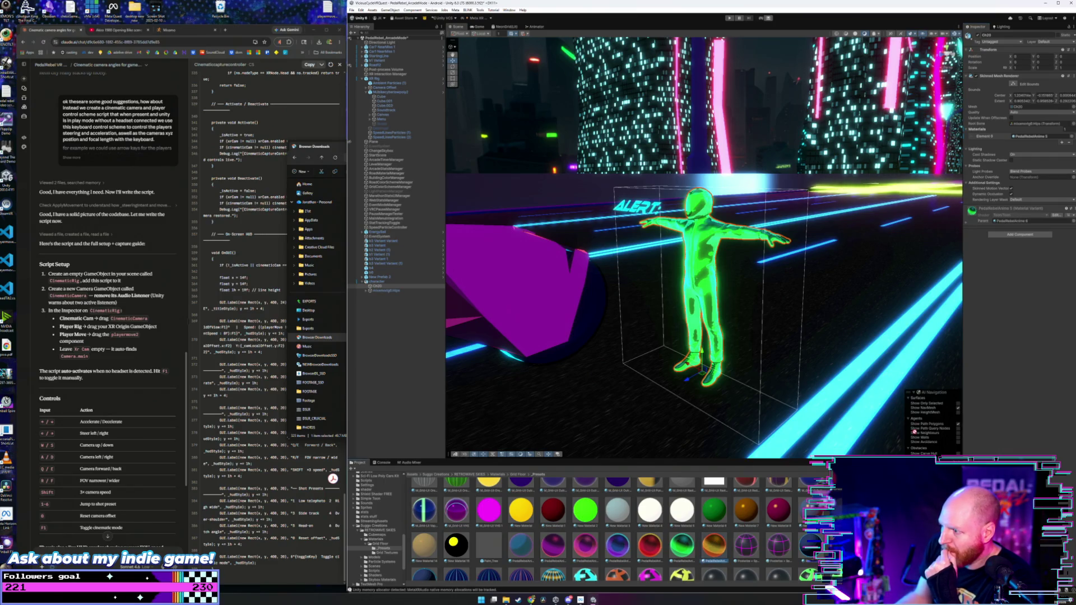
left_click_drag(714, 546, 700, 269)
mouse_move(768, 290)
left_mouse_down()
mouse_move(714, 287)
mouse_move(773, 290)
left_mouse_up()
scroll(366, 527, "up", 10)
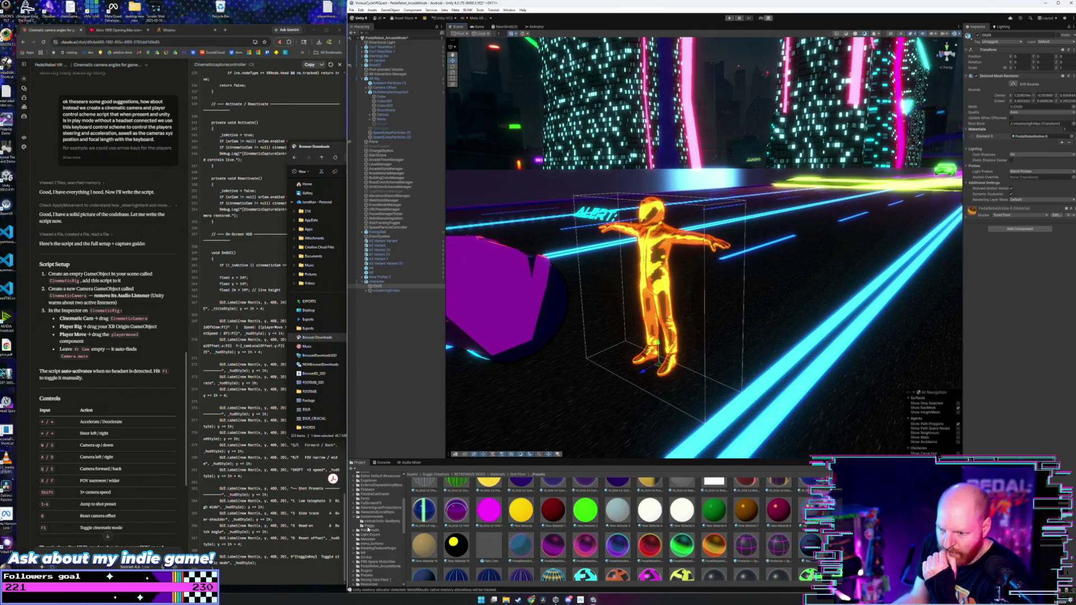
- Show the humanmodels folder assets and pan the Scene view around the gold character
scroll(365, 527, "down", 3)
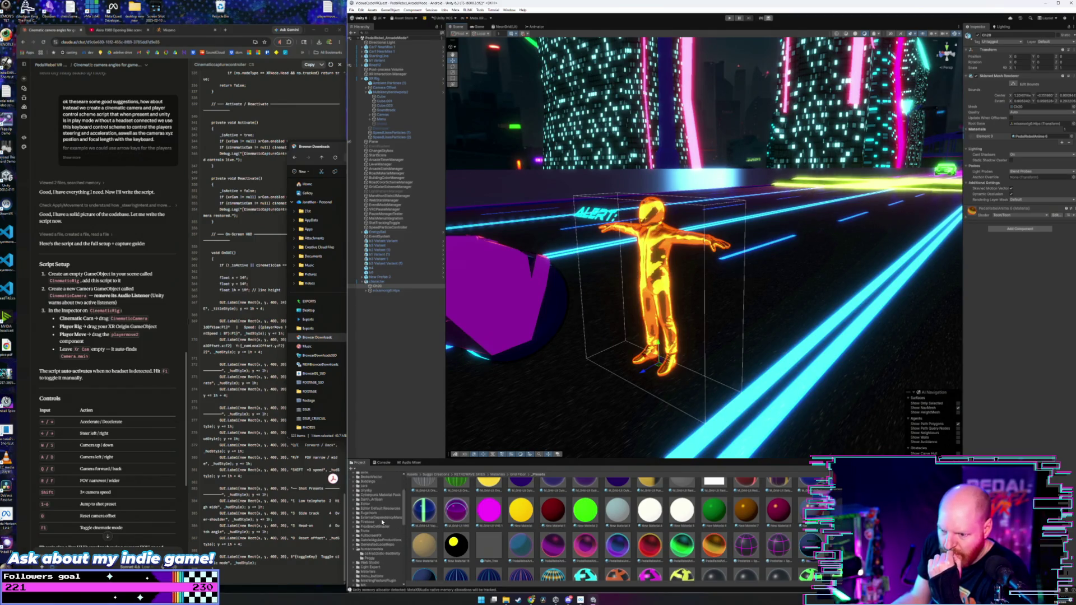
left_click(373, 549)
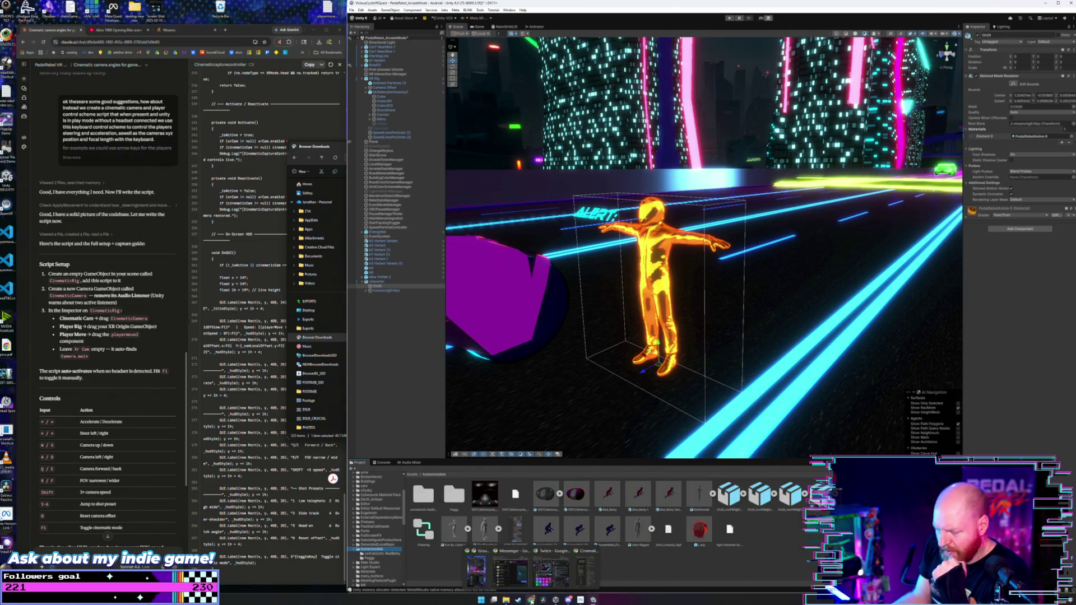
left_click_drag(567, 330, 573, 312)
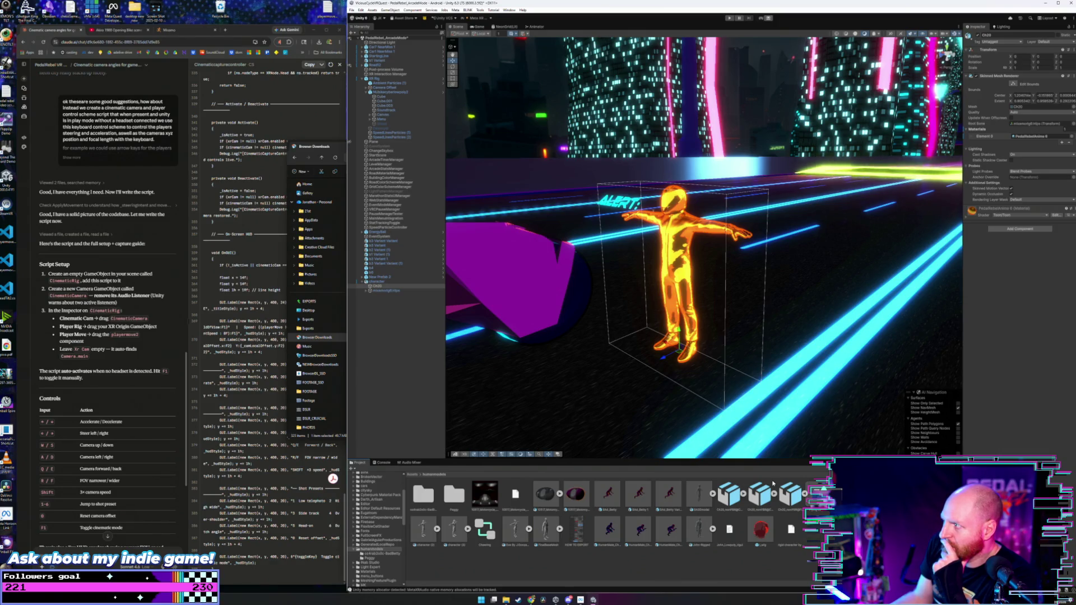
- Click through the character, Hips and Ch20 in the Hierarchy, then open a new Chrome tab
left_click(382, 282)
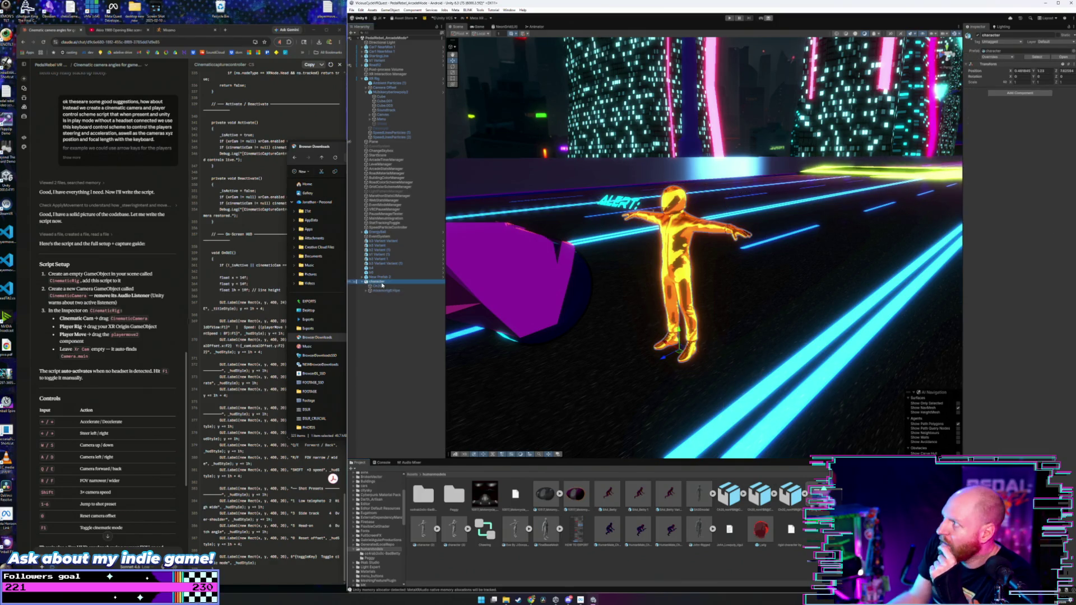
left_click(382, 286)
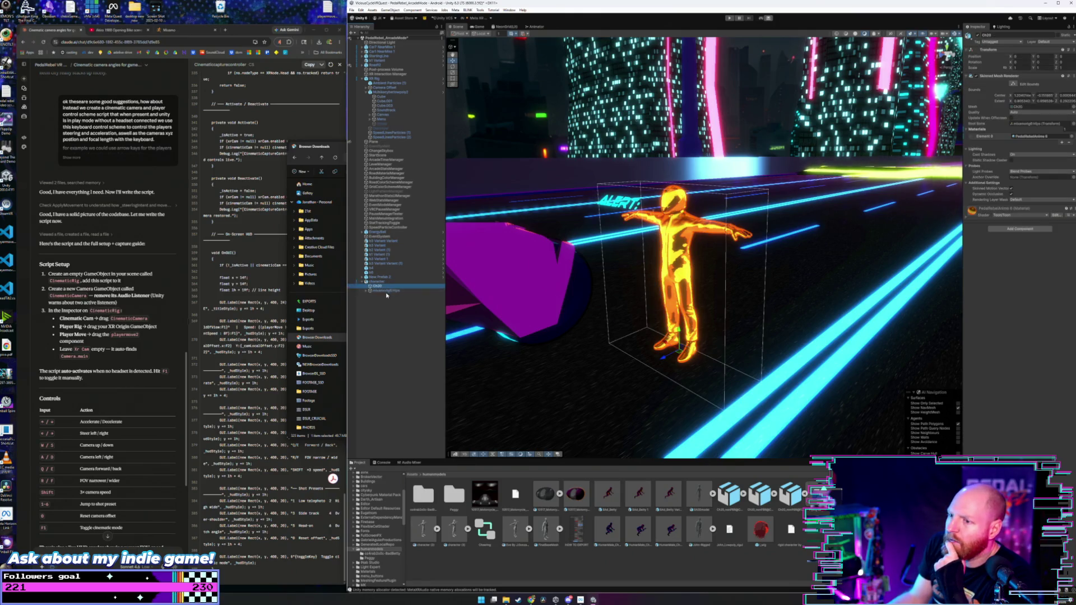
left_click(386, 291)
left_click(385, 287)
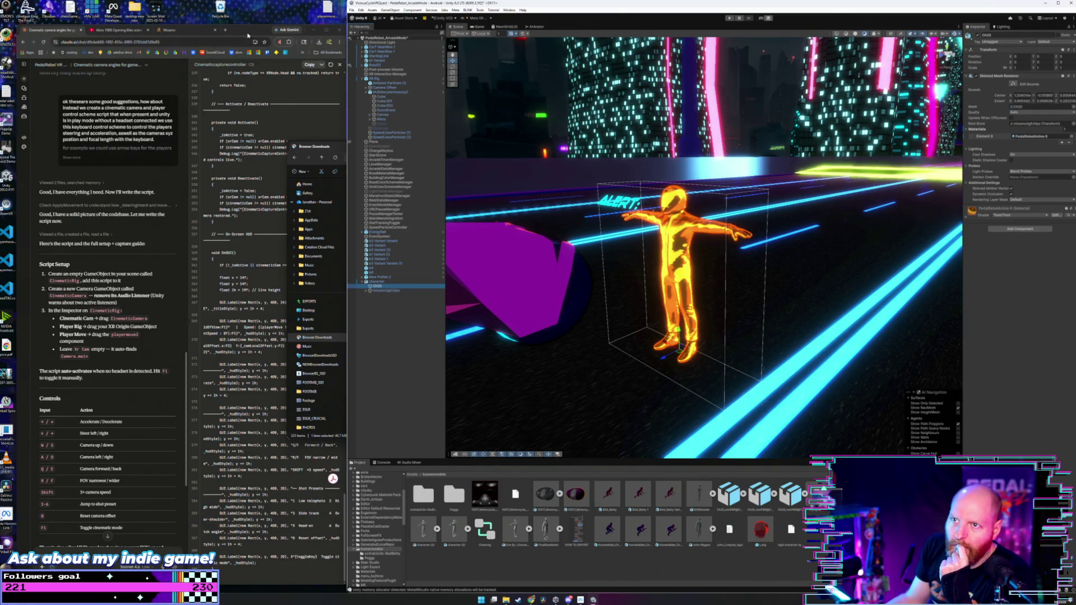
left_click(132, 49)
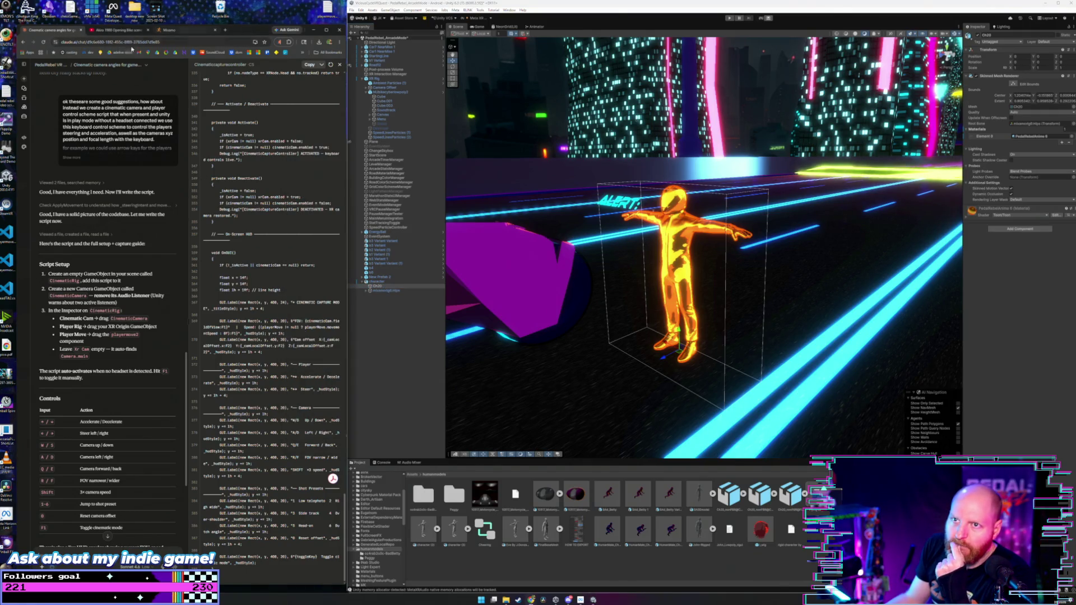
left_click(225, 30)
- Go to gemini.google.com and open the 'Mixamo Animations in Unity: A Guide' chat from Recents
type("gem")
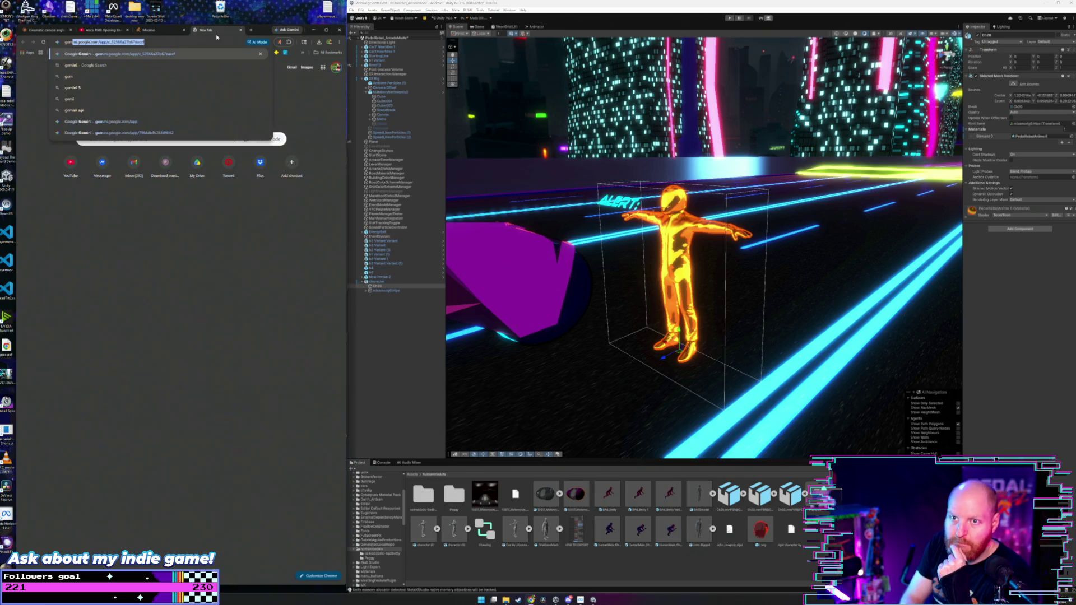
key("Return")
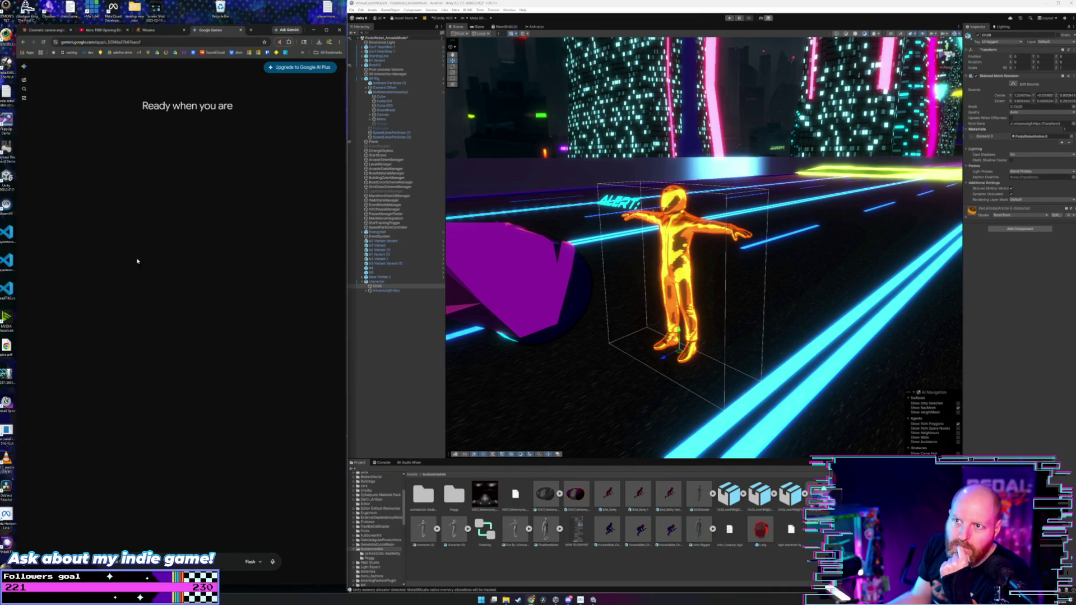
left_click(24, 66)
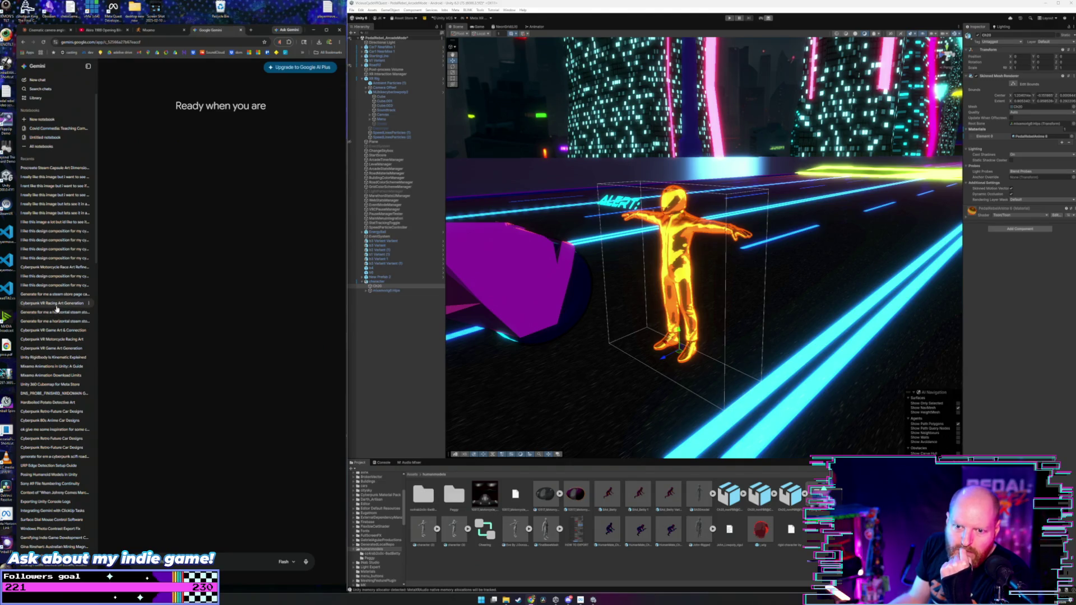
left_click(54, 367)
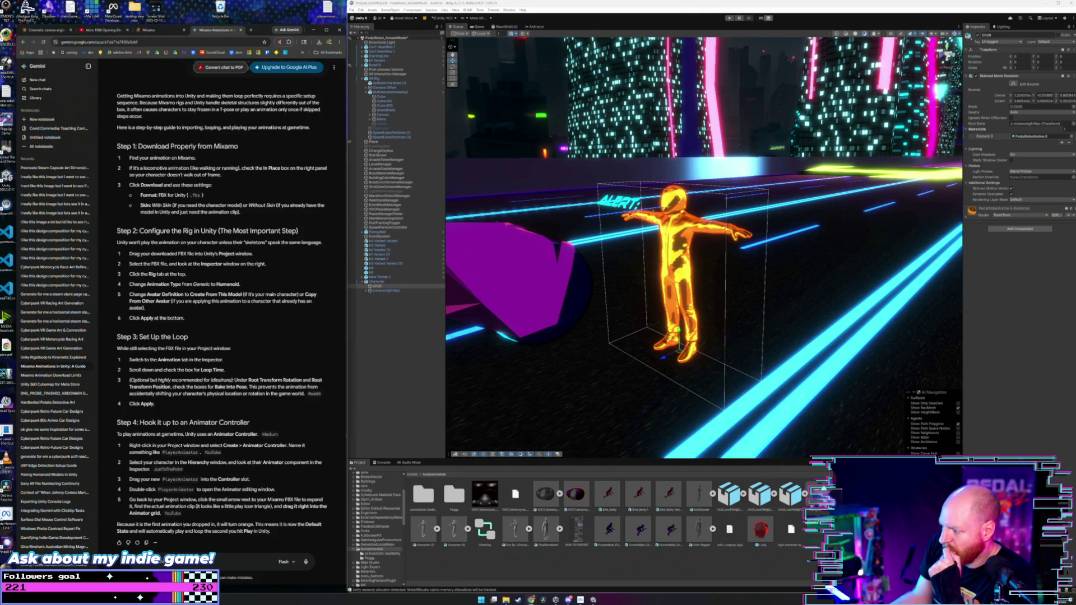
- Delete the gold character from the Hierarchy and select character.fbx in the Project window
left_click(615, 529)
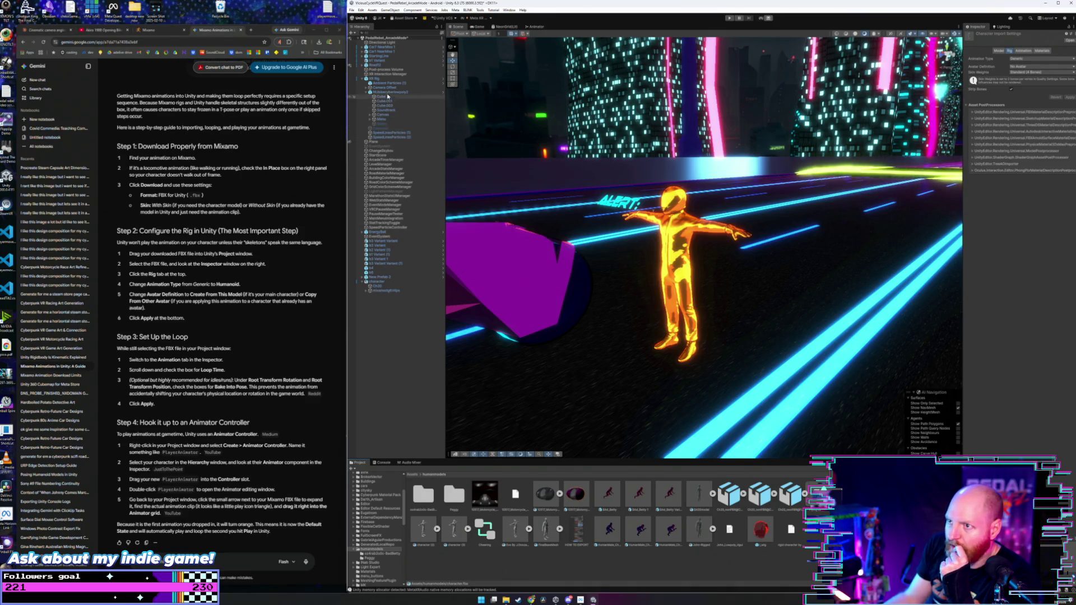
key("Delete")
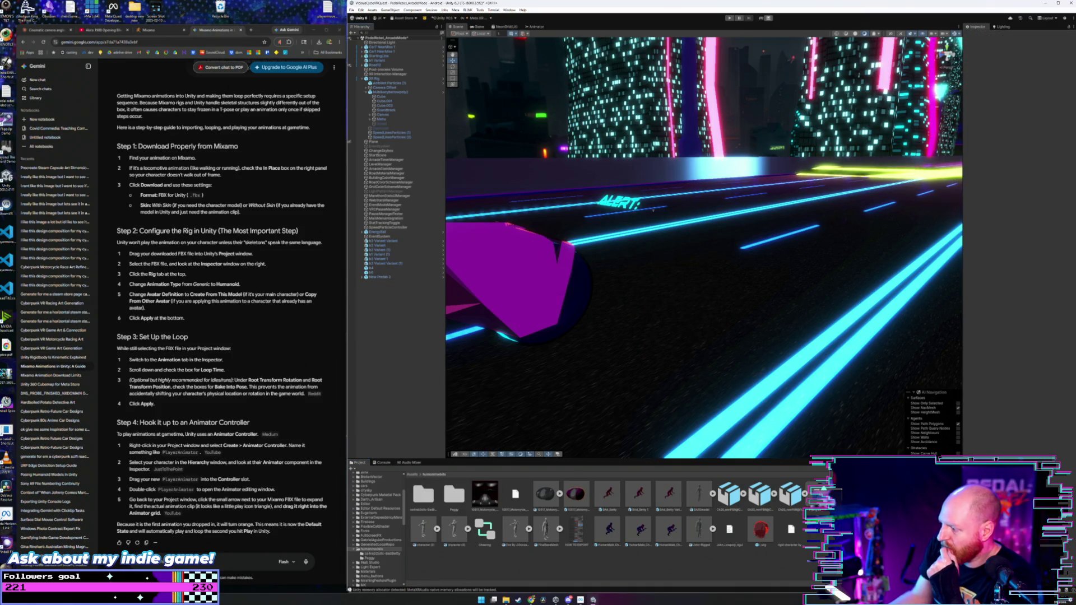
left_click(423, 530)
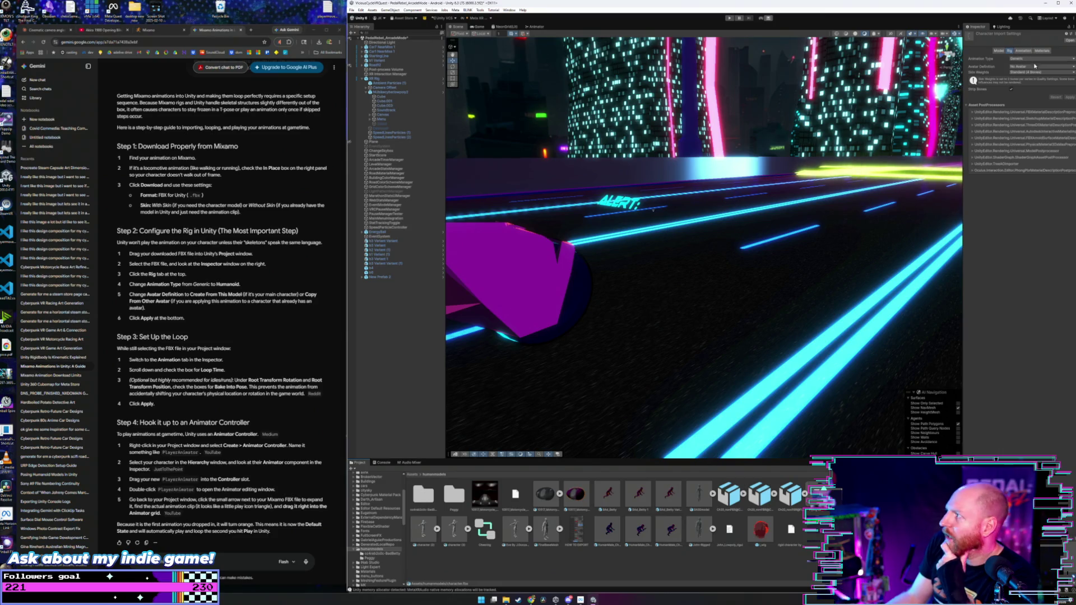
- Set character.fbx's rig to Humanoid with a Create From This Model avatar and apply
left_click(1034, 59)
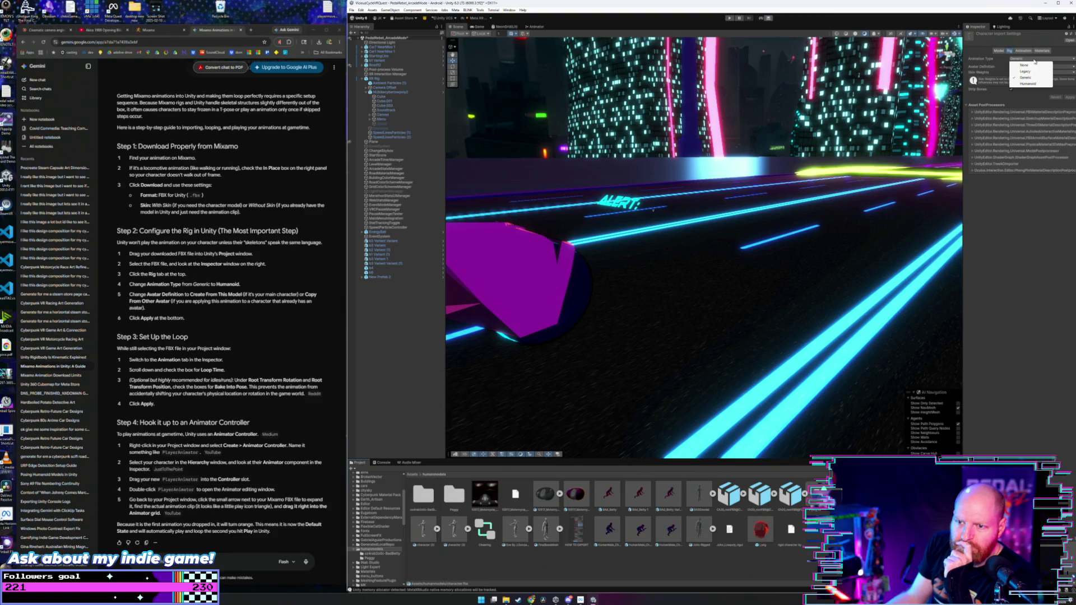
left_click(1030, 83)
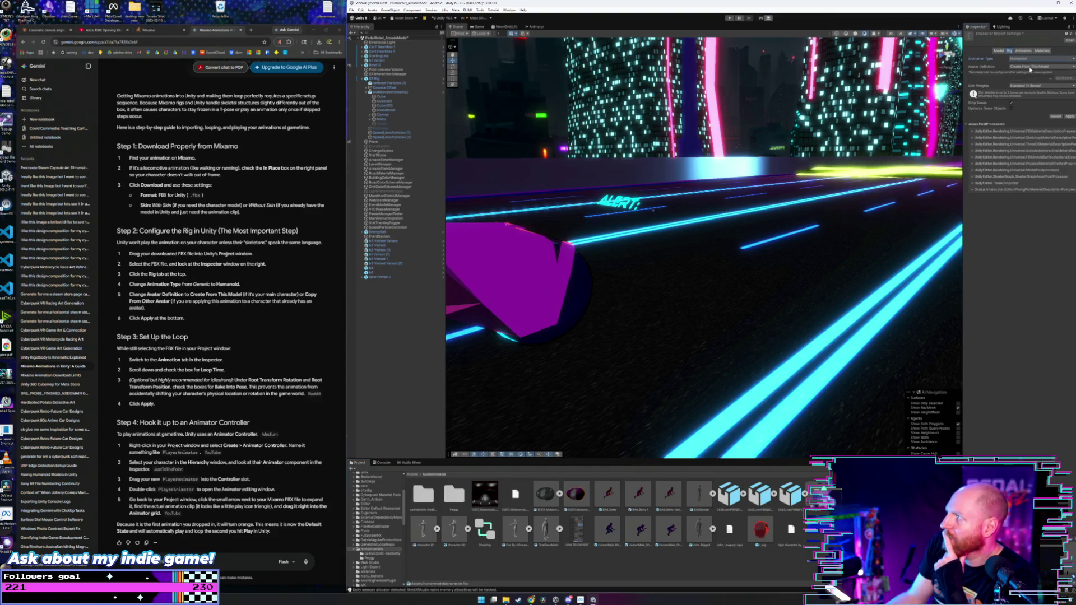
left_click(1030, 67)
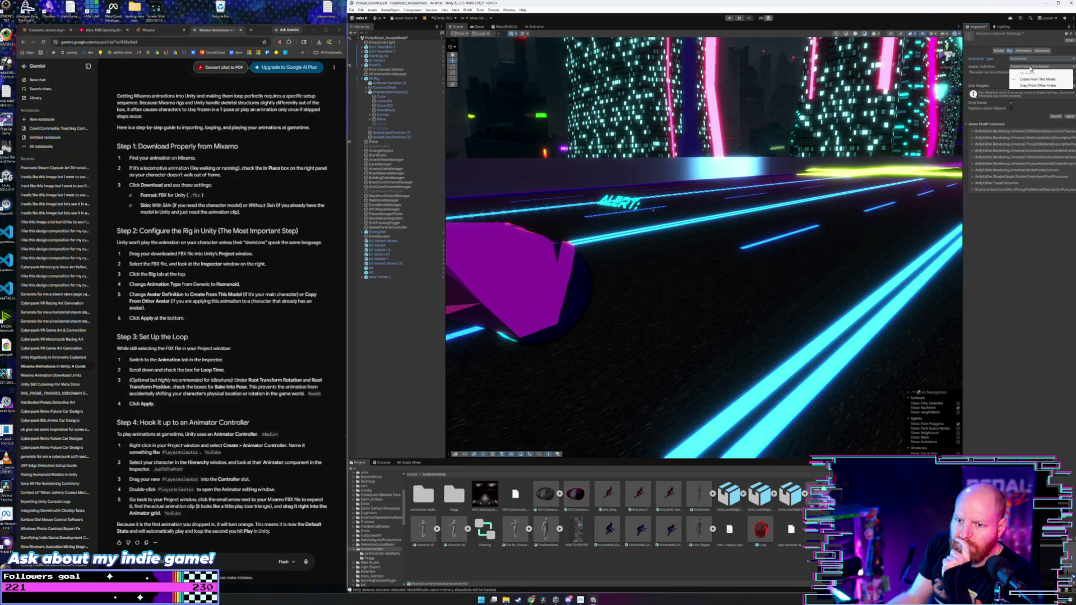
left_click(1018, 213)
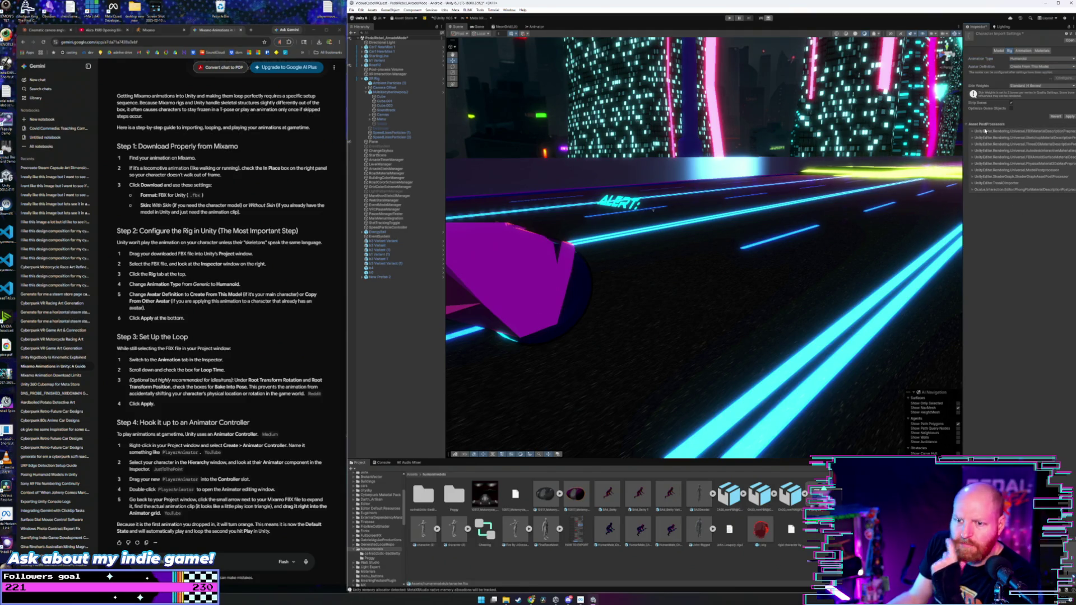
left_click(1069, 117)
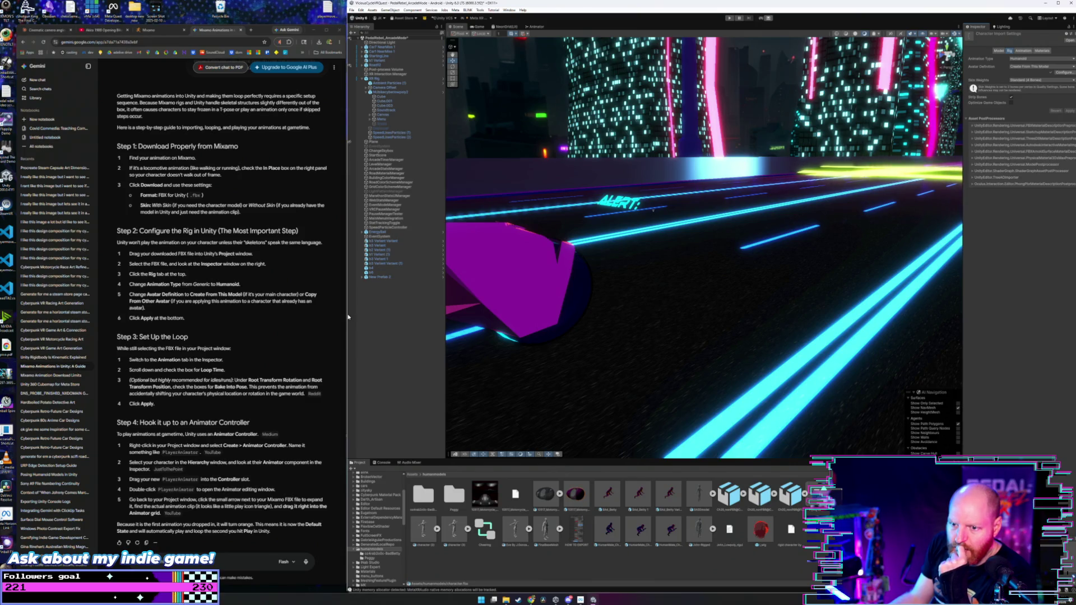
left_click(1023, 51)
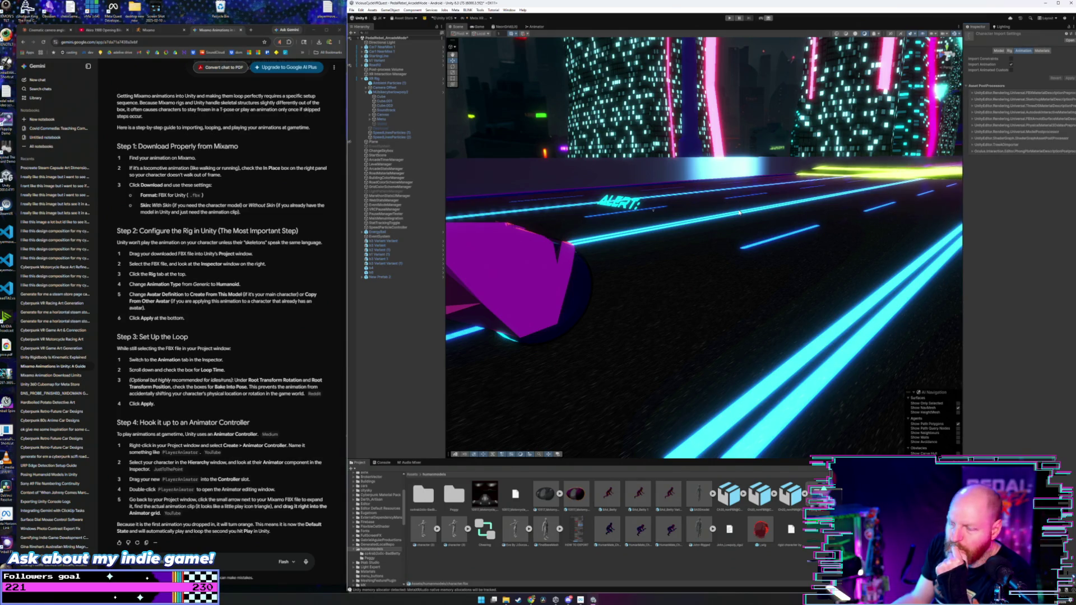
left_click(1009, 52)
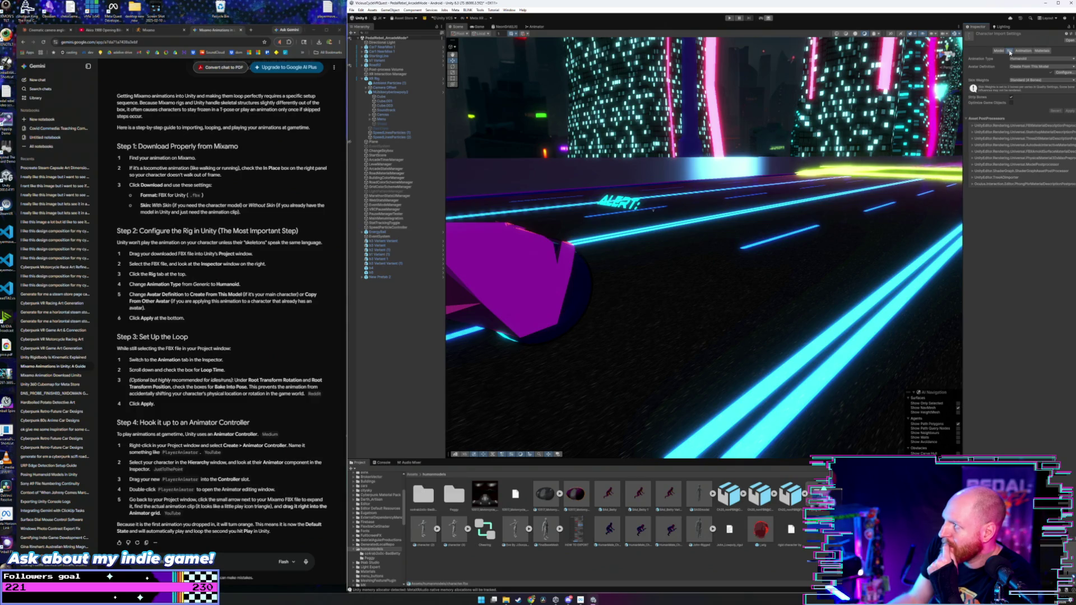
mouse_move(982, 99)
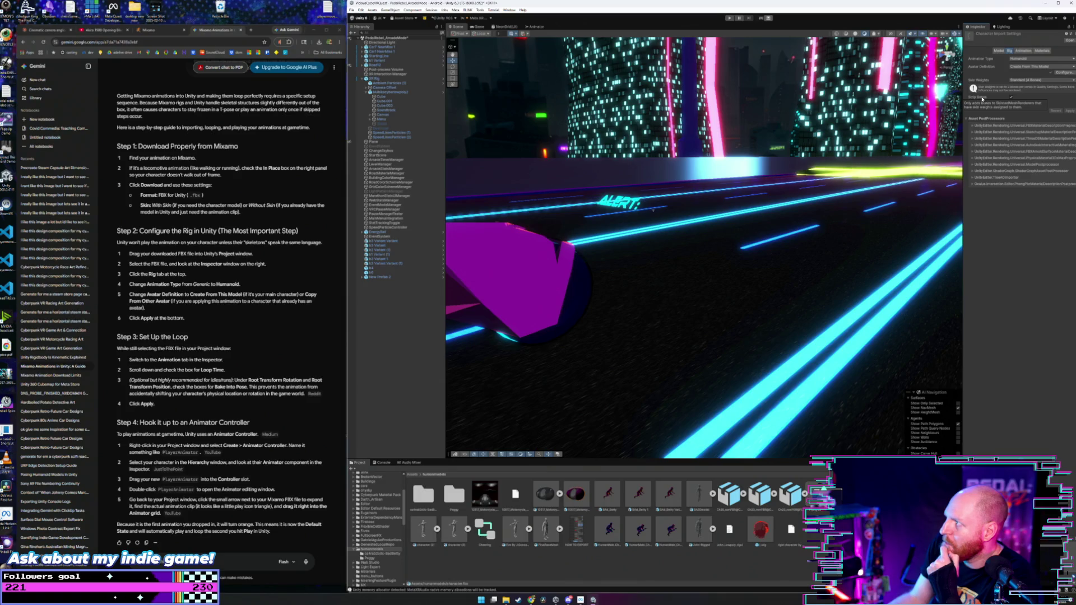
left_click(1023, 51)
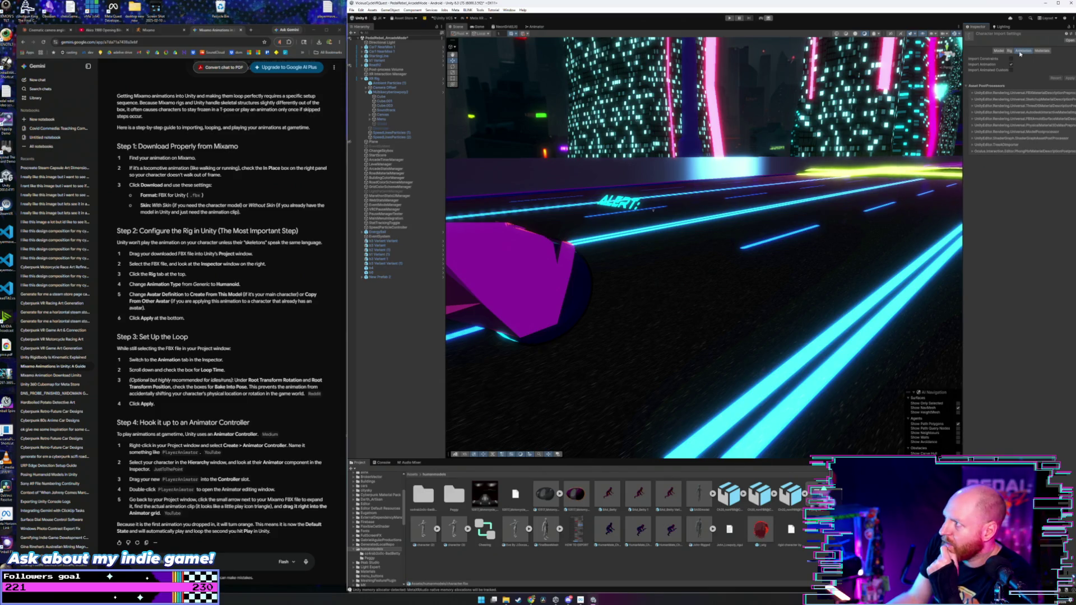
left_click(971, 95)
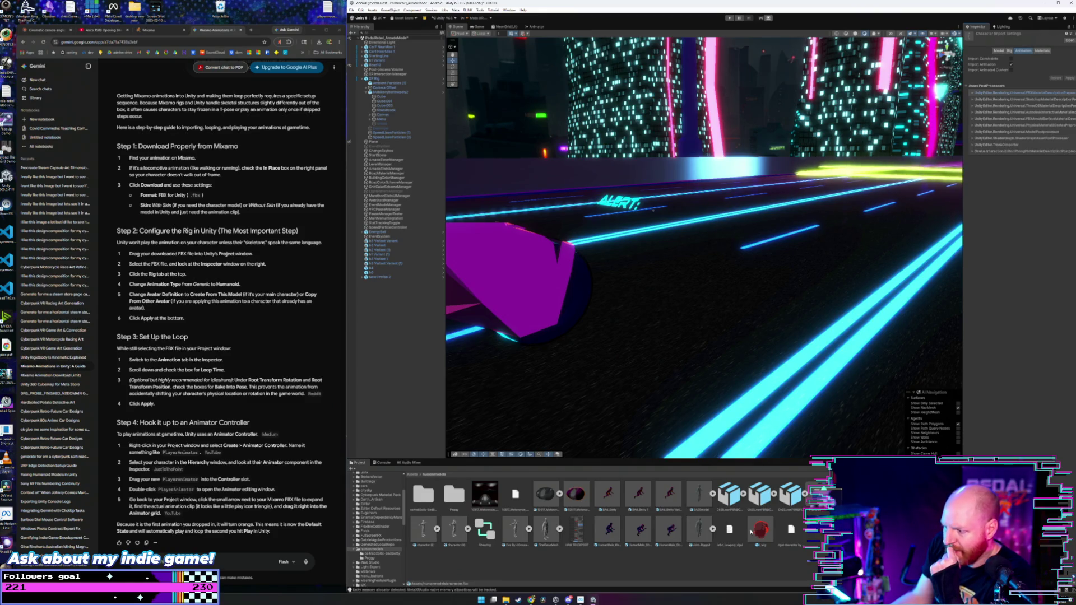
- Create a new Animator Controller in the humanmodels folder named Pedaling
right_click(841, 524)
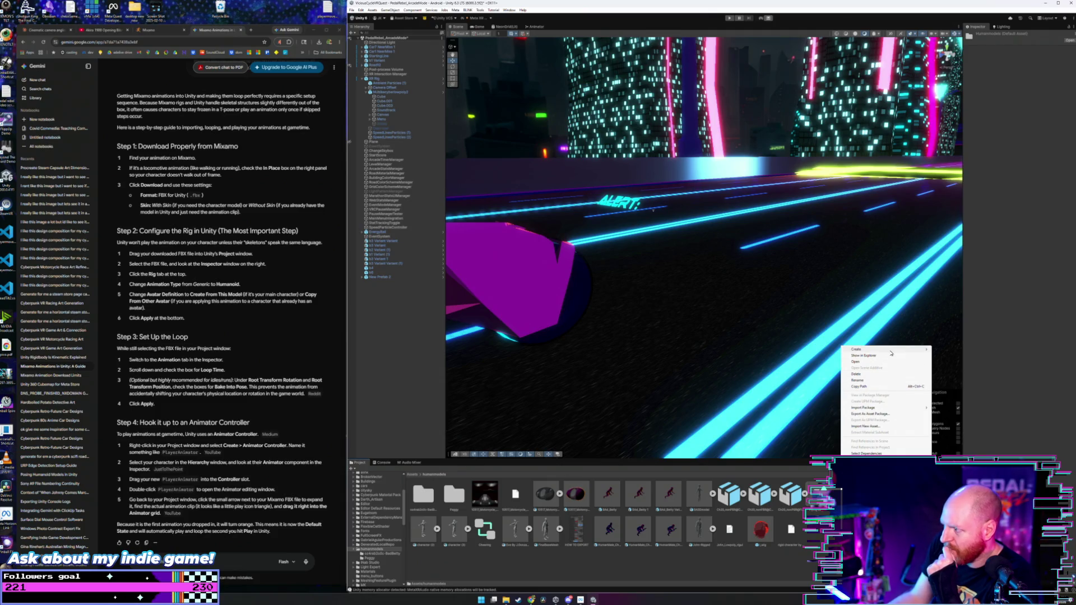
mouse_move(891, 351)
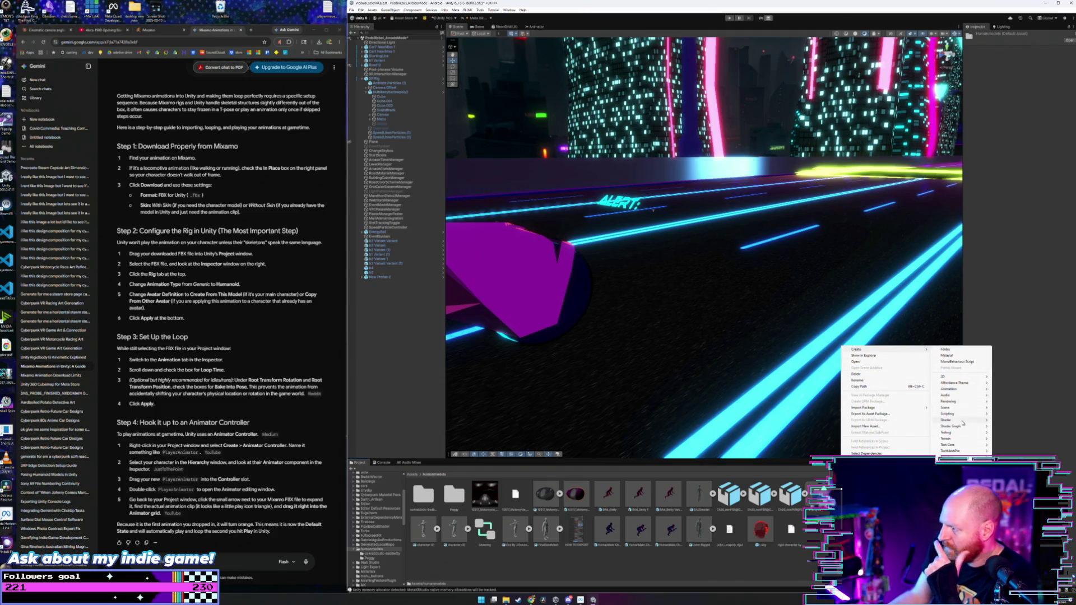
mouse_move(964, 436)
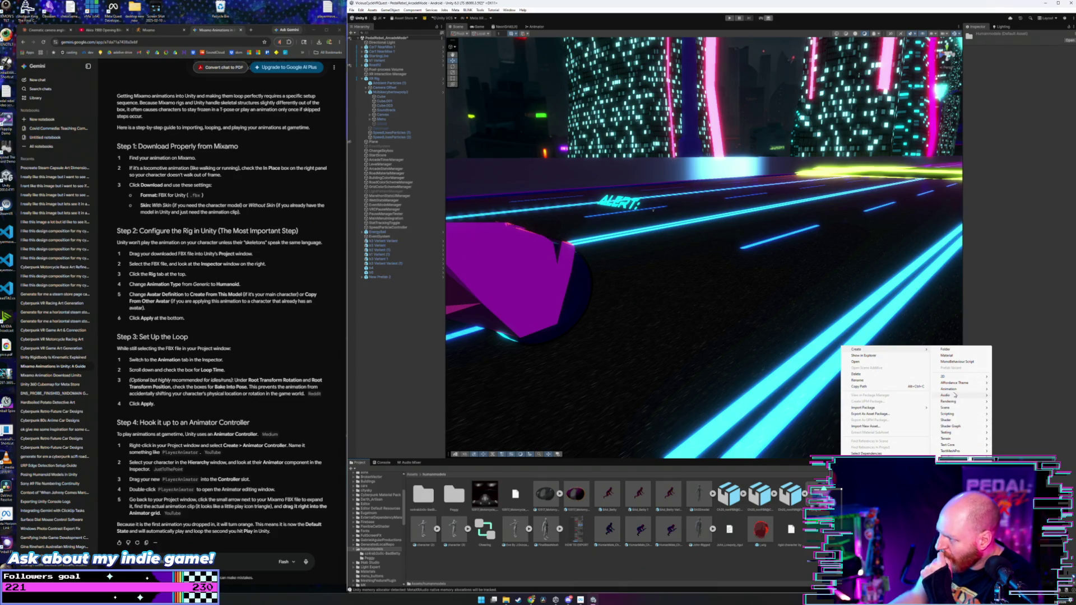
mouse_move(955, 389)
left_click(1017, 388)
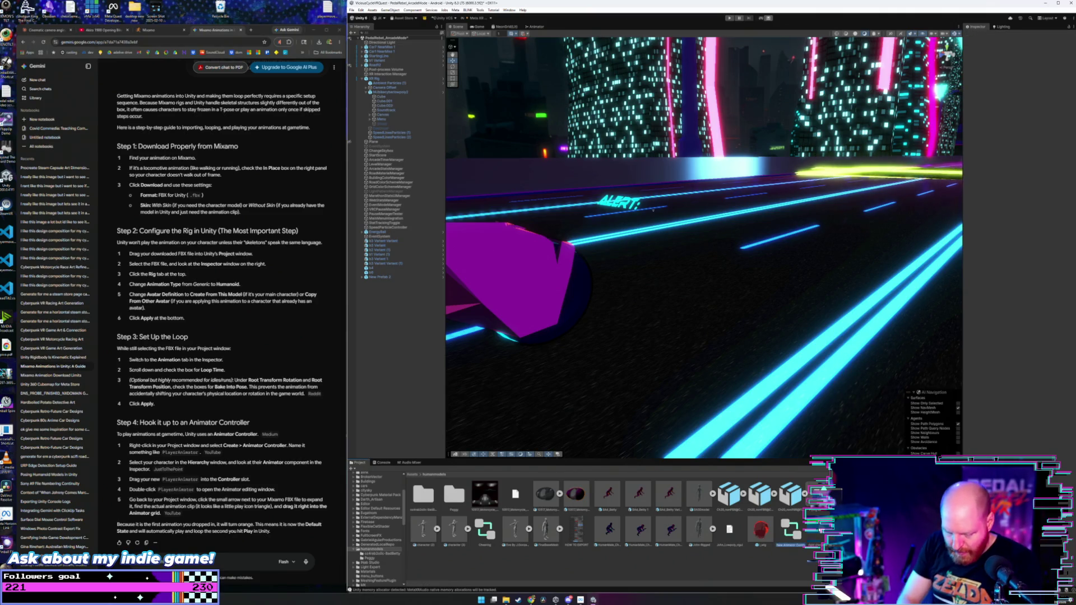
type("Ped")
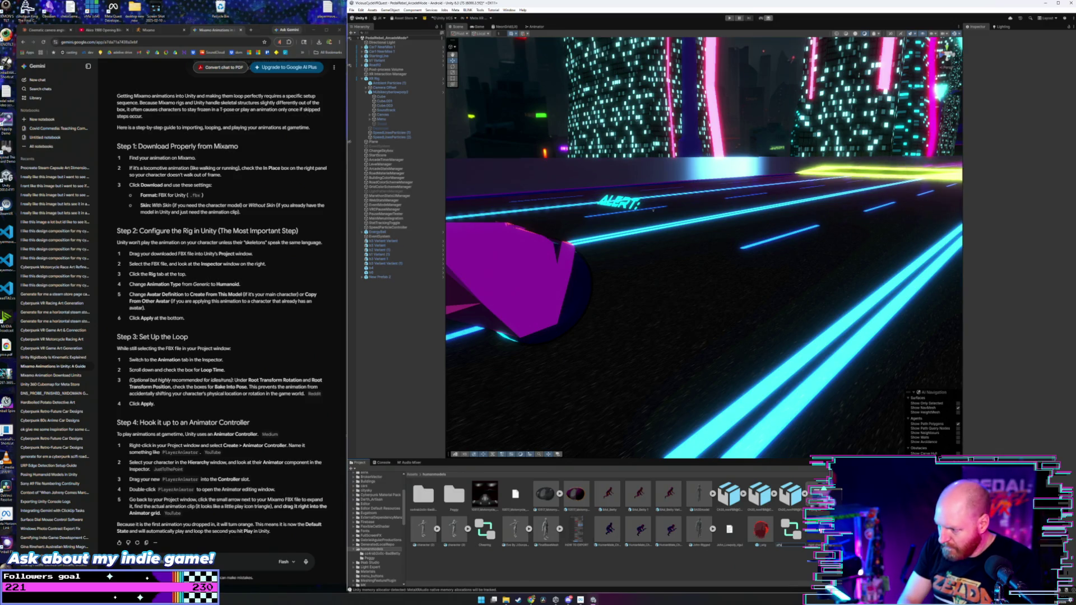
key("Return")
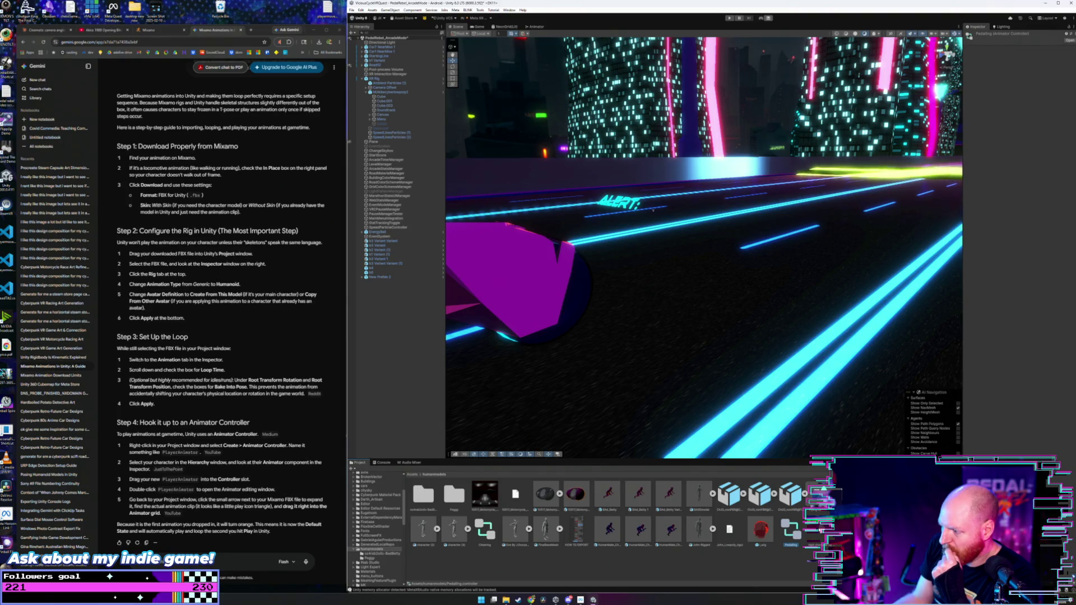
- Place the Mixamo character FBX into the neon city scene and show the _Presets materials
mouse_move(423, 530)
left_mouse_down()
mouse_move(560, 449)
mouse_move(672, 336)
left_mouse_up()
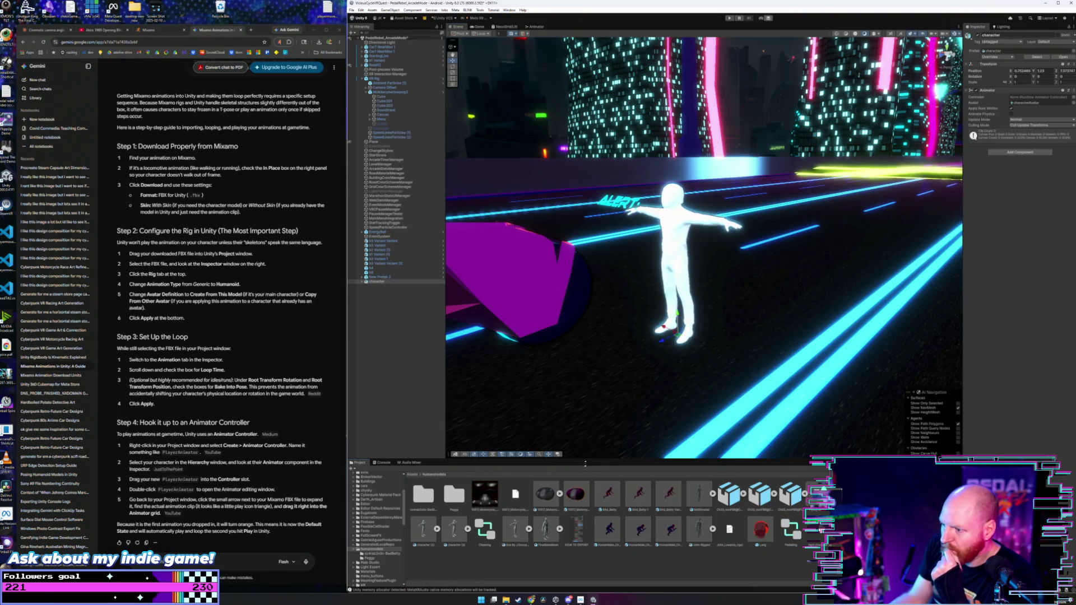
scroll(378, 551, "down", 10)
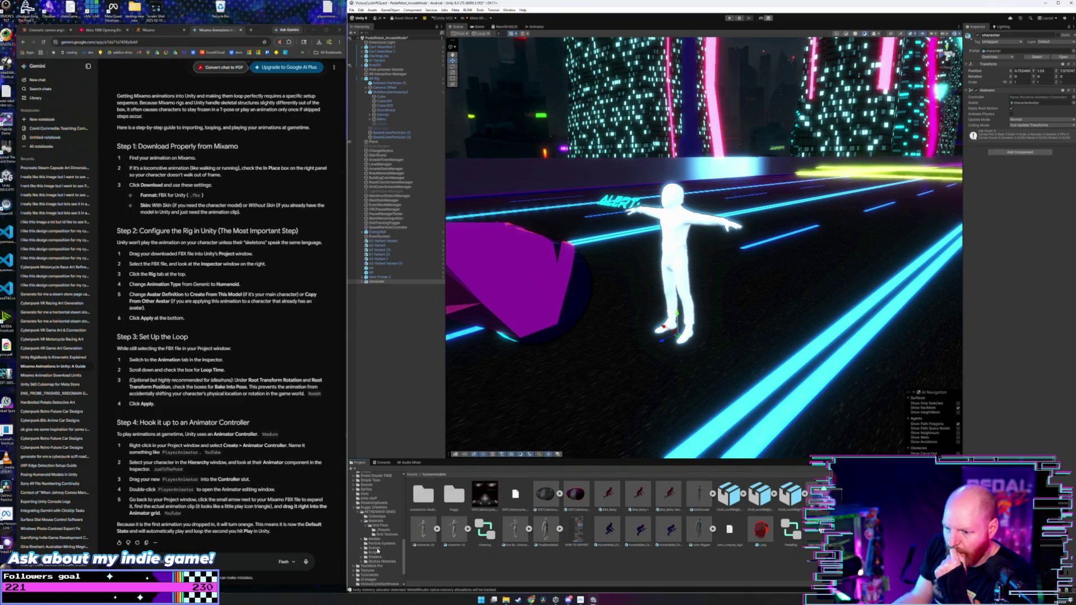
left_click(384, 529)
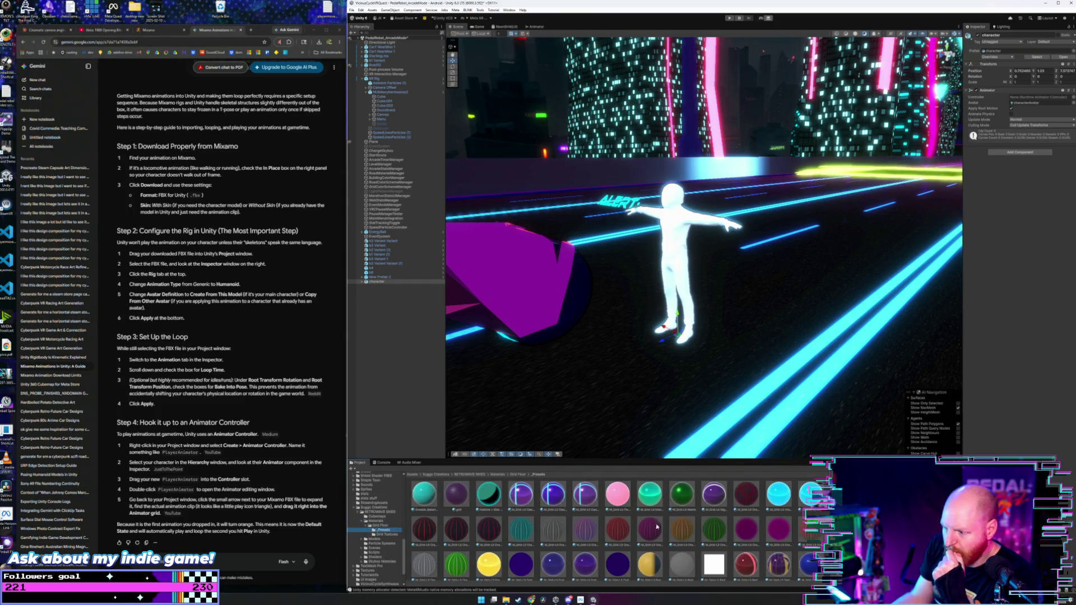
scroll(674, 521, "down", 1)
mouse_move(719, 549)
left_mouse_down()
mouse_move(691, 232)
mouse_move(672, 203)
left_mouse_up()
- Apply the gold material to the character's Ch20 body mesh, then reselect the character root
left_click(363, 281)
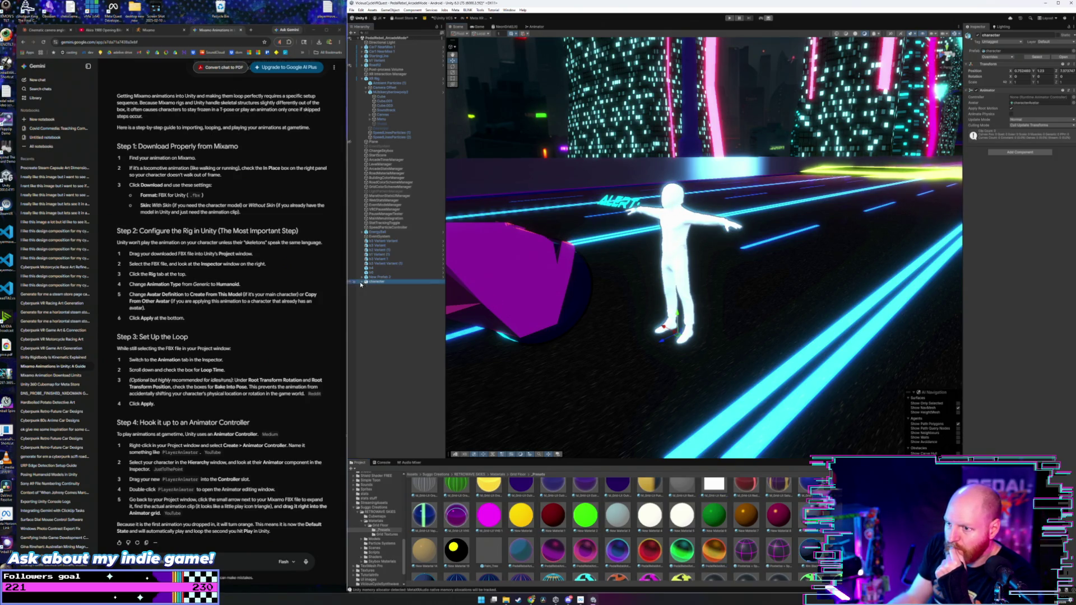
left_click(377, 286)
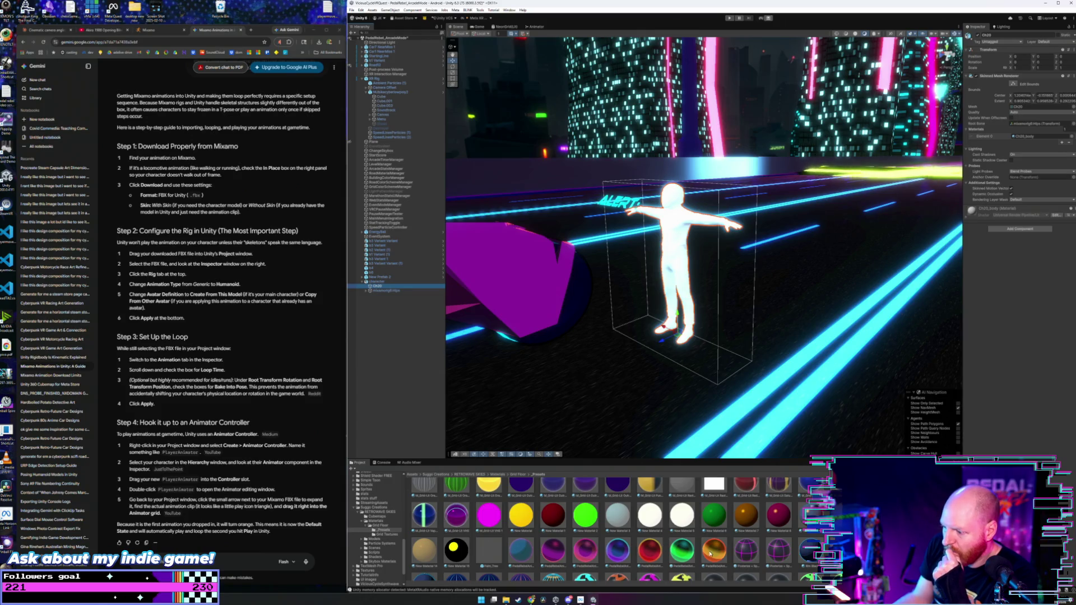
left_click_drag(714, 552, 675, 252)
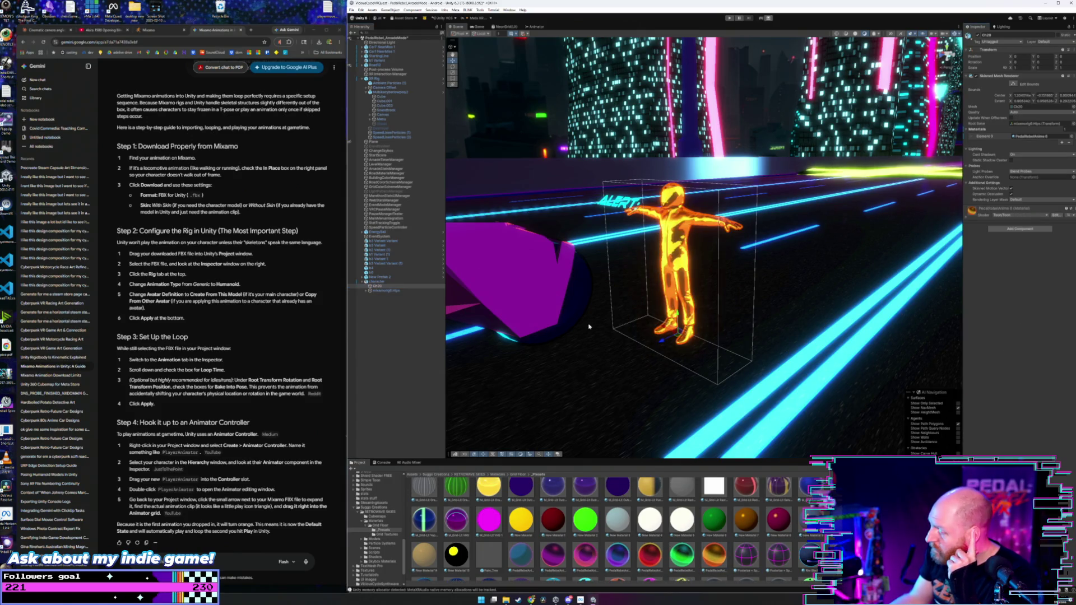
left_click(376, 282)
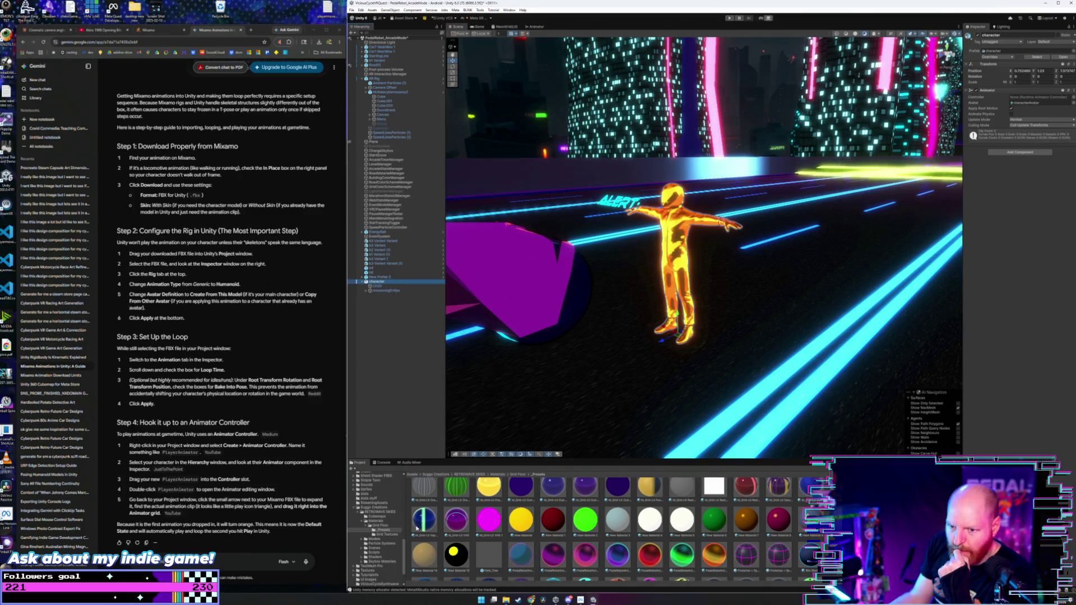
- Assign the Pedaling controller from humanmodels to the character's Animator Controller field
scroll(383, 540, "down", 2)
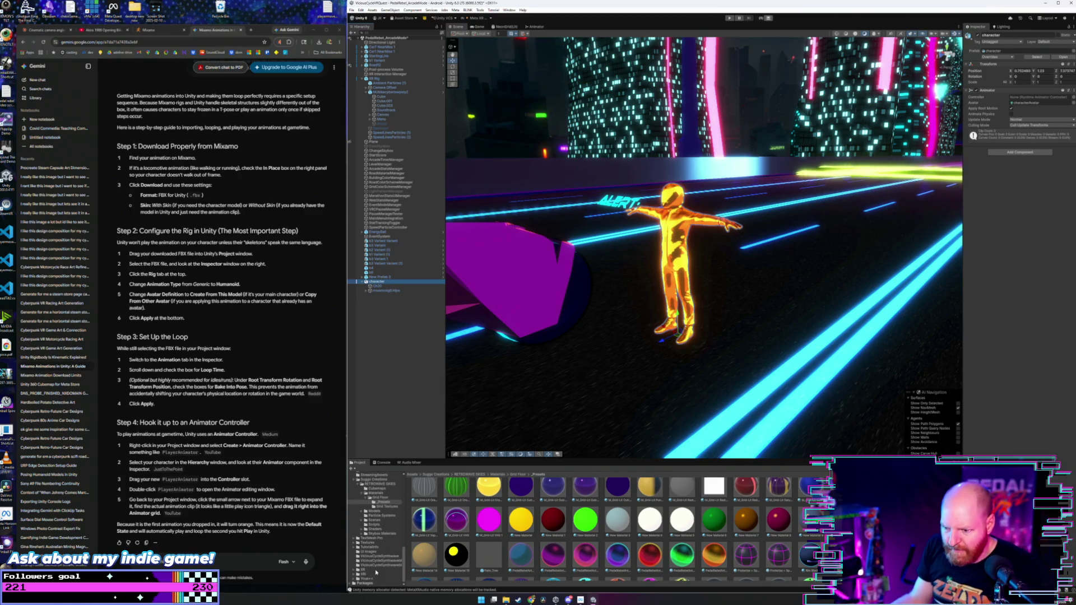
scroll(375, 523, "up", 5)
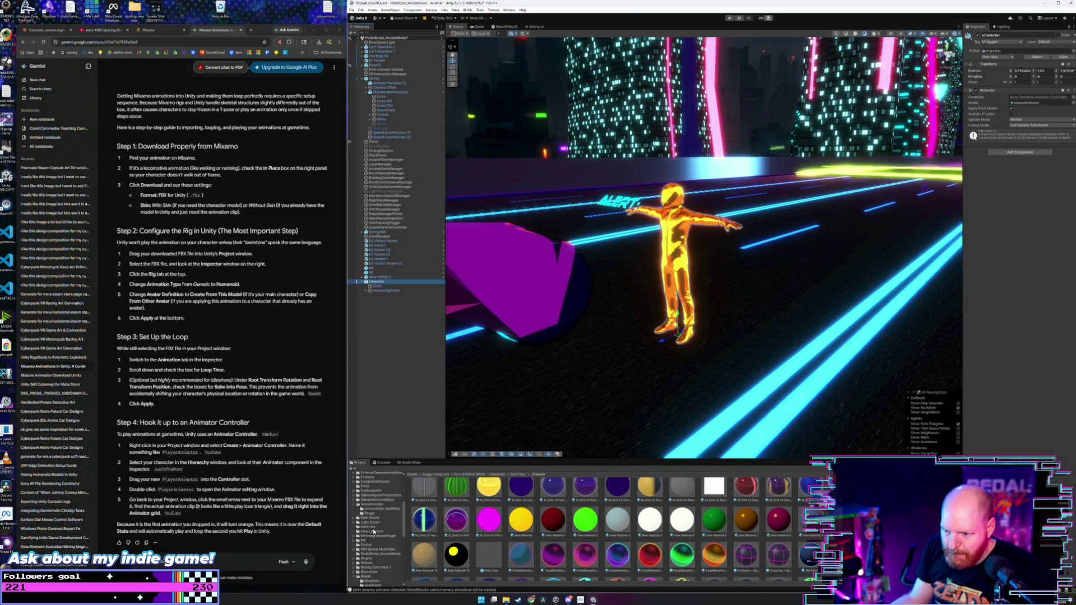
left_click(376, 504)
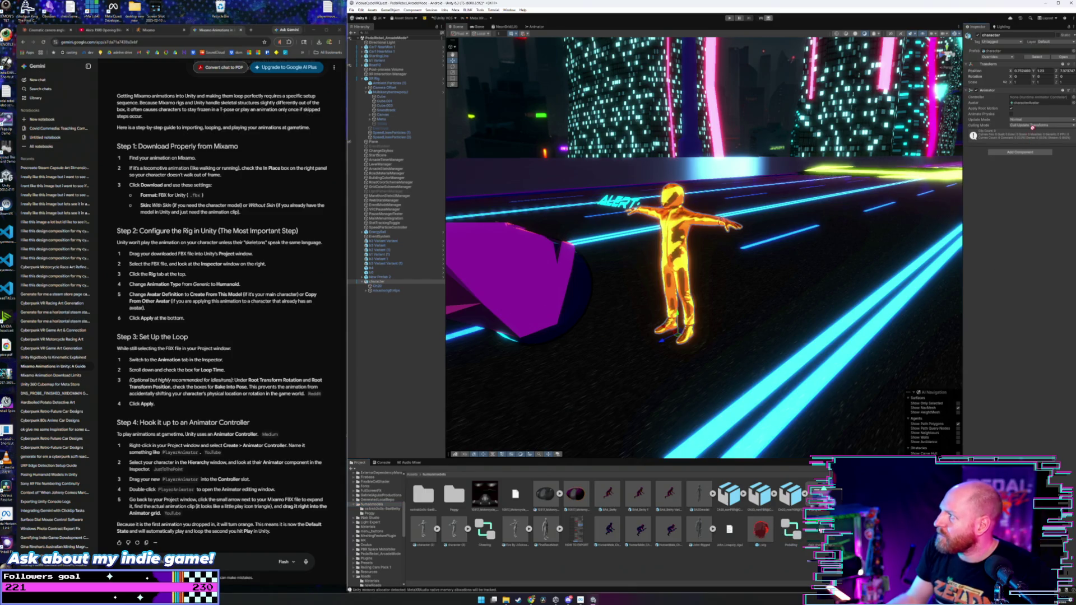
left_click_drag(1032, 128, 1037, 98)
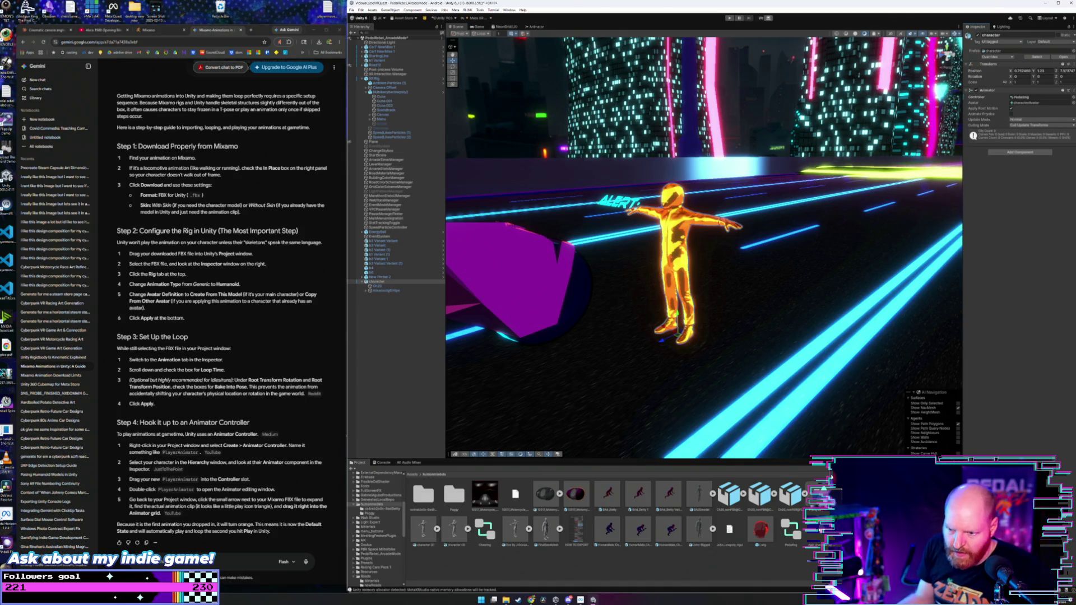
- Expand the character FBX and select its Flying Bicycle Kick animation clip
left_click(823, 493)
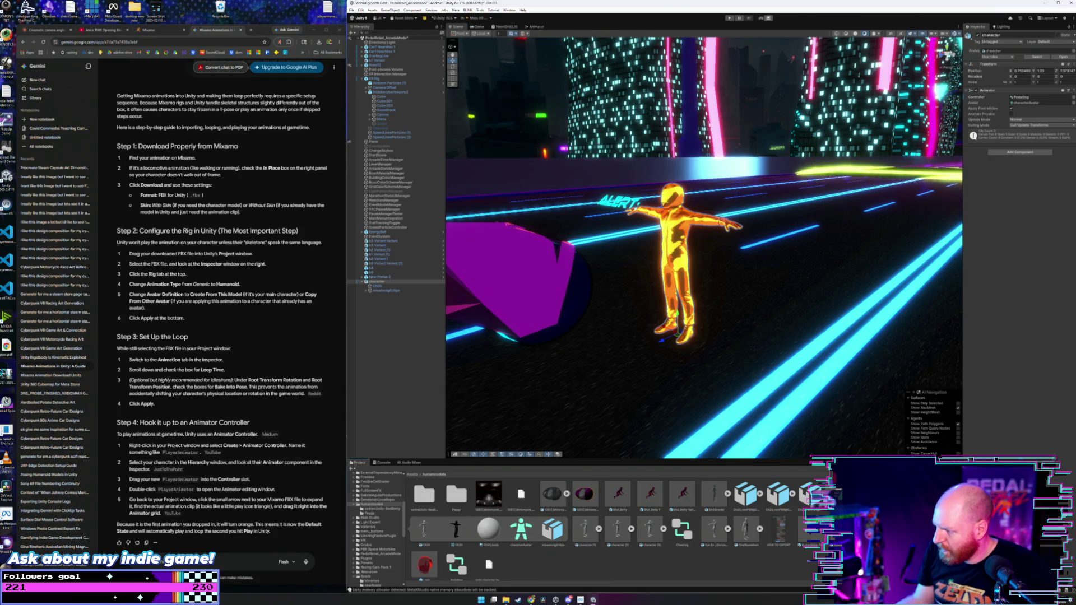
scroll(521, 530, "down", 1)
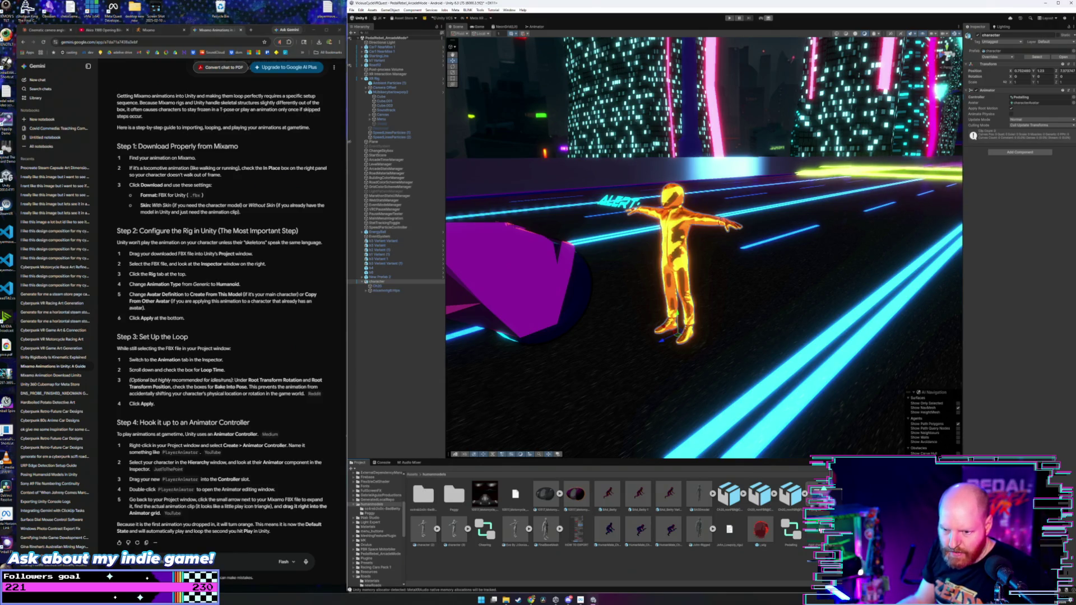
left_click(821, 493)
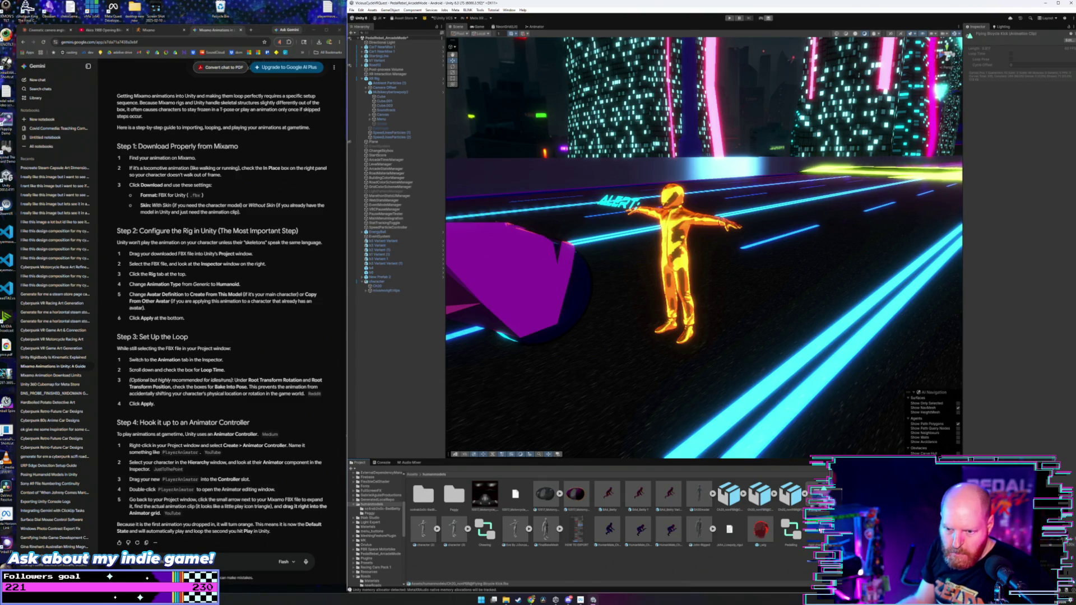
- Add Flying Bicycle Kick as the default state in the Pedaling controller, then close the Animator tab
double_click(788, 531)
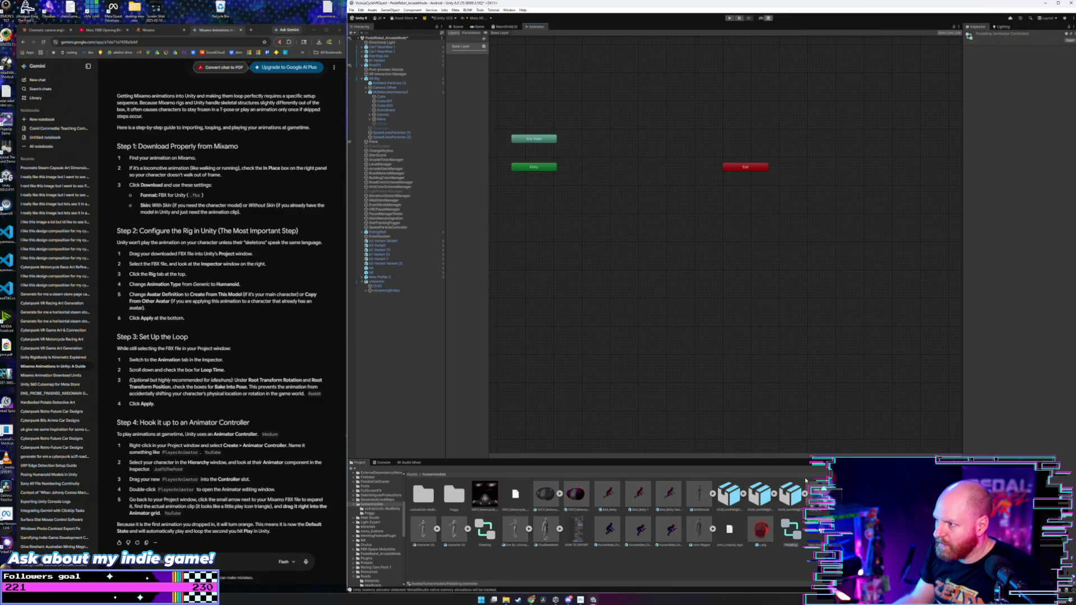
left_click_drag(641, 150, 640, 148)
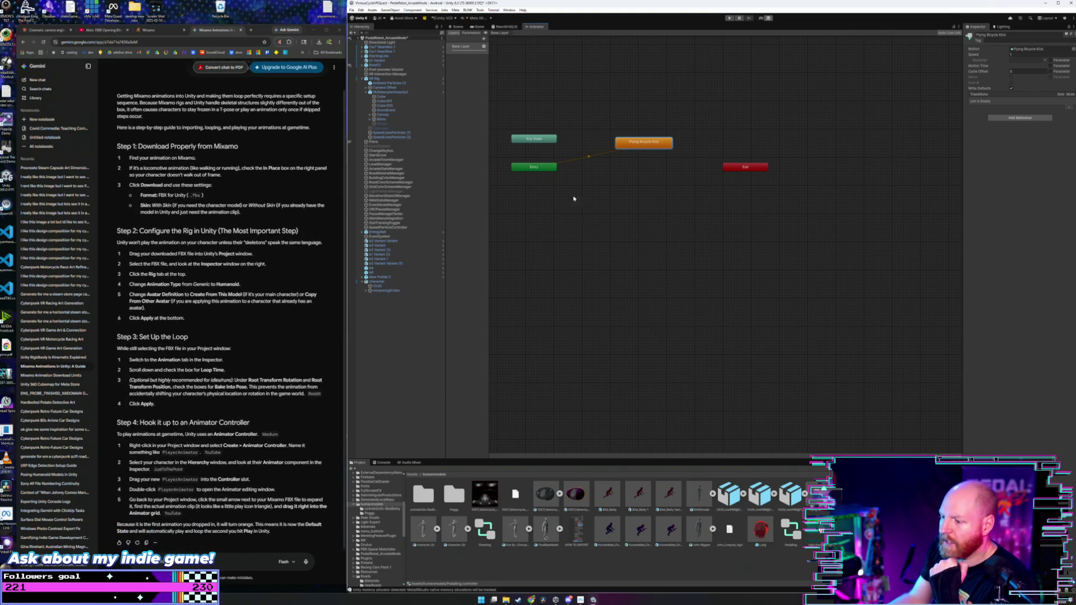
right_click(541, 28)
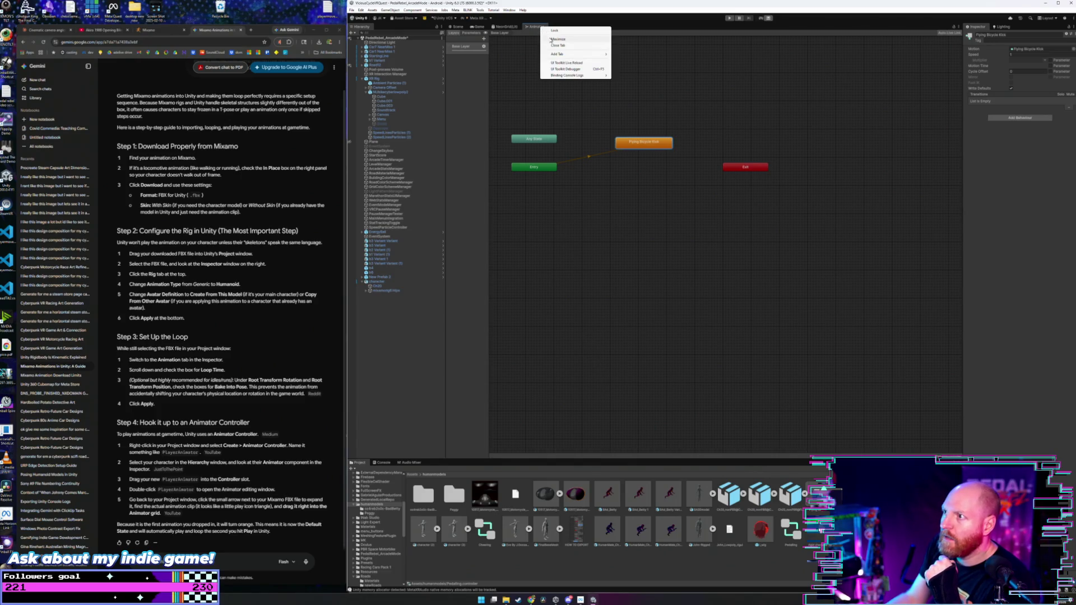
left_click(560, 45)
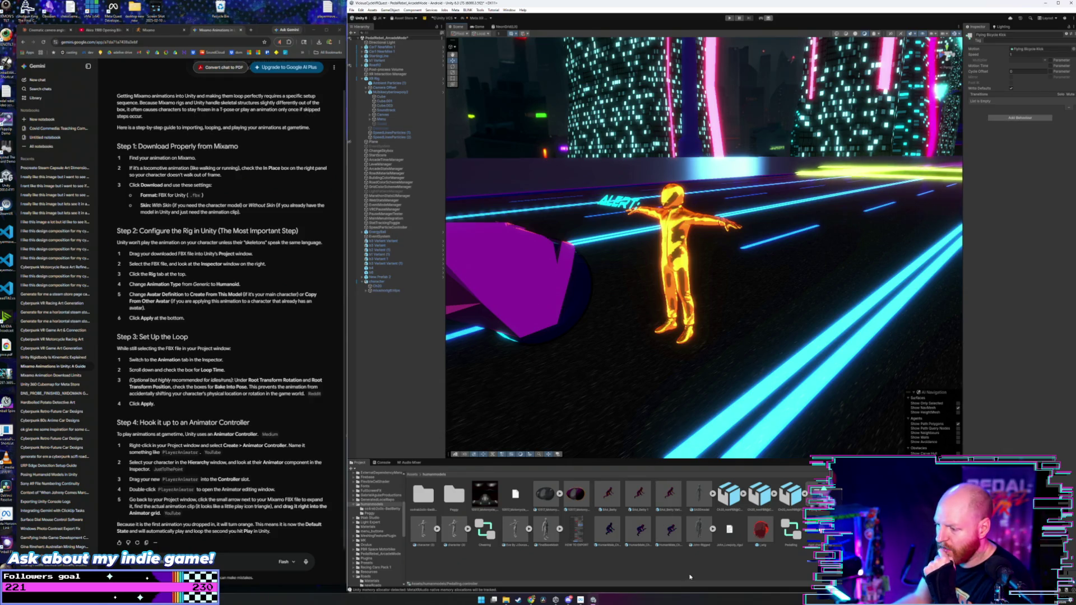
- Play-test the scene, checking the gold character's Animator keeps Normal update mode, then stop Play
left_click(657, 444)
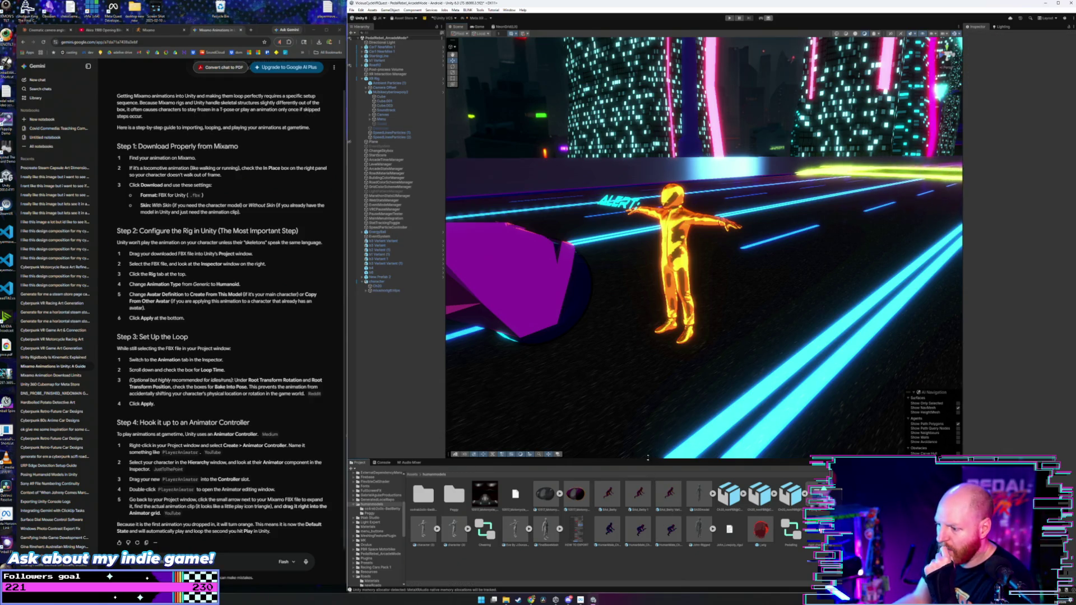
left_click(729, 18)
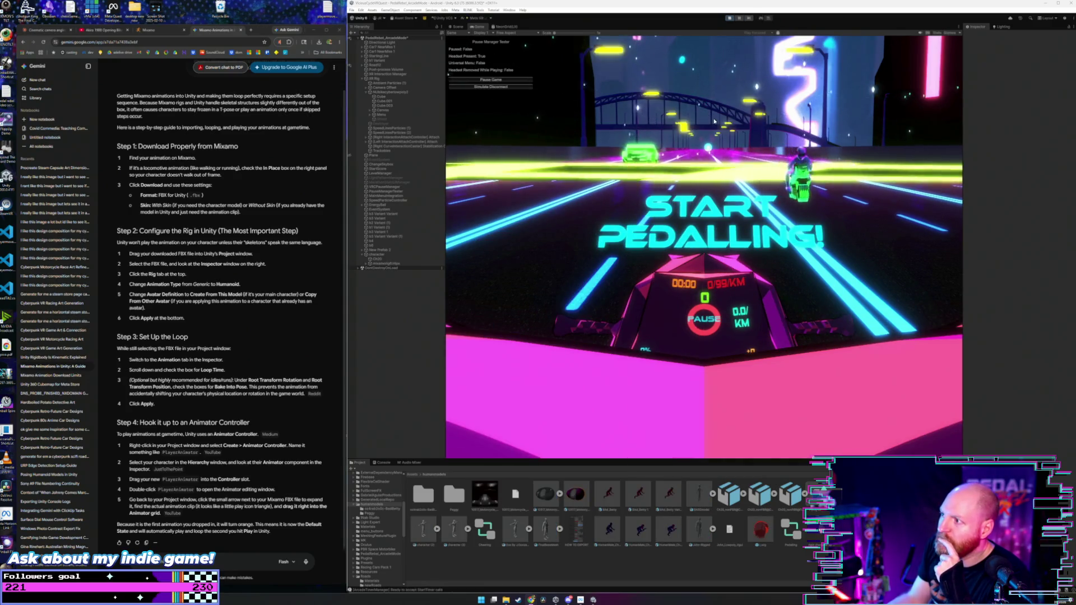
left_click(455, 27)
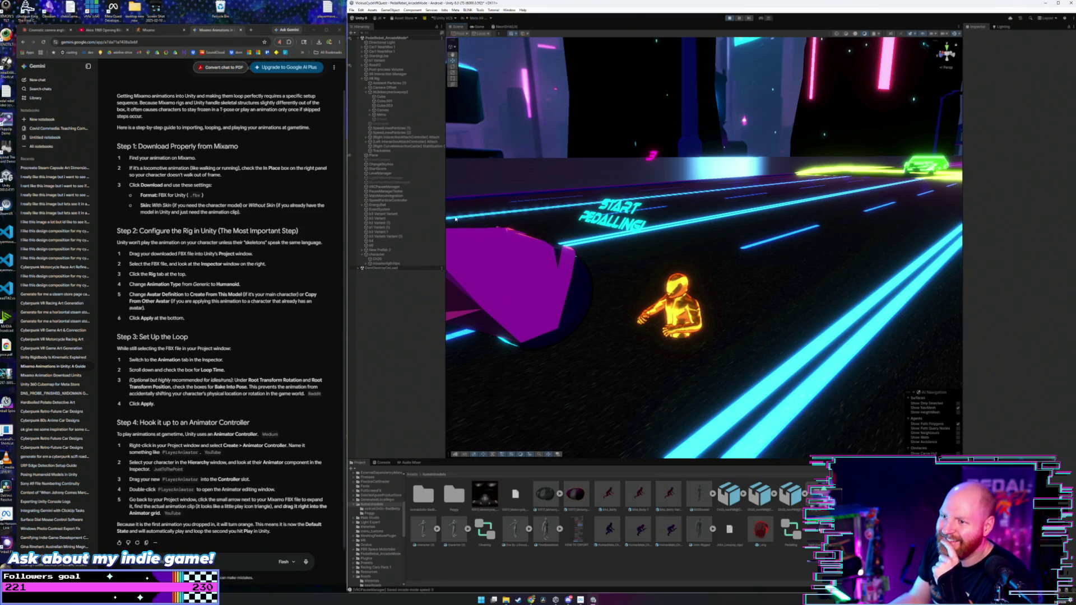
left_click(377, 255)
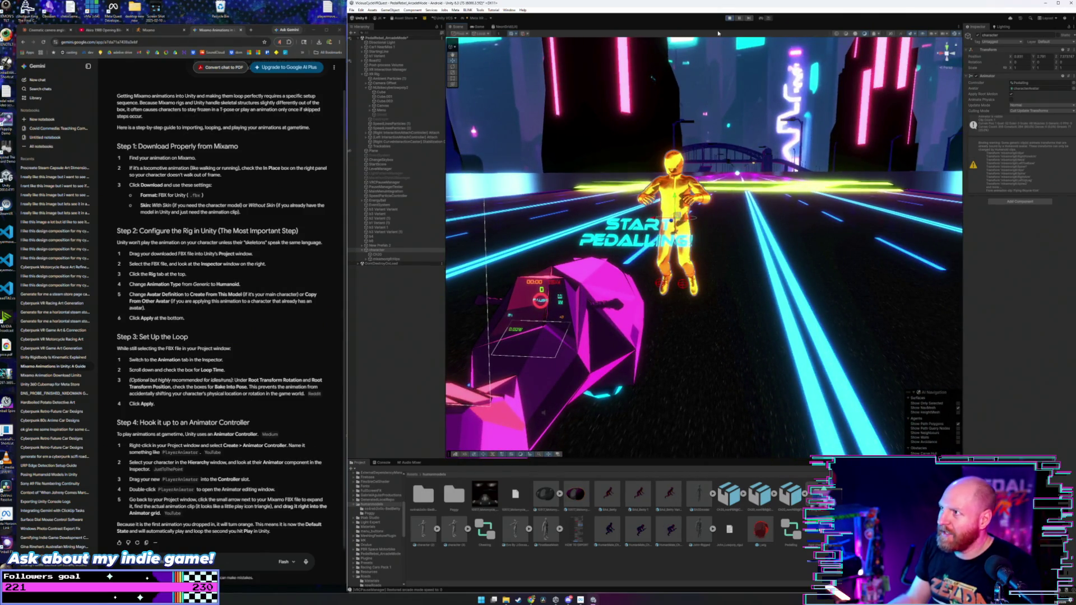
left_click(471, 27)
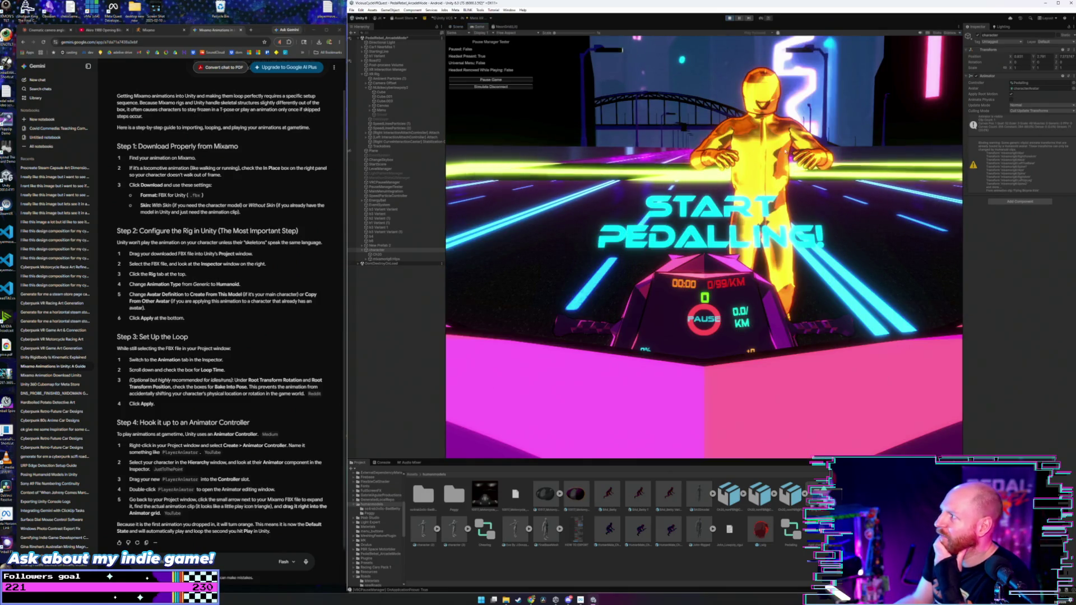
left_click(1022, 105)
left_click(1024, 112)
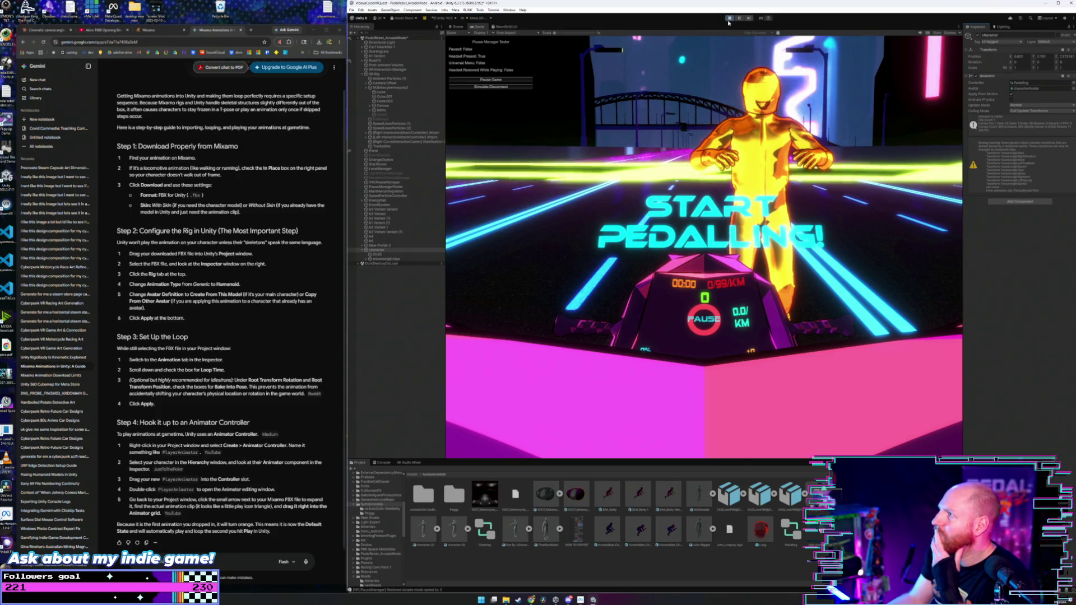
left_click(729, 19)
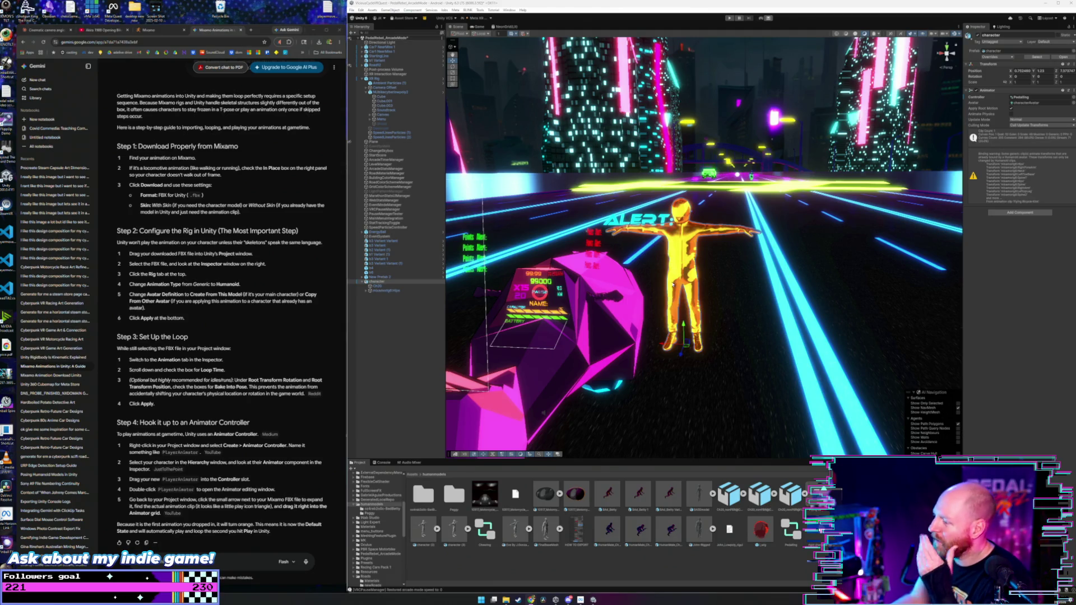
- Open the Pedalling controller's state graph and move the Entry and Flying Bicycle Kick states lower
left_click(794, 537)
double_click(794, 536)
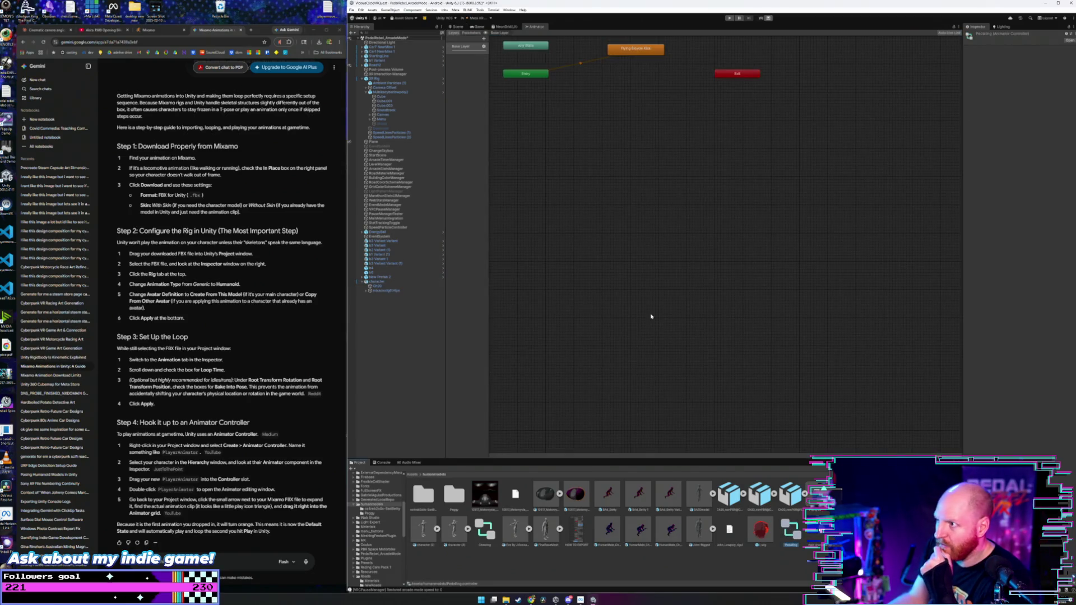
left_click_drag(525, 73, 526, 101)
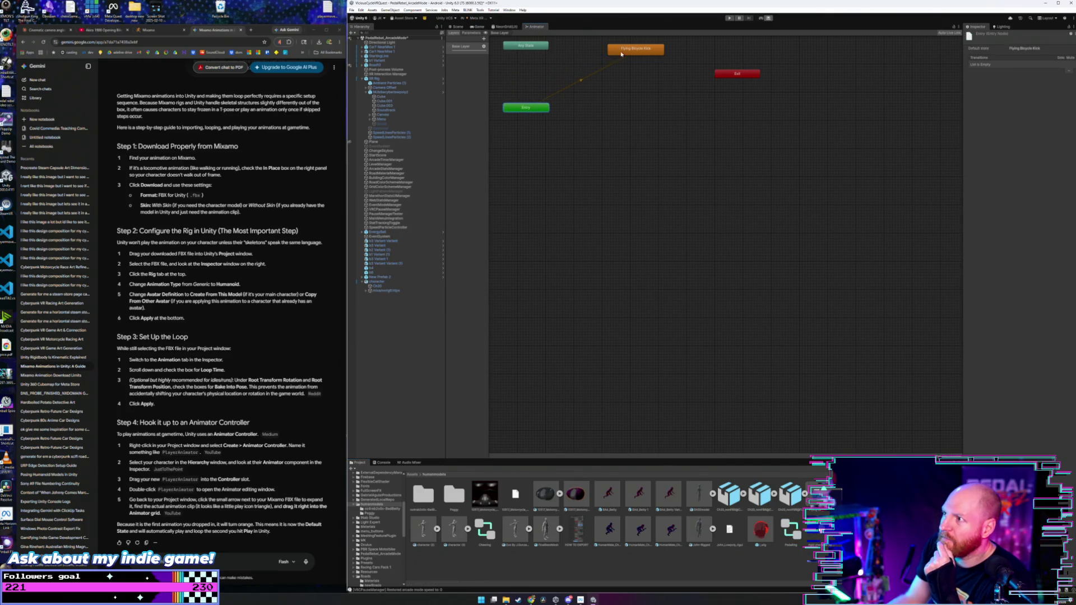
mouse_move(621, 54)
left_mouse_down()
mouse_move(634, 96)
mouse_move(615, 73)
mouse_move(677, 86)
mouse_move(656, 75)
left_mouse_up()
- Check the Mixamo guide chats, then drag the states toward the middle of the graph
left_click(664, 84)
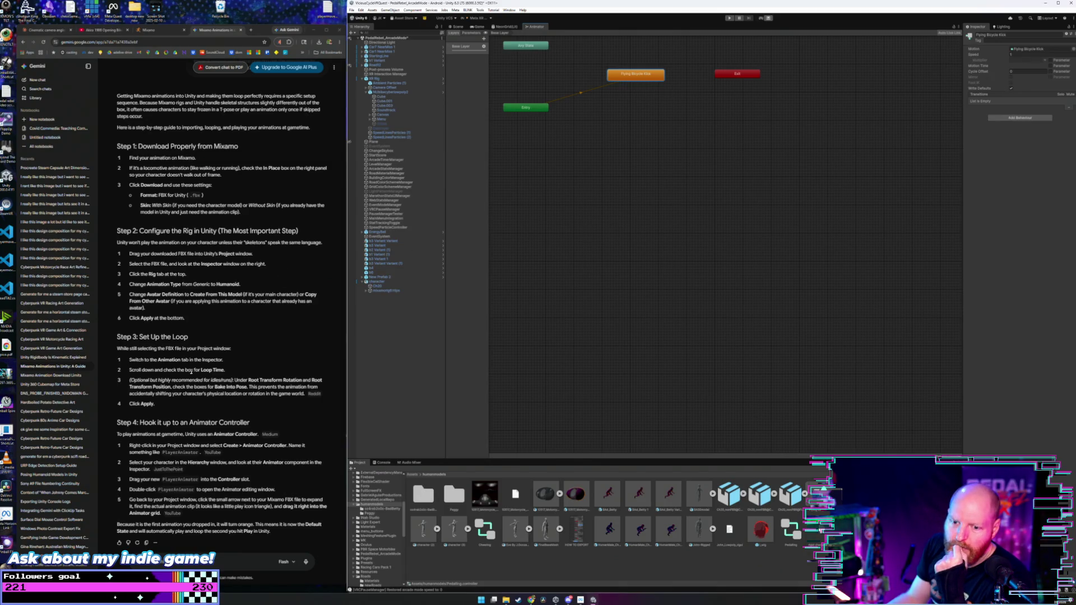
left_click(79, 375)
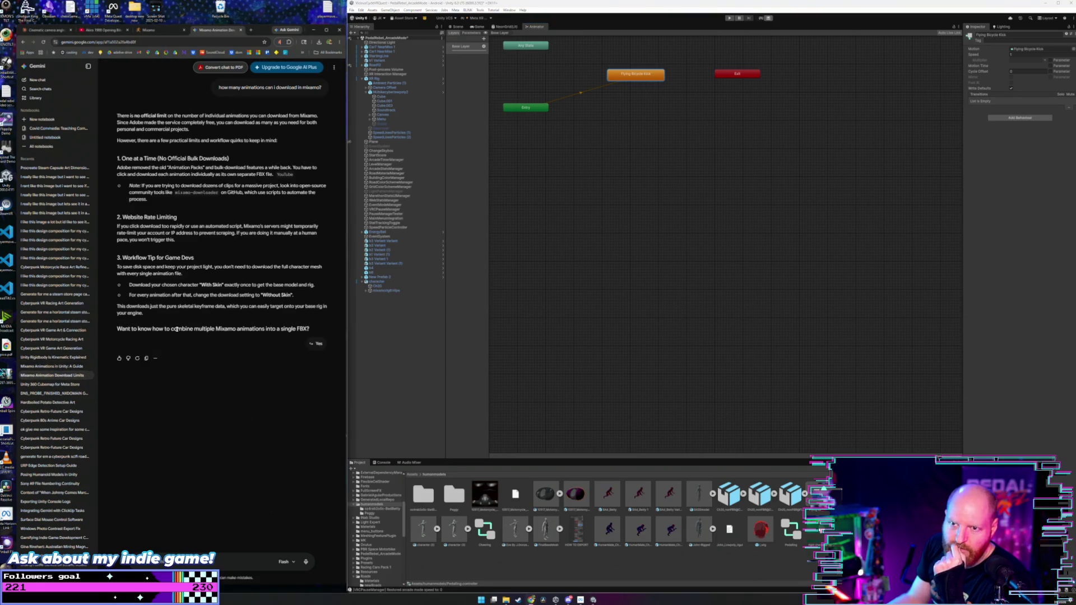
left_click(56, 365)
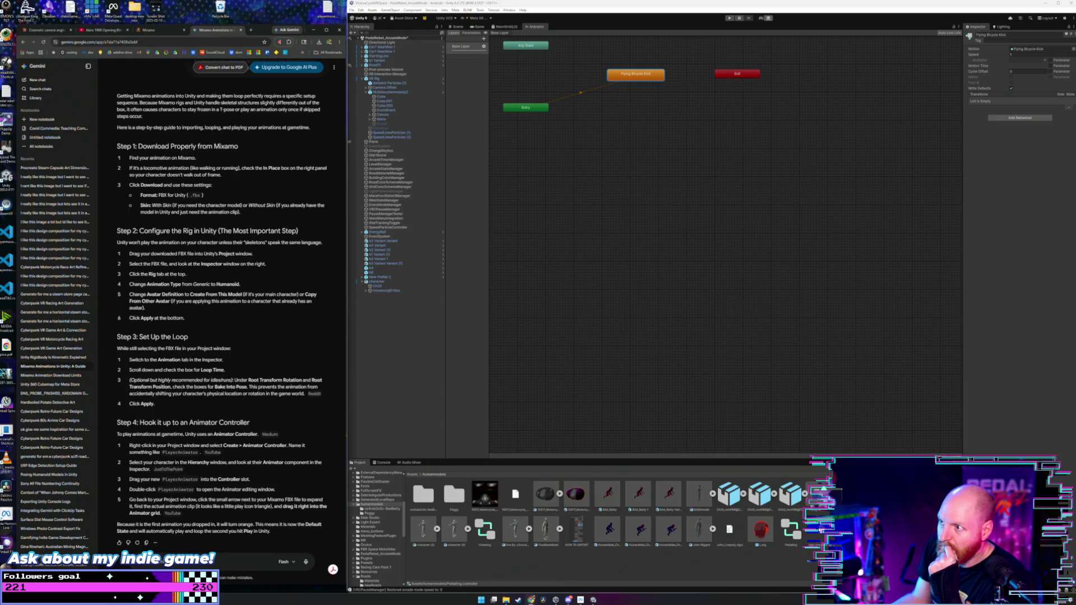
left_click_drag(511, 100, 548, 255)
- Make a transition from Any State to Flying Bicycle Kick and inspect it
left_click_drag(583, 201, 646, 224)
right_click(629, 219)
left_click(593, 207)
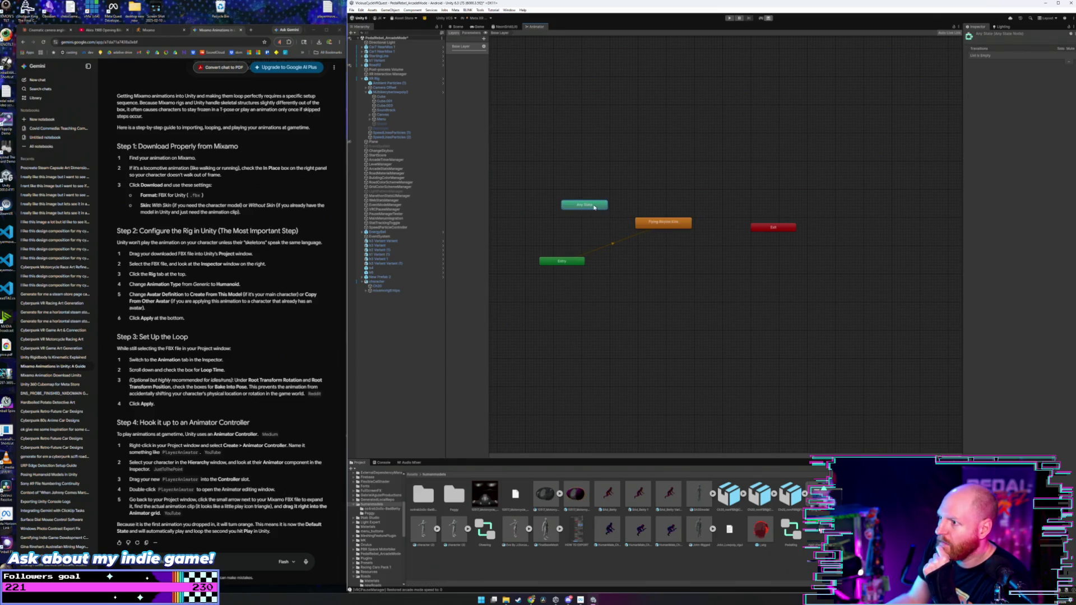
right_click(593, 208)
left_click(604, 210)
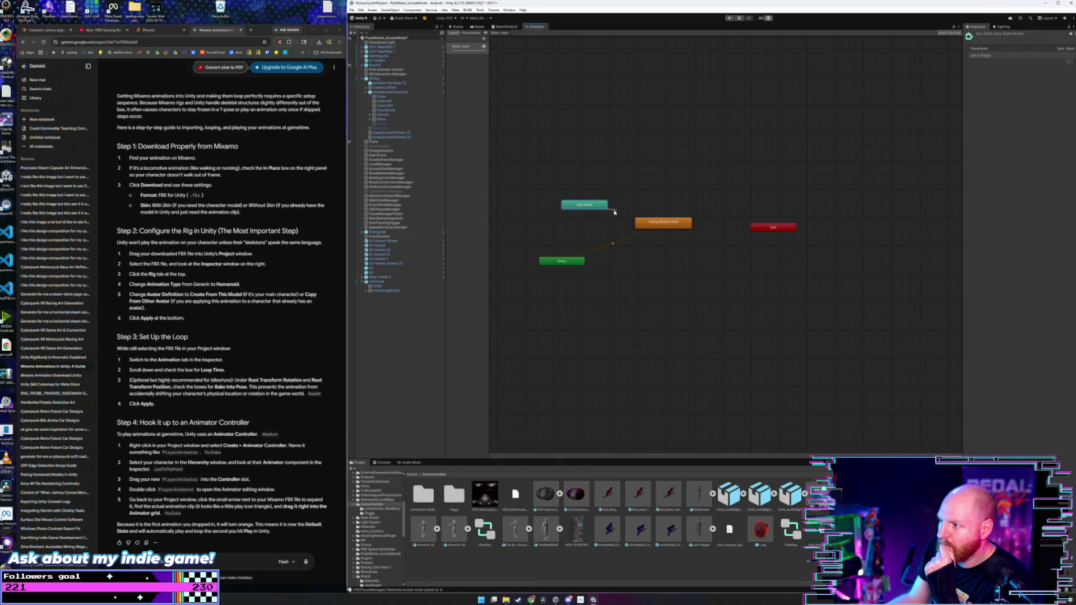
left_click_drag(650, 223, 664, 230)
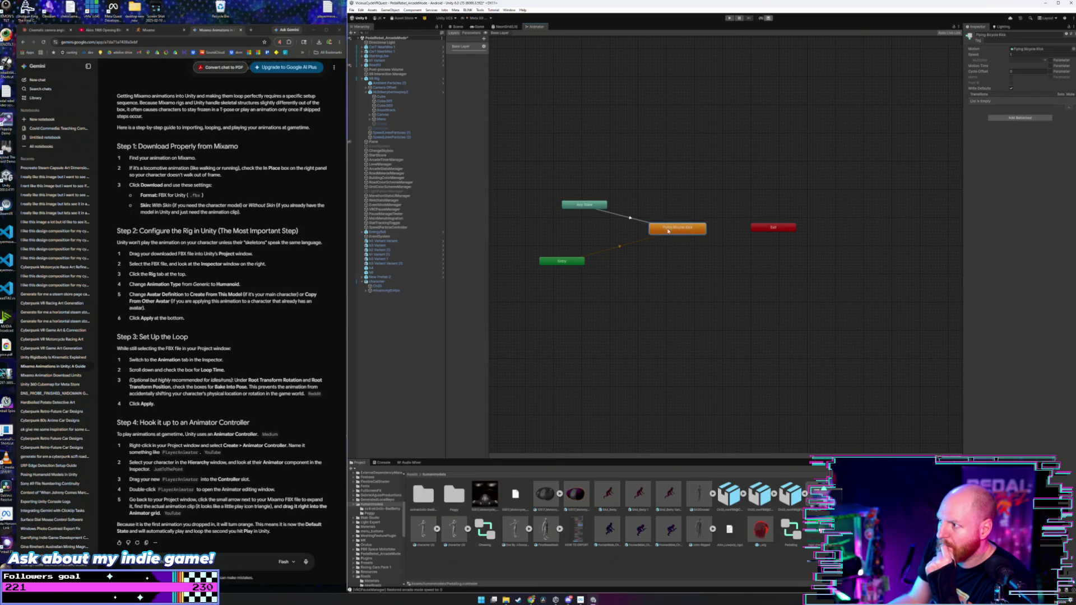
right_click(690, 234)
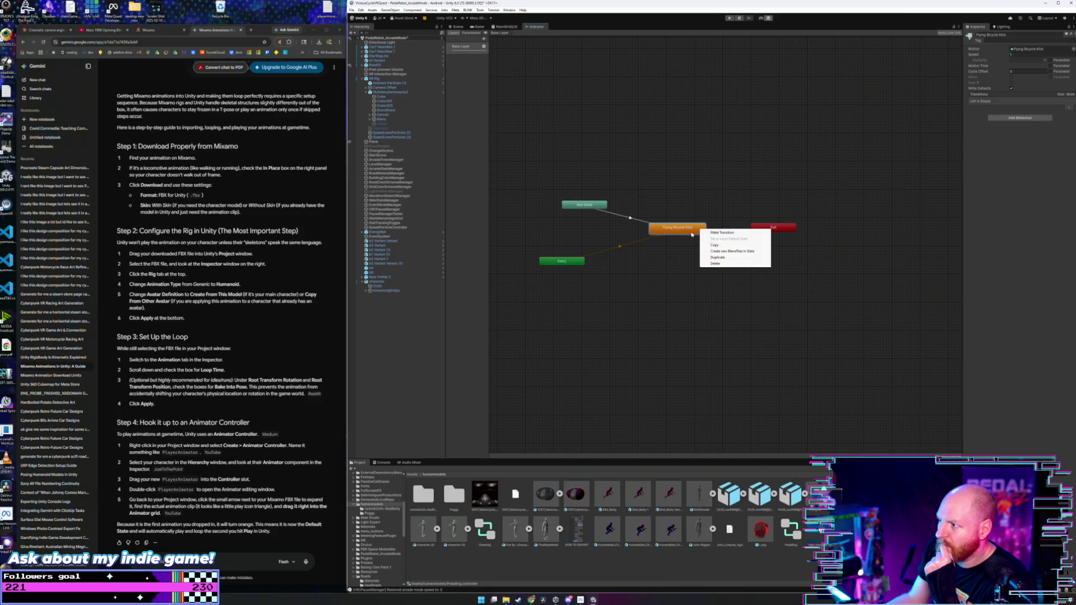
left_click(673, 239)
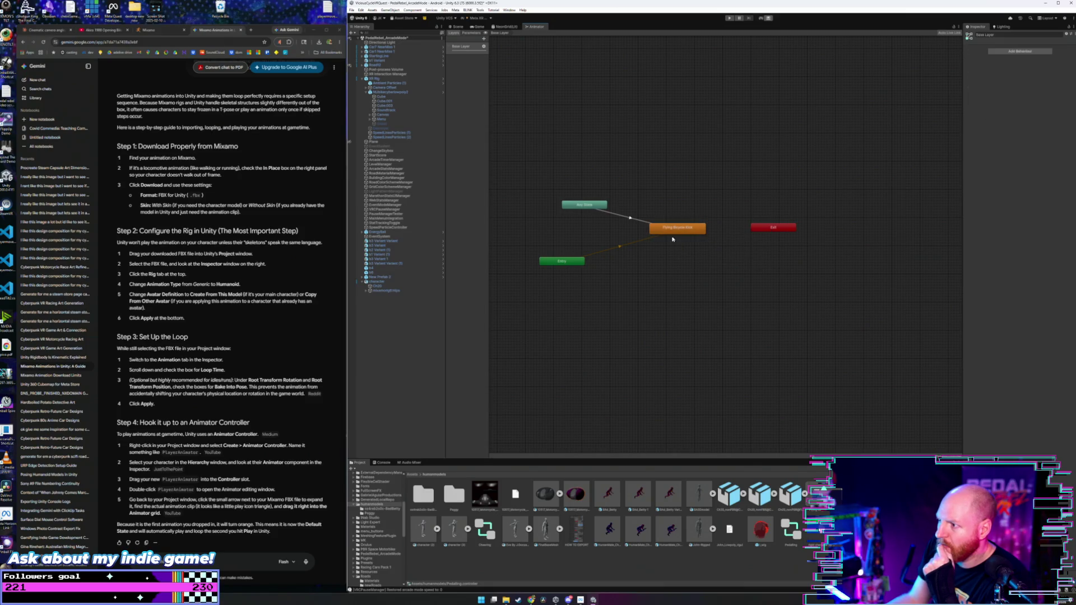
left_click_drag(675, 228, 663, 228)
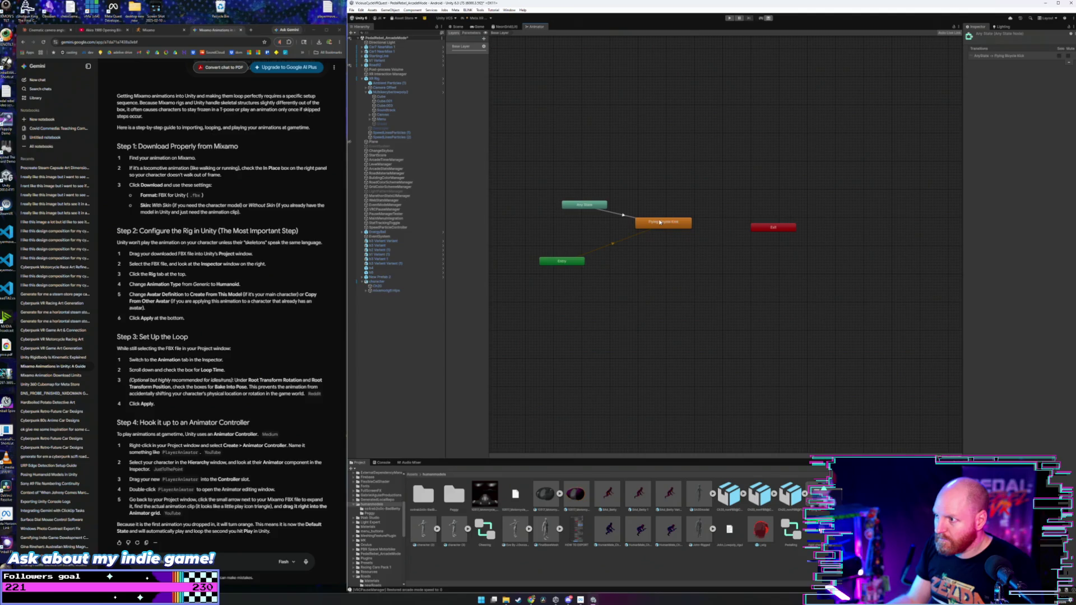
left_click(631, 220)
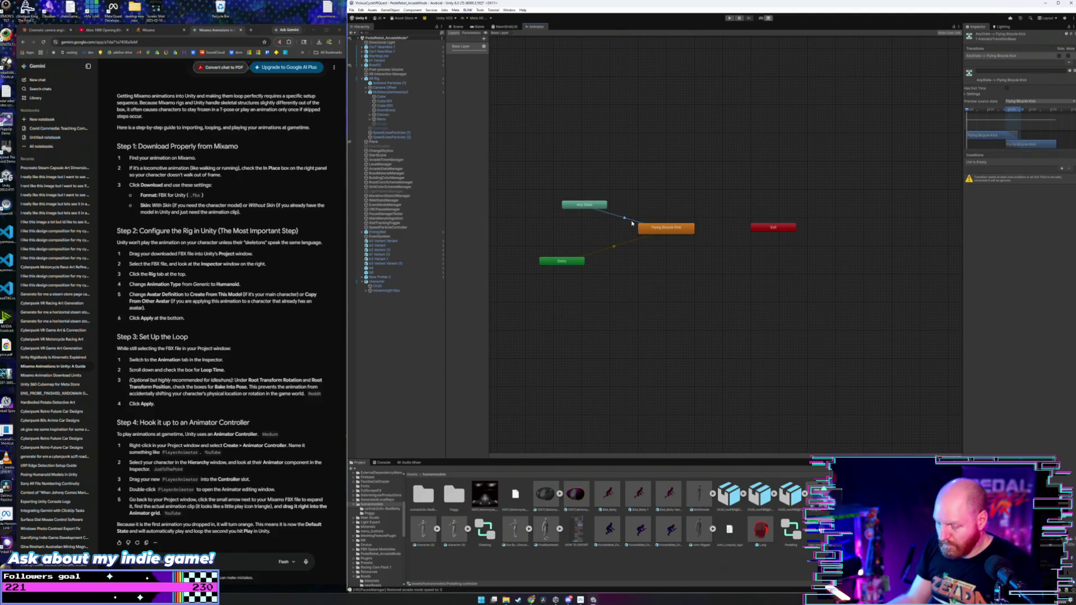
- Open the Cheering controller, close the Animator tab, and select the character's Ch20 mesh
left_click(488, 534)
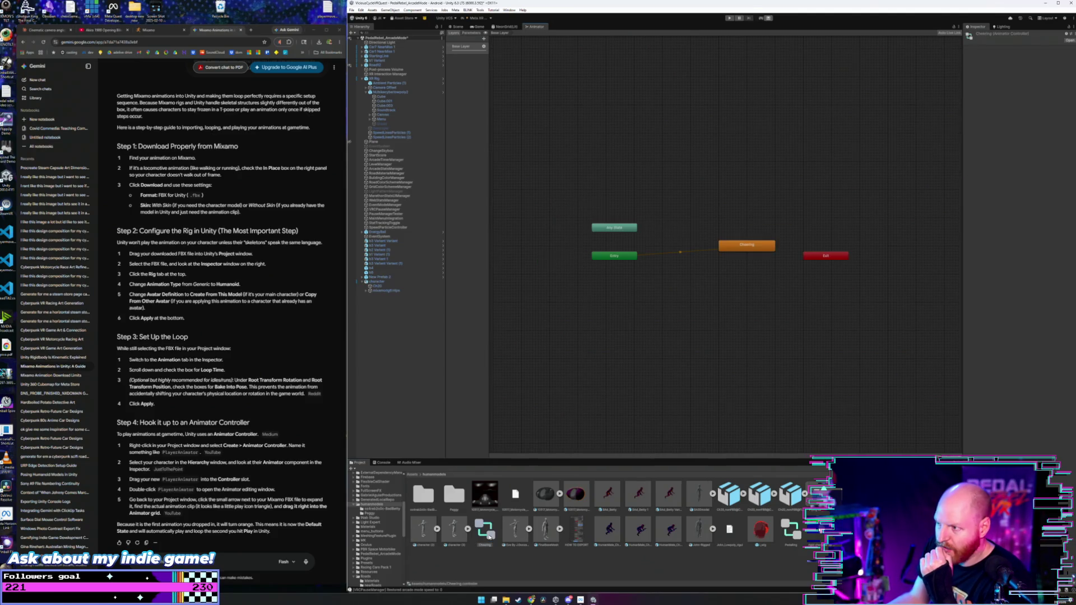
right_click(531, 31)
left_click(555, 47)
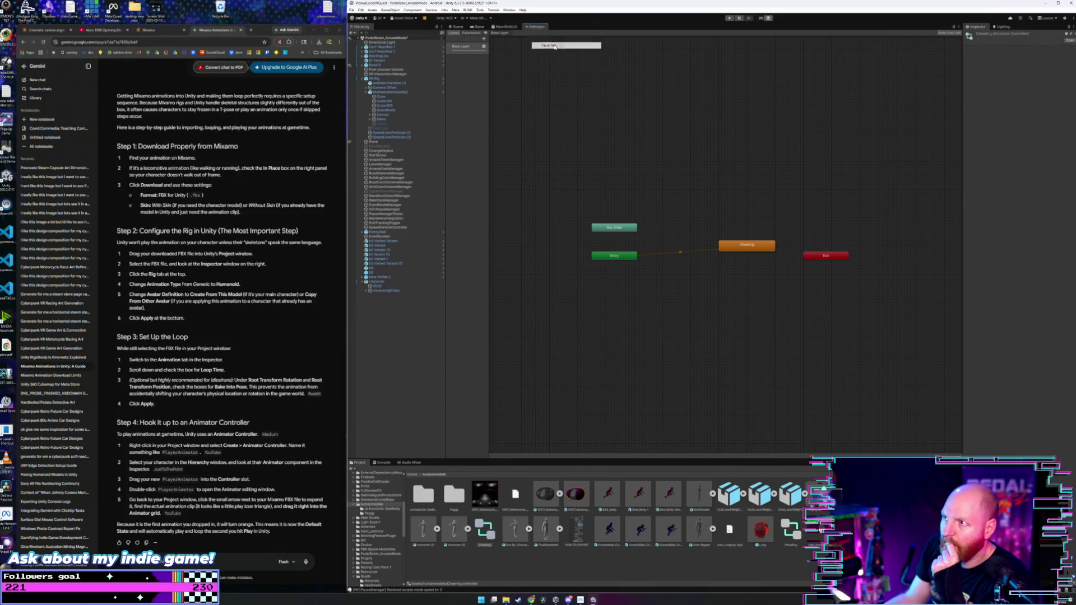
left_click(389, 281)
left_click(407, 285)
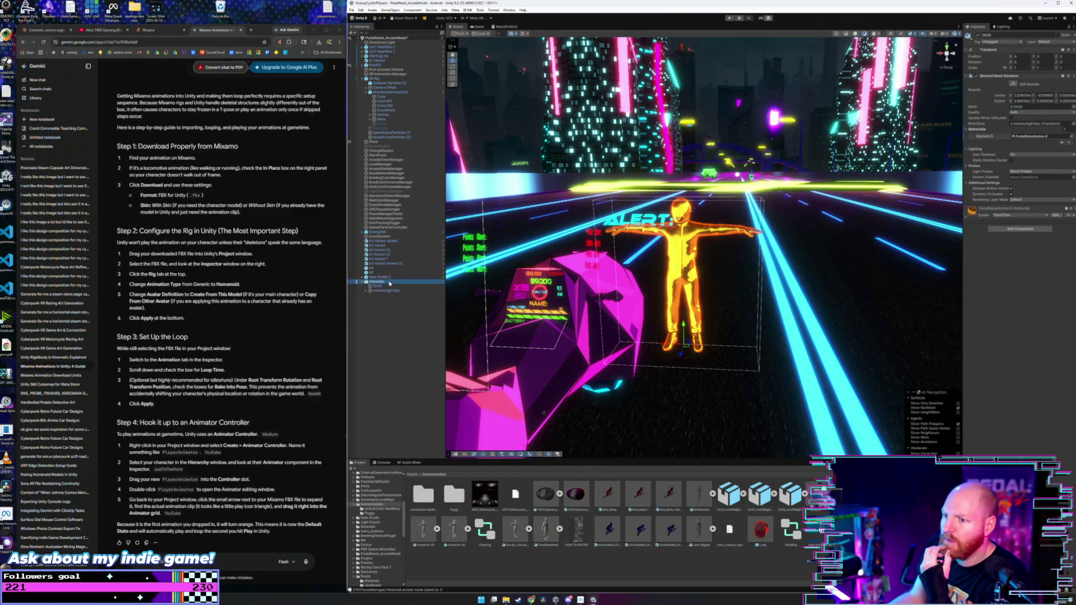
- Keep the gold character's Animator Update Mode Normal and set Culling Mode to Always Animate
left_click(395, 282)
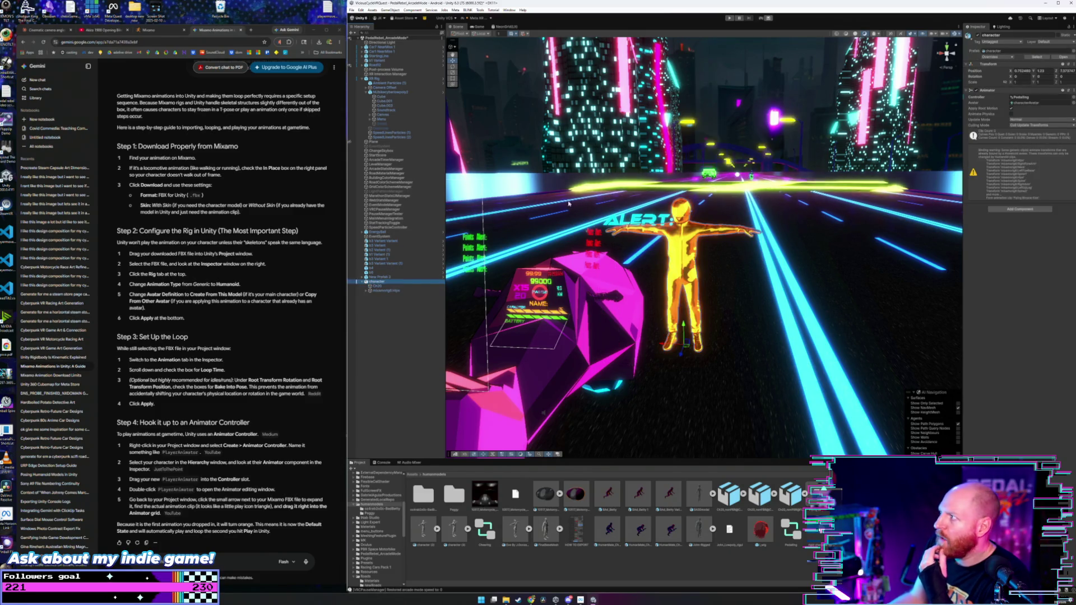
left_click(1027, 120)
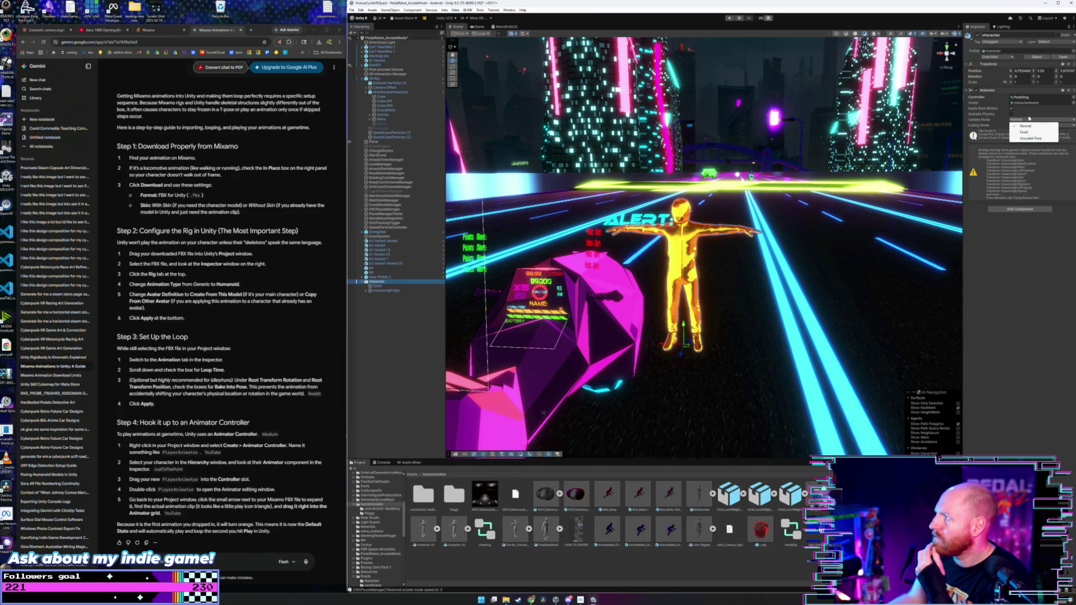
left_click(1024, 126)
left_click(1042, 125)
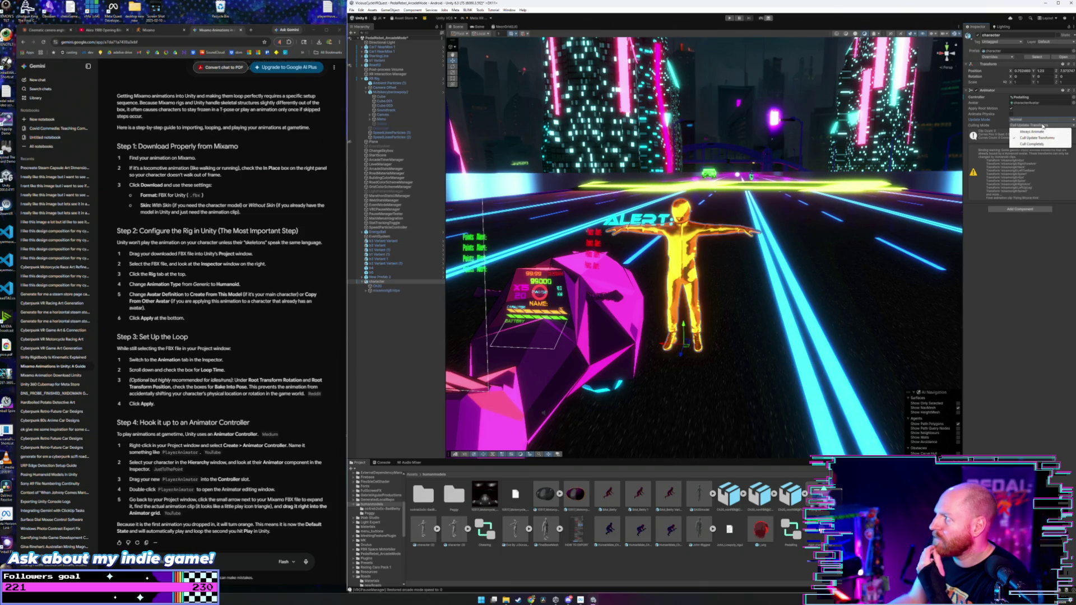
left_click(1031, 131)
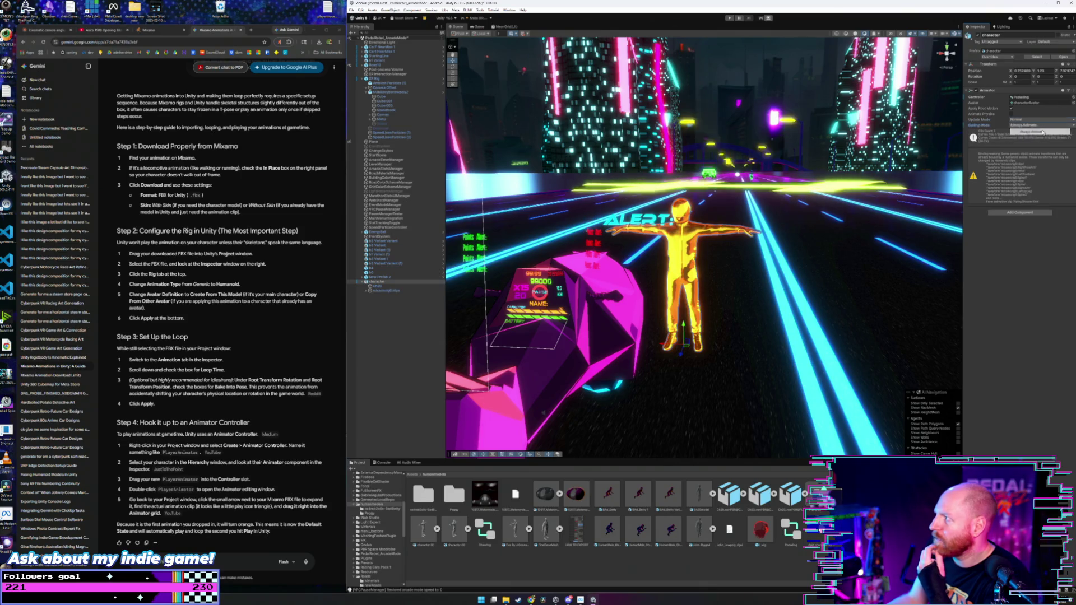
- Play the scene, view the character in Scene view, then stop play mode
left_click(726, 18)
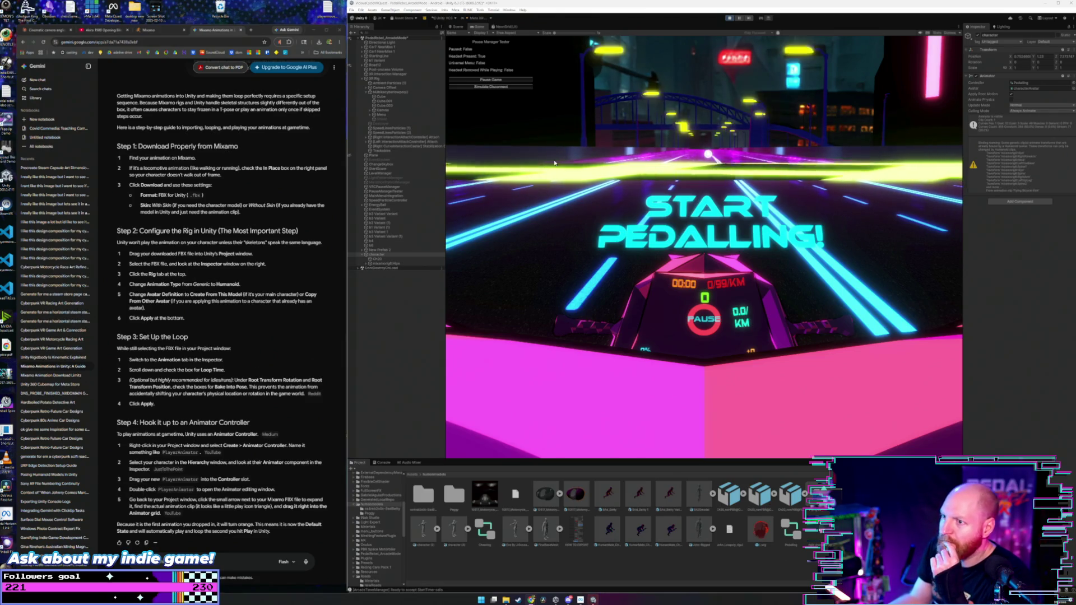
left_click(385, 255)
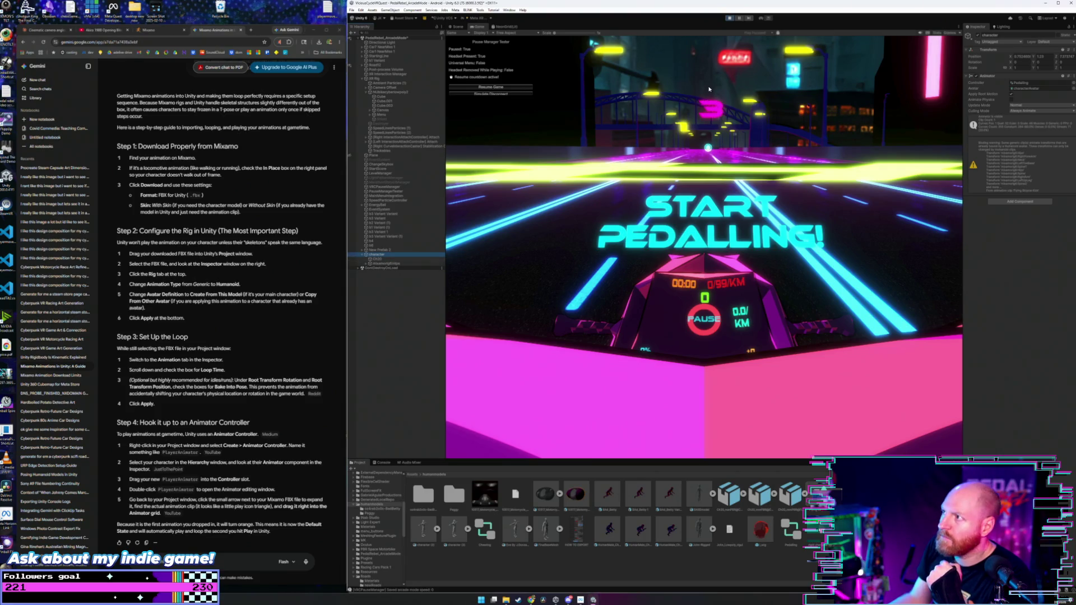
left_click(457, 27)
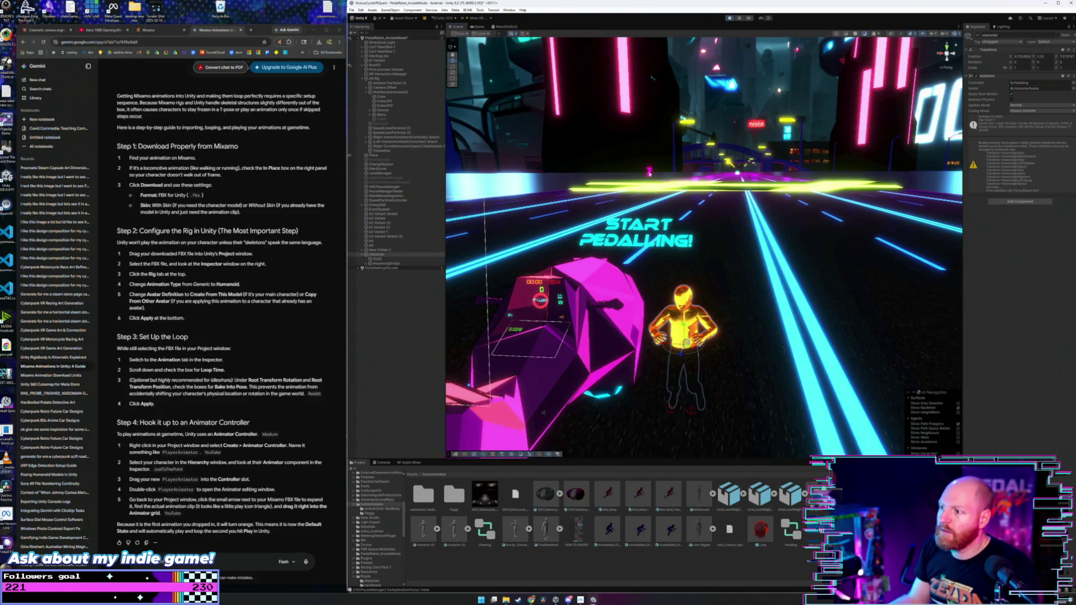
left_click_drag(522, 81, 519, 365)
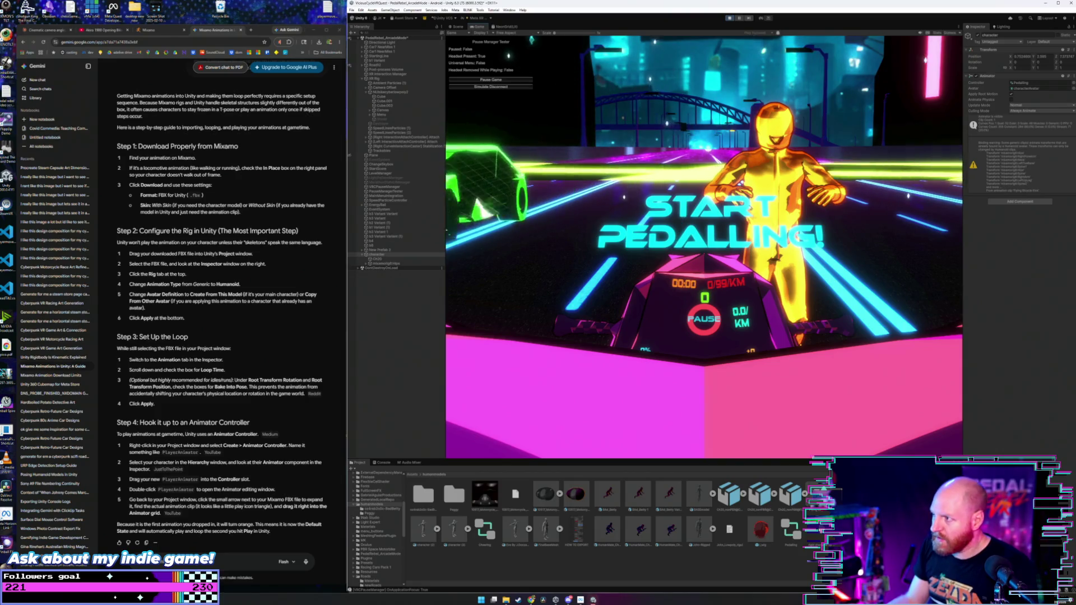
left_click(730, 18)
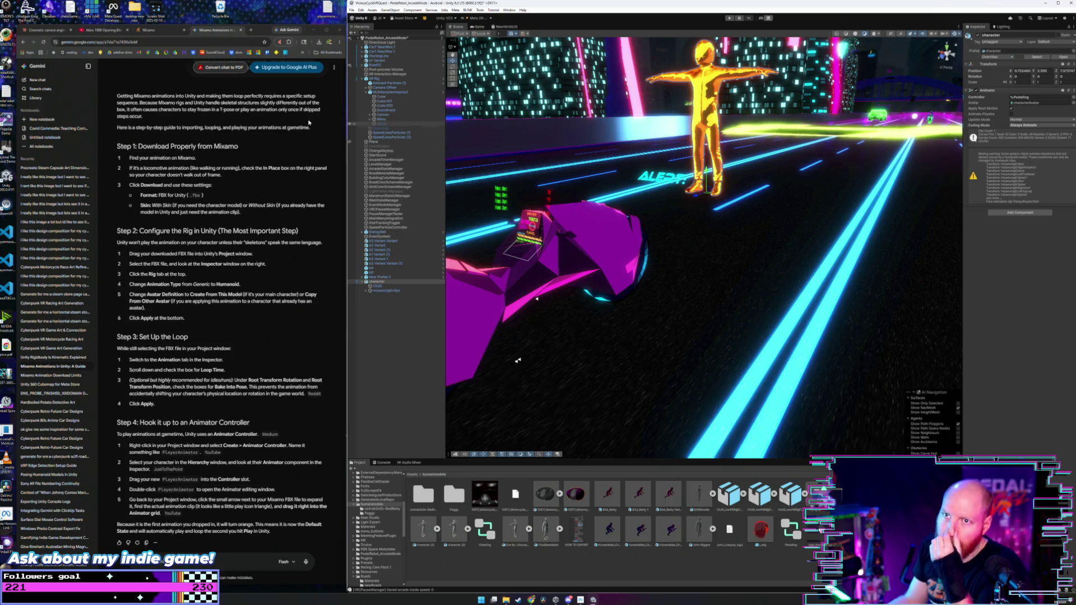
- Download Flying Bicycle Kick as FBX with skin and check Chrome's recent downloads
left_click(150, 29)
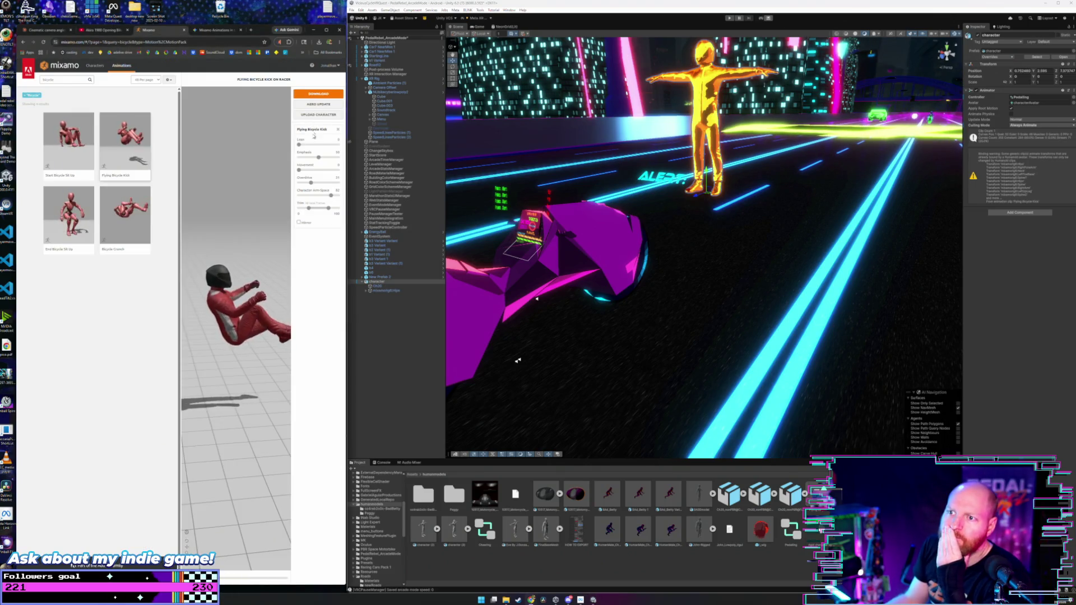
left_click(318, 93)
left_click(235, 117)
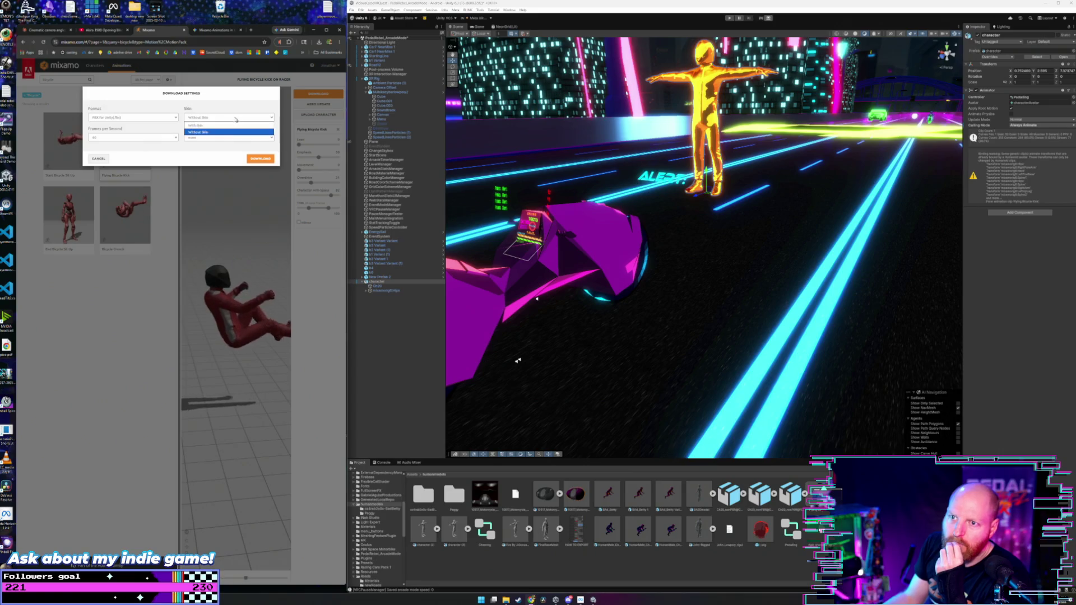
left_click(236, 125)
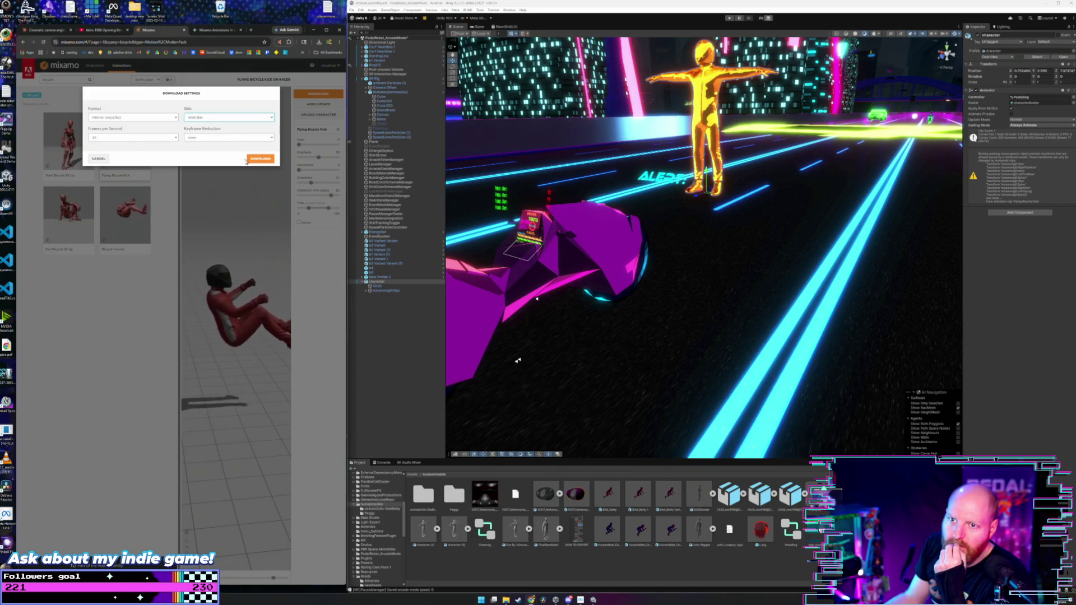
left_click(258, 159)
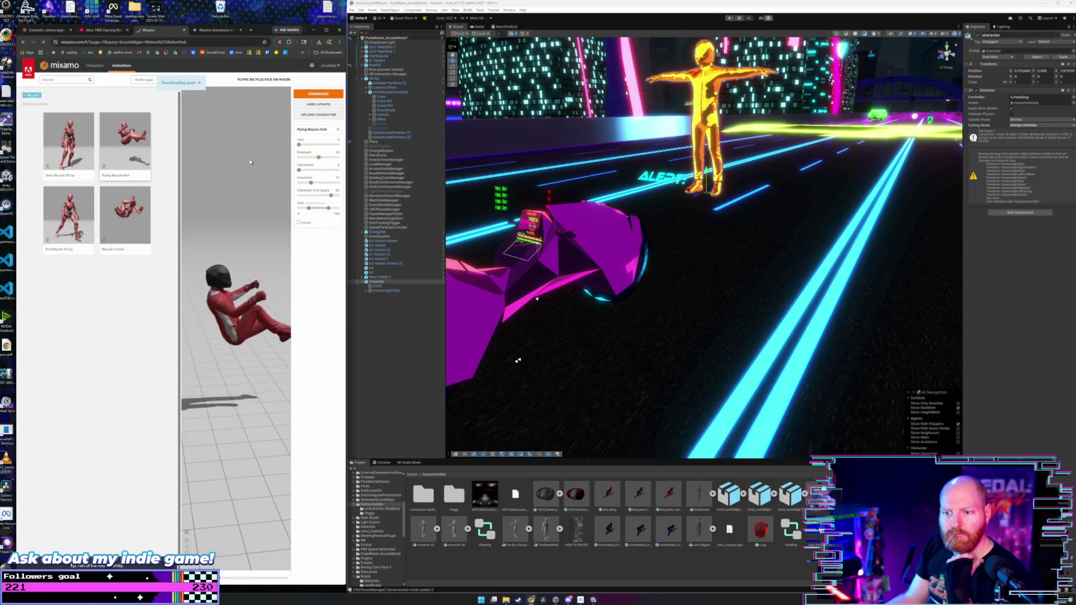
left_click(320, 42)
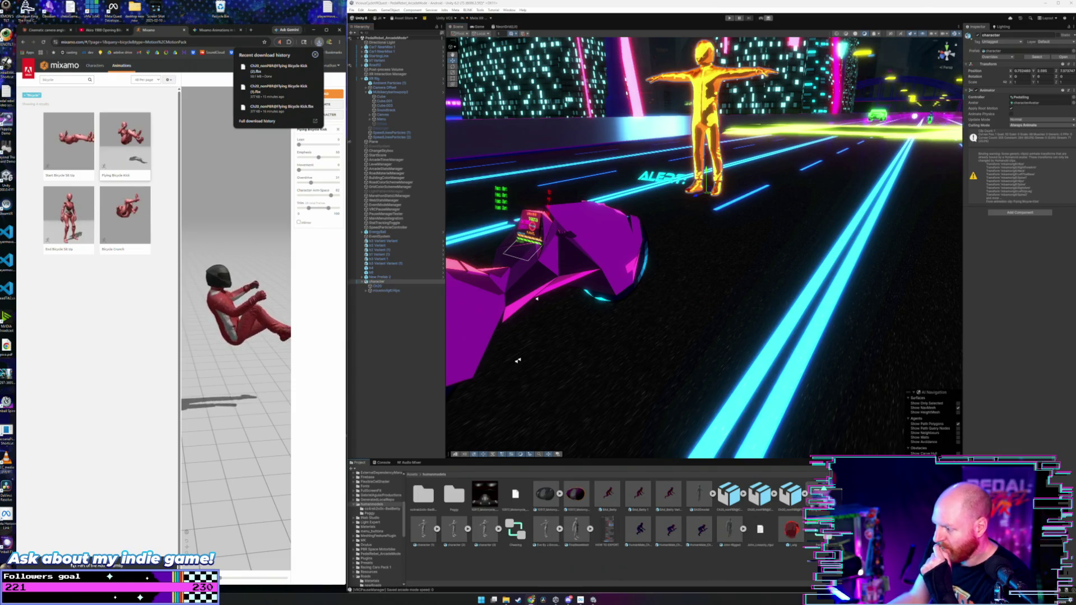
- Place the bicycle kick character beside the gold figure and expand its hierarchy down to the hips bones
mouse_move(791, 493)
left_mouse_down()
mouse_move(890, 432)
mouse_move(848, 322)
left_mouse_up()
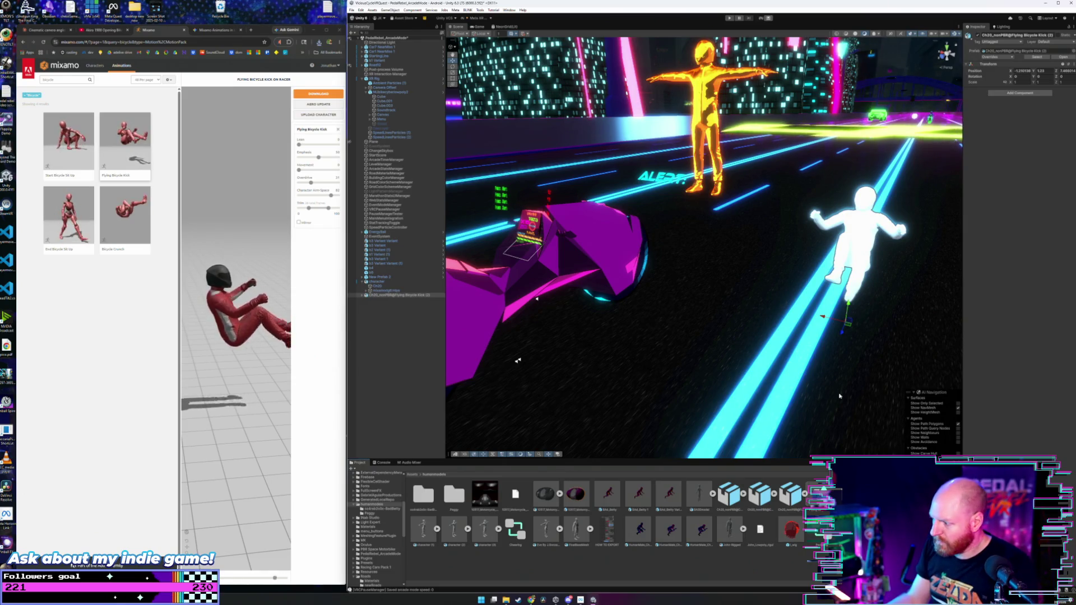
scroll(800, 319, "up", 3)
scroll(800, 318, "up", 2)
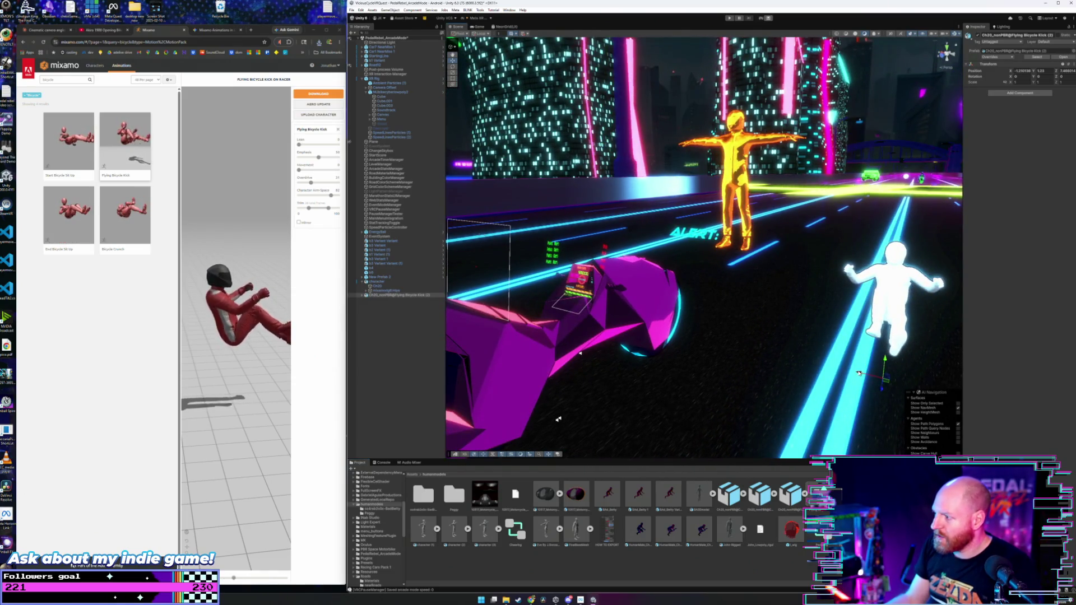
mouse_move(875, 374)
left_mouse_down()
mouse_move(731, 338)
mouse_move(745, 210)
mouse_move(746, 264)
mouse_move(476, 306)
left_mouse_up()
left_click(363, 295)
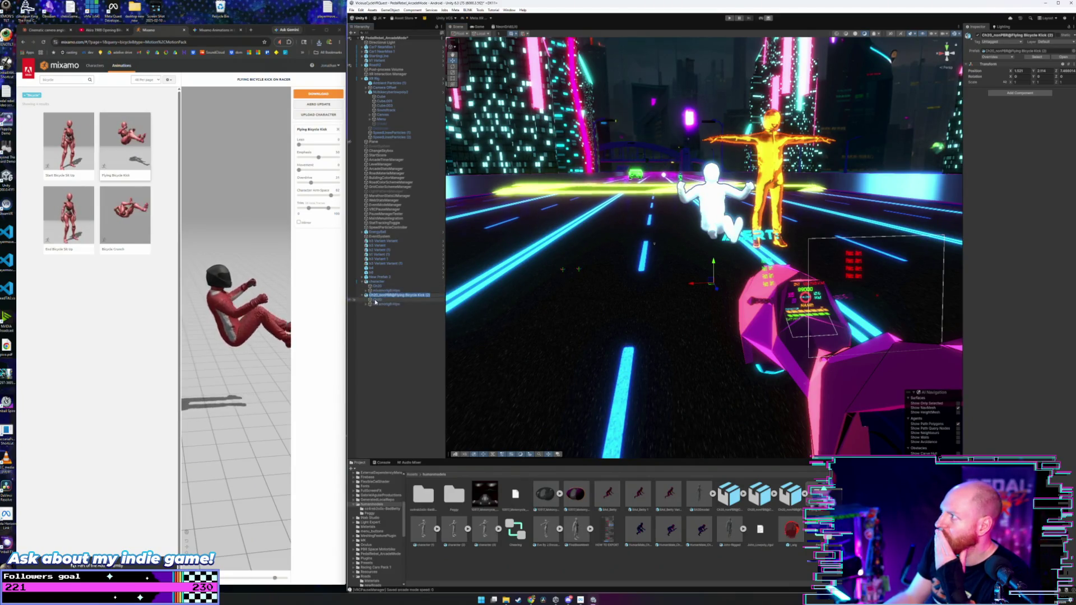
left_click(376, 304)
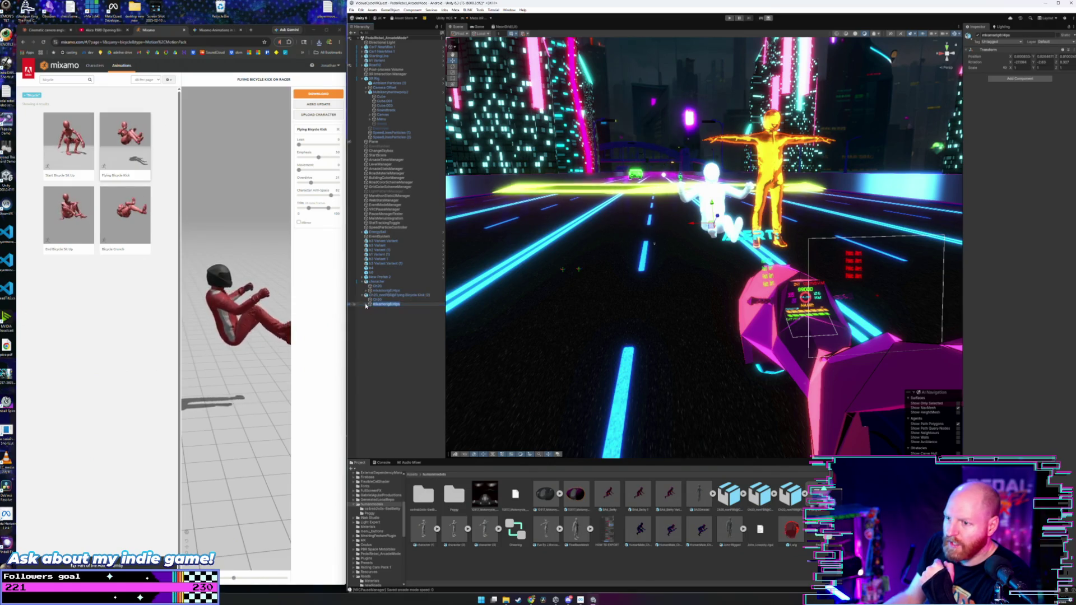
left_click(370, 305)
left_click(393, 295)
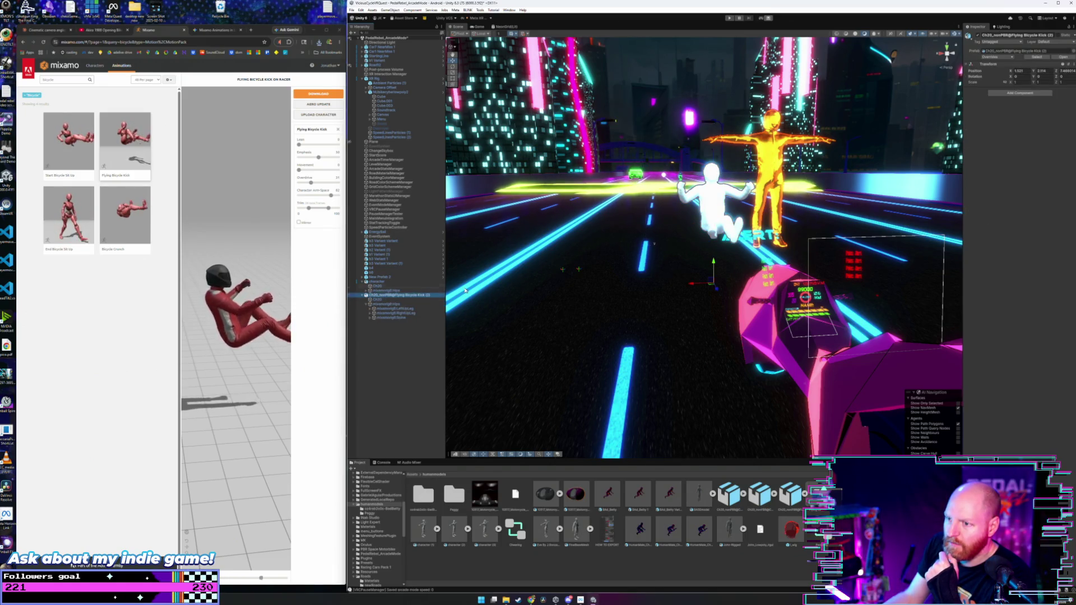
- Run a quick play-mode test, unpausing once, then stop
left_click(729, 18)
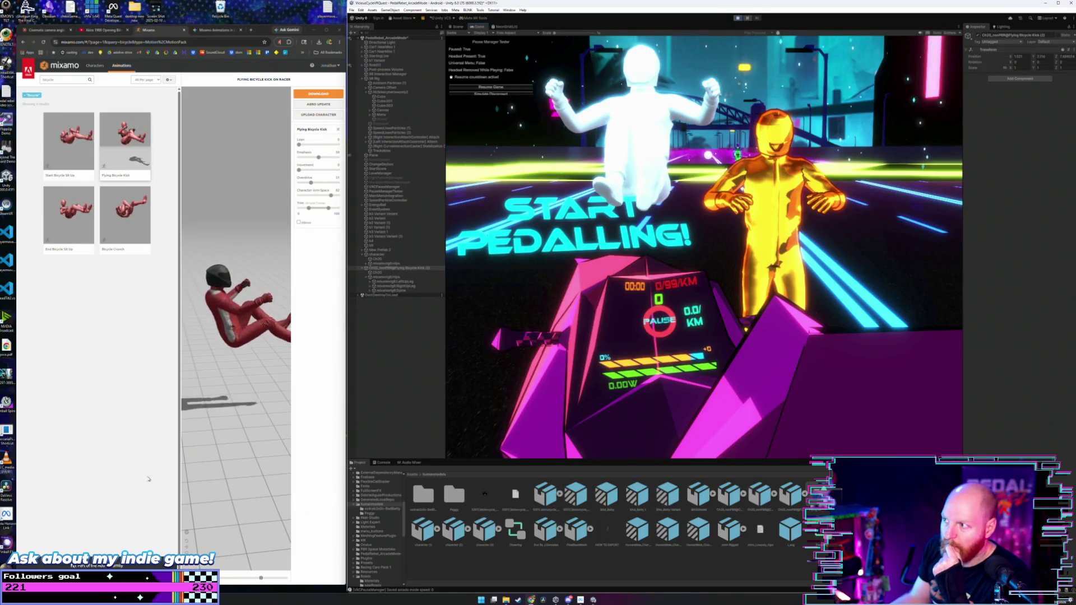
left_click(709, 94)
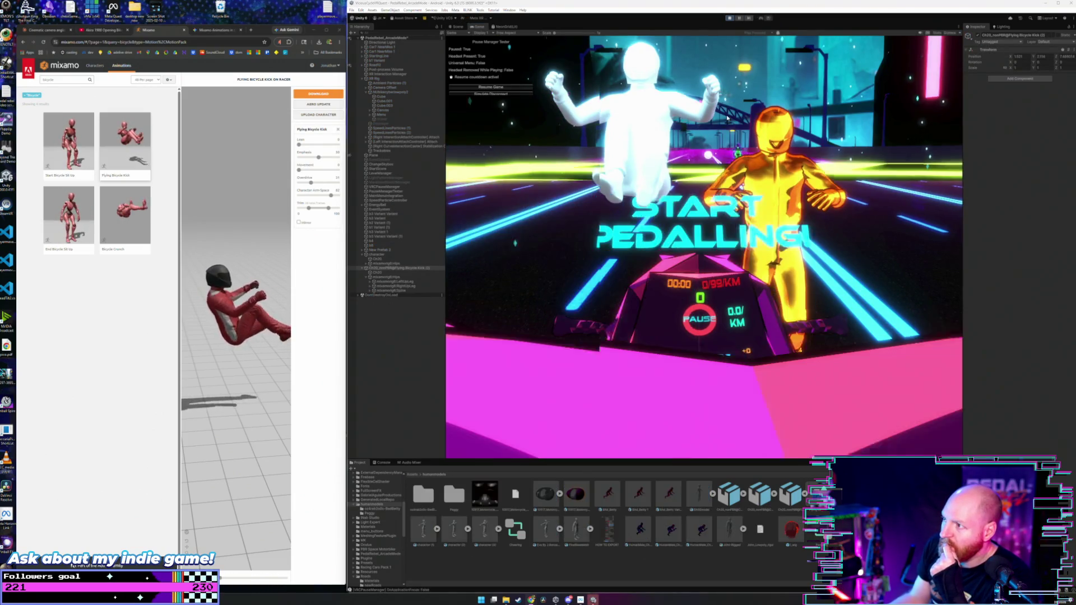
left_click(729, 19)
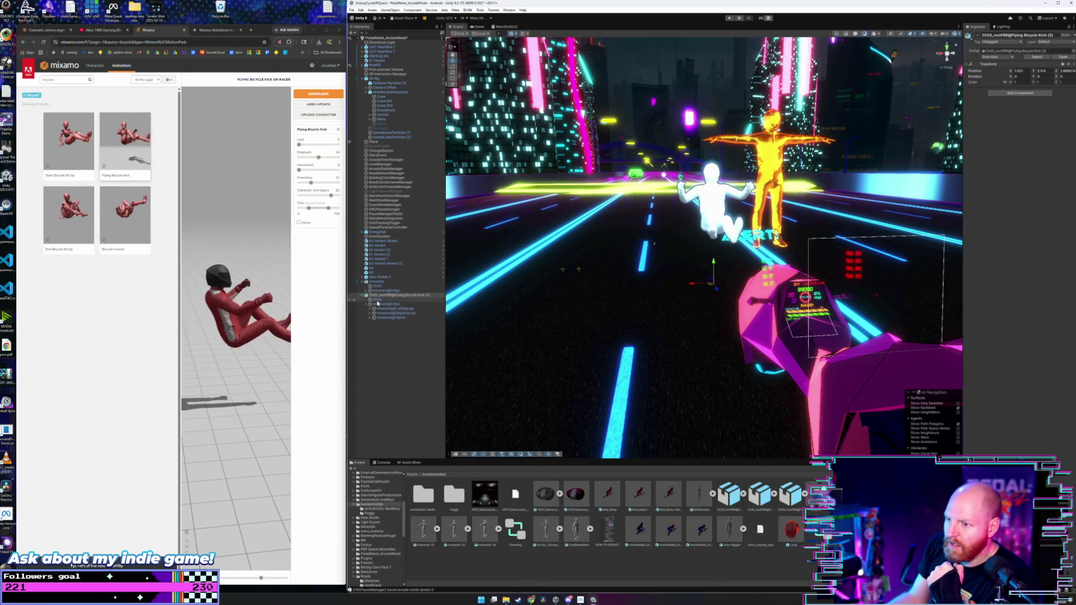
- Select the new character's Ch20 mesh, root, mixamorig:Hips and Spine bones, then clear the selection
left_click(381, 299)
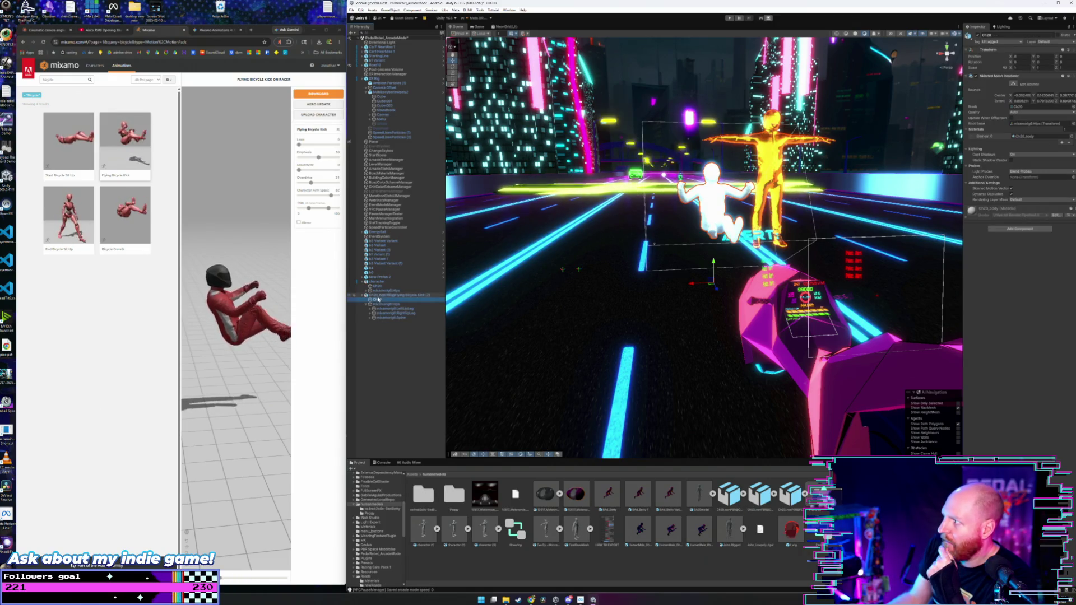
left_click(379, 299)
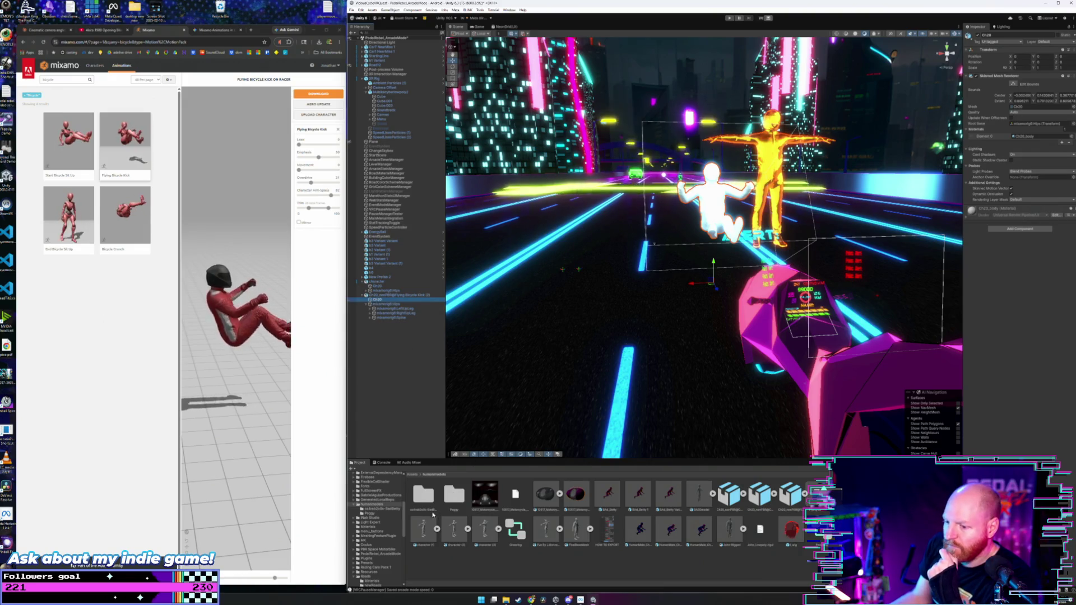
left_click(397, 295)
left_click(394, 300)
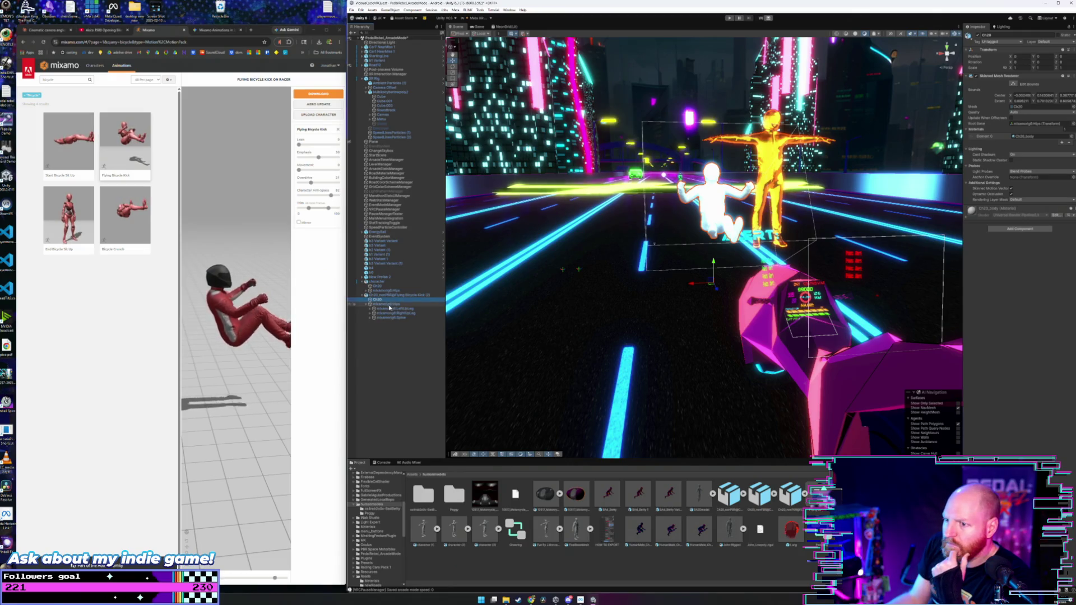
left_click(390, 304)
key("Down")
key("Down")
key("Down")
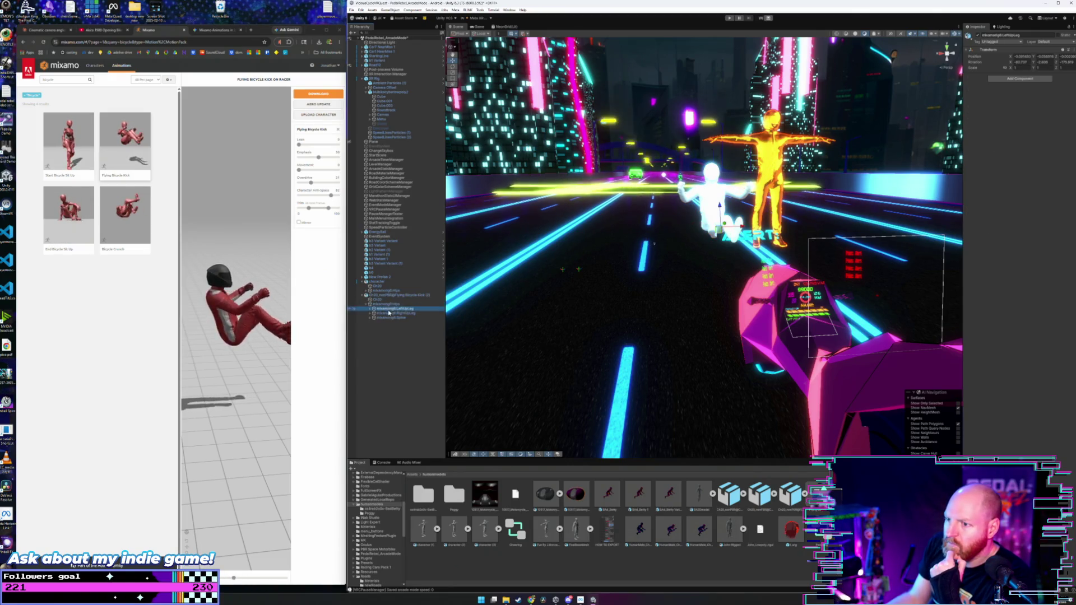
left_click(393, 331)
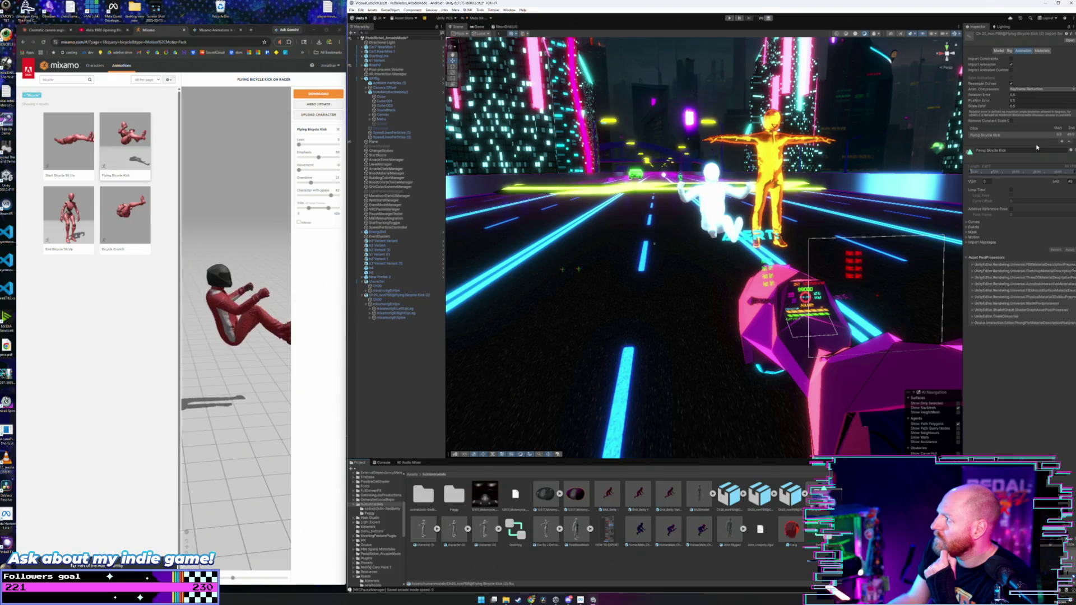
- Set the Flying Bicycle Kick rig to Humanoid with a Create From This Model avatar and apply
left_click(1008, 51)
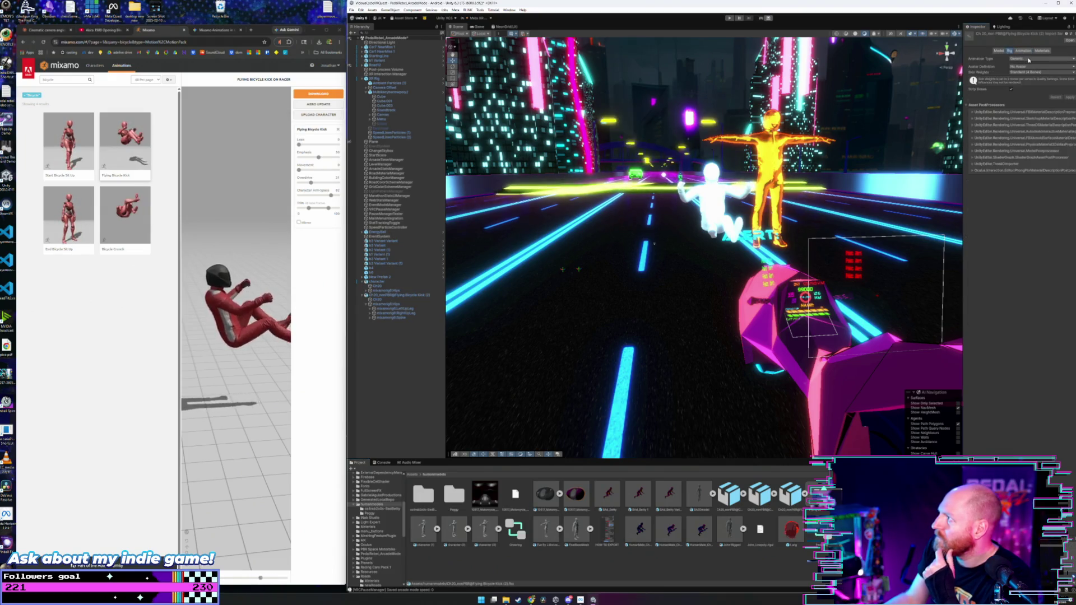
left_click(1029, 59)
left_click(1034, 84)
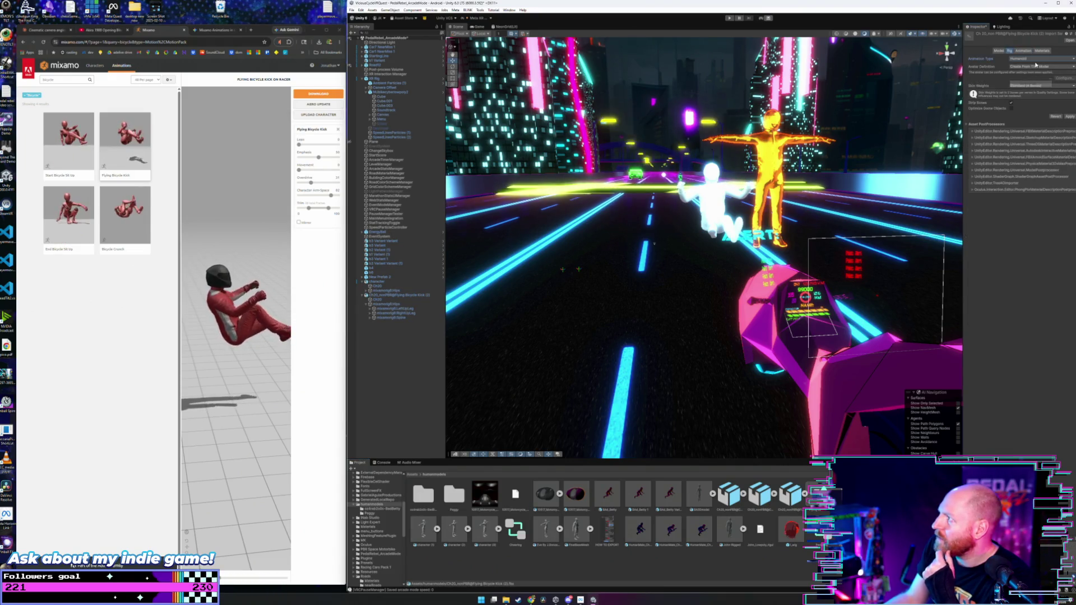
left_click(1036, 66)
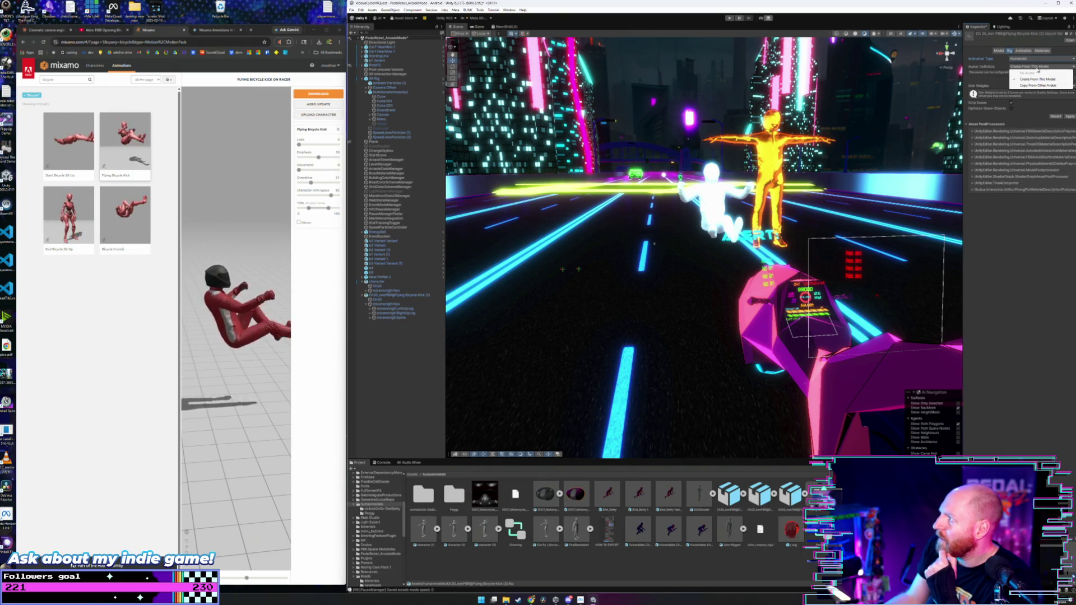
left_click(1031, 96)
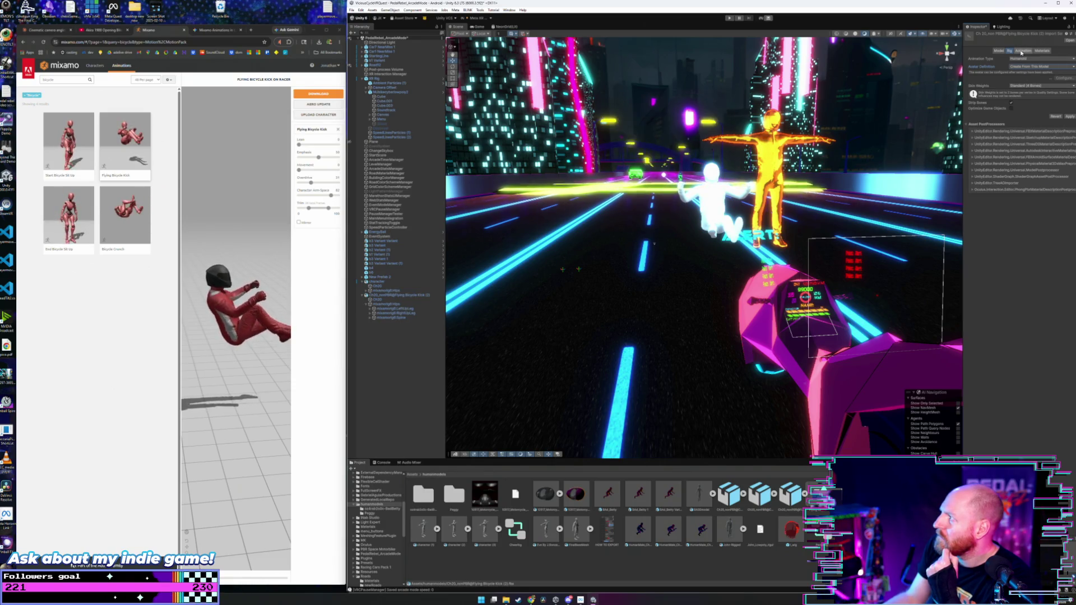
left_click(1069, 116)
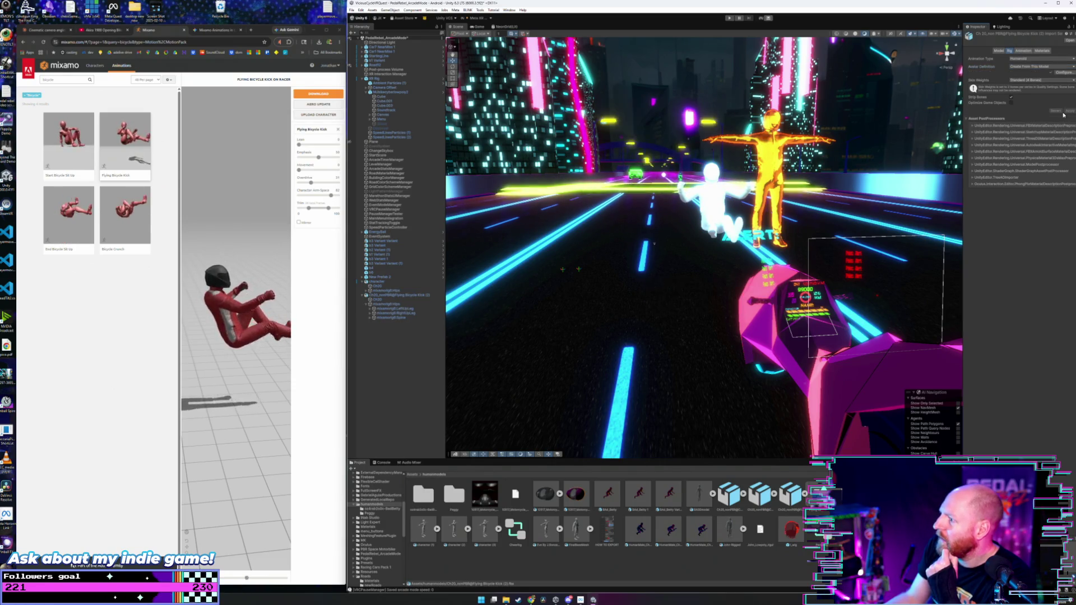
left_click(1021, 51)
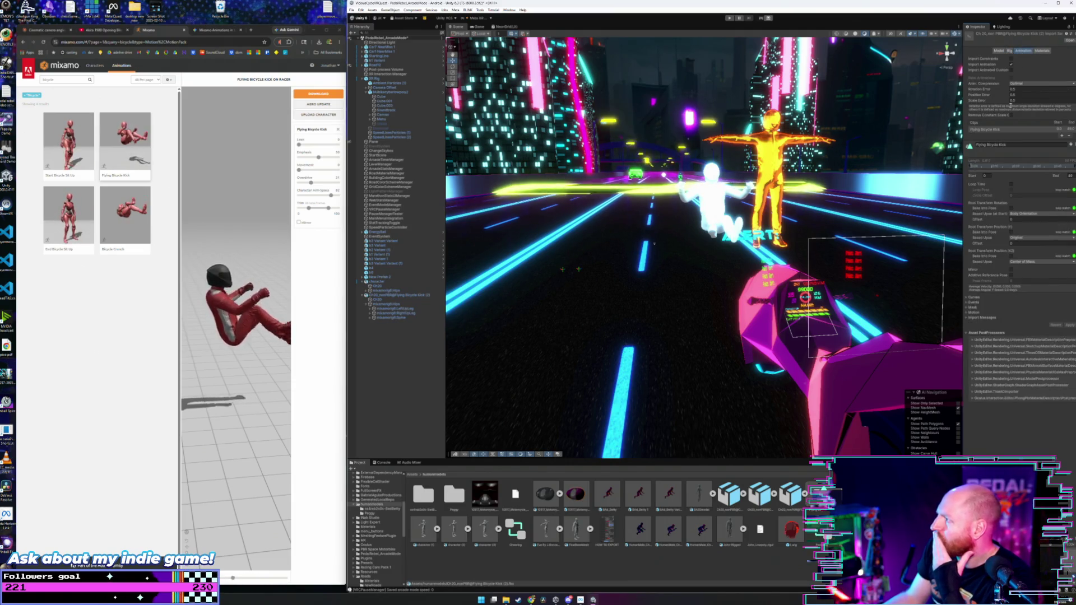
- Turn on Loop Time, base root rotation on Body Orientation, and set its offset to 1.5
left_click(1011, 184)
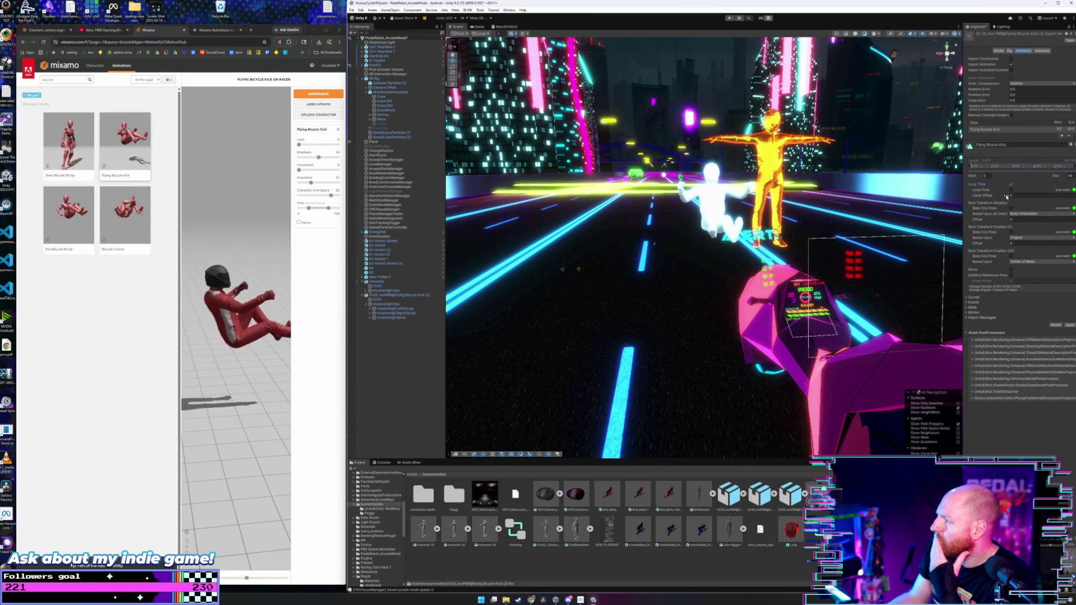
left_click(1028, 215)
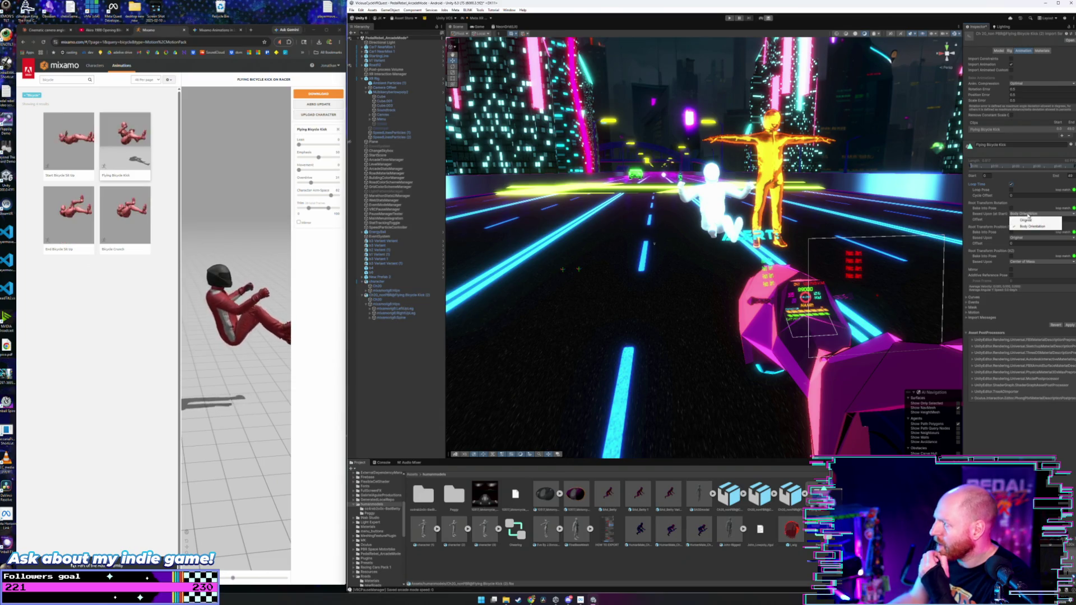
left_click(1029, 212)
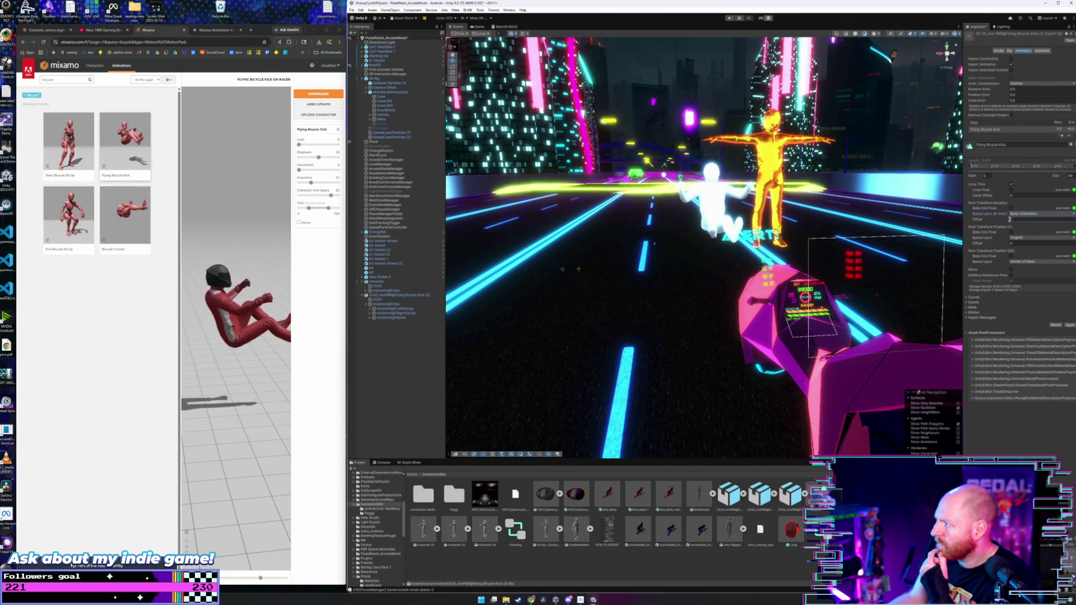
left_click(1027, 220)
type("1.5")
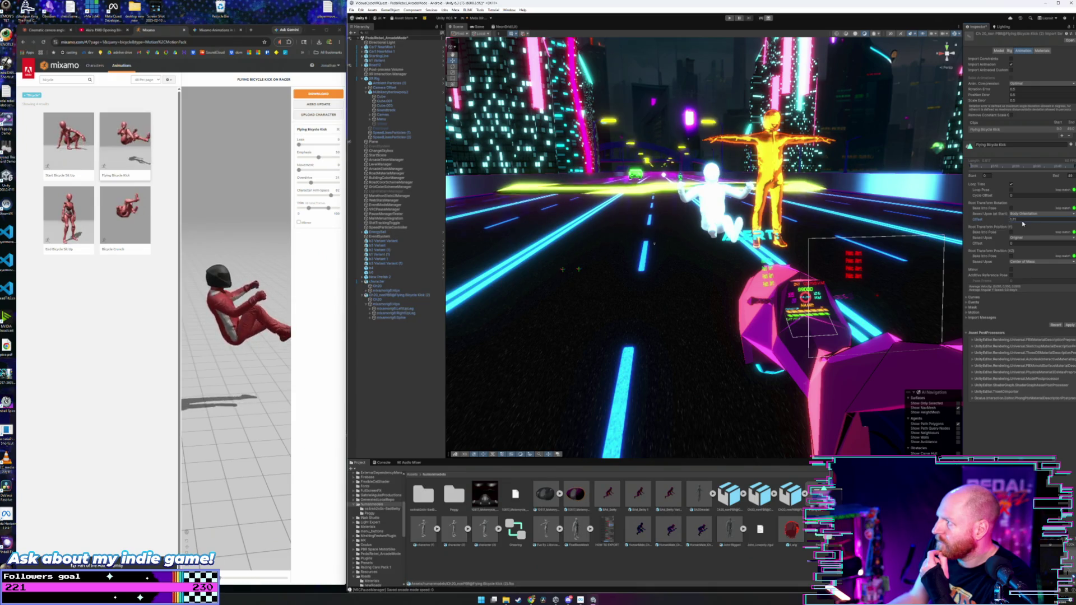